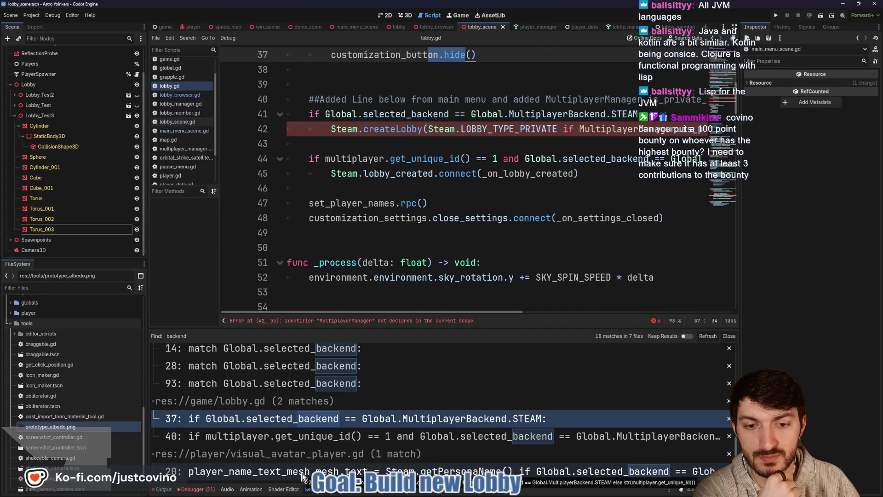
# On line 20, replace Global.selected_backend with LobbyManager.backend
pyautogui.scroll(3, 427, 275)
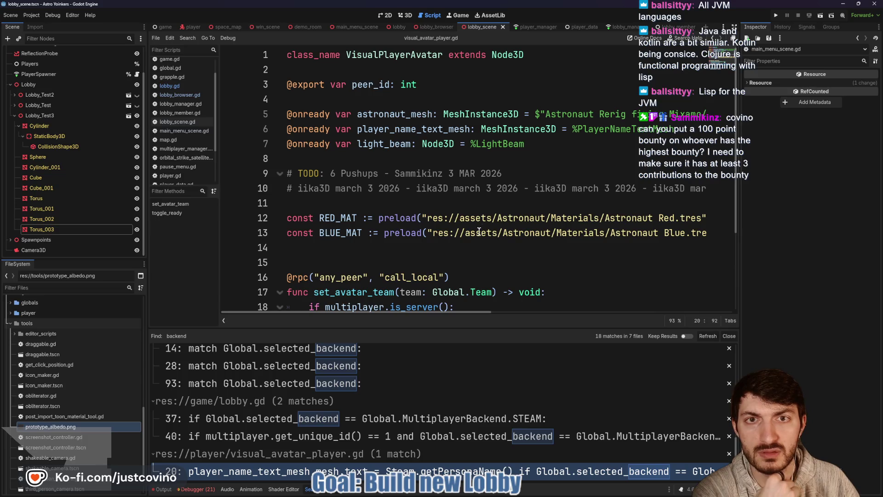
pyautogui.scroll(-2, 483, 233)
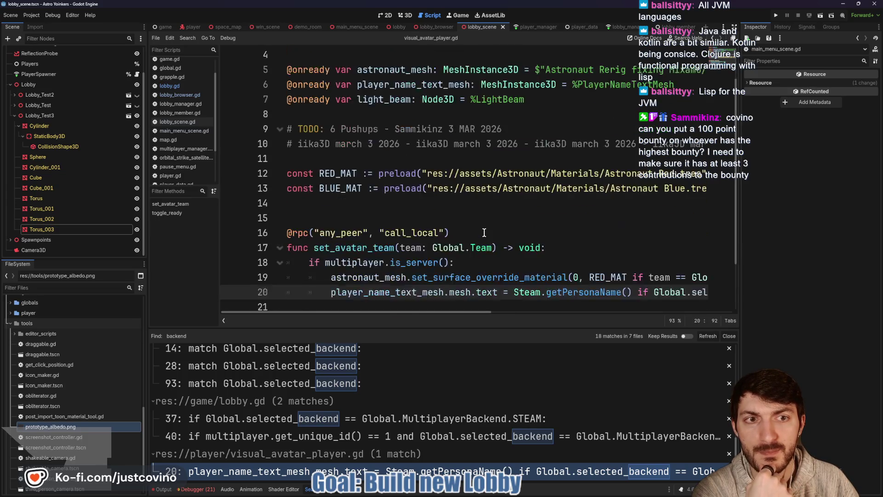
pyautogui.scroll(-1, 463, 261)
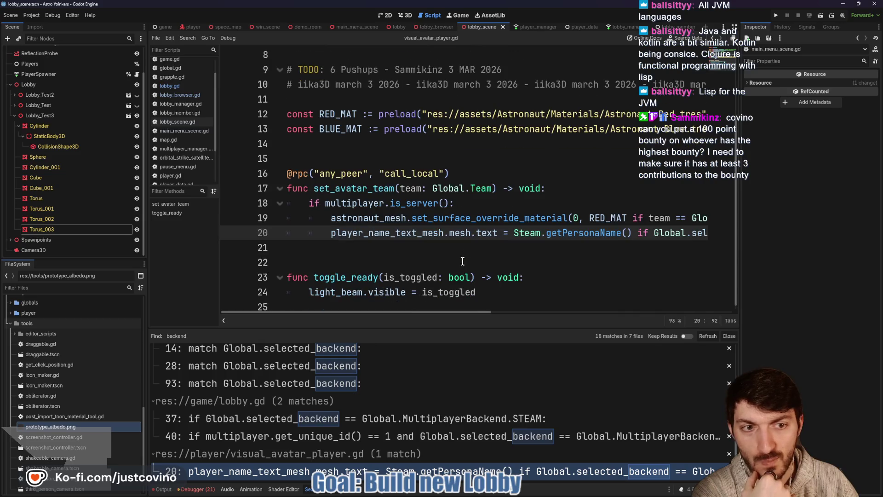
pyautogui.hscroll(5, 465, 252)
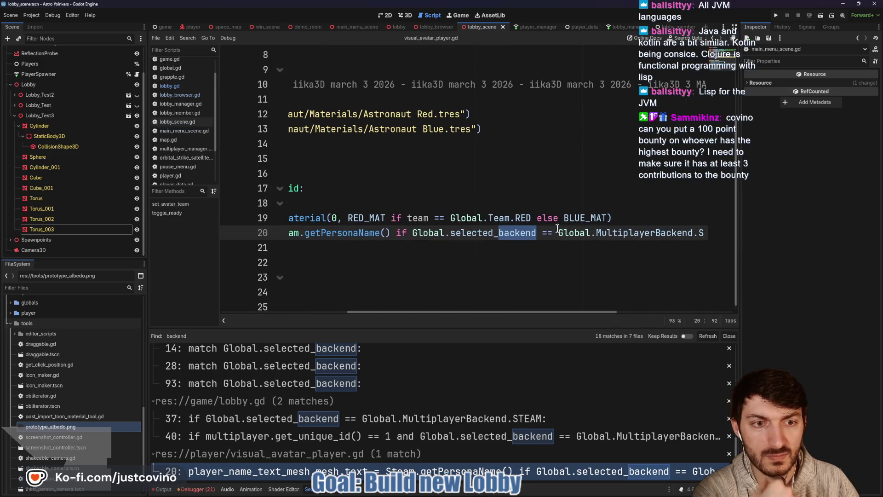
pyautogui.moveTo(412, 234); pyautogui.dragTo(537, 233)
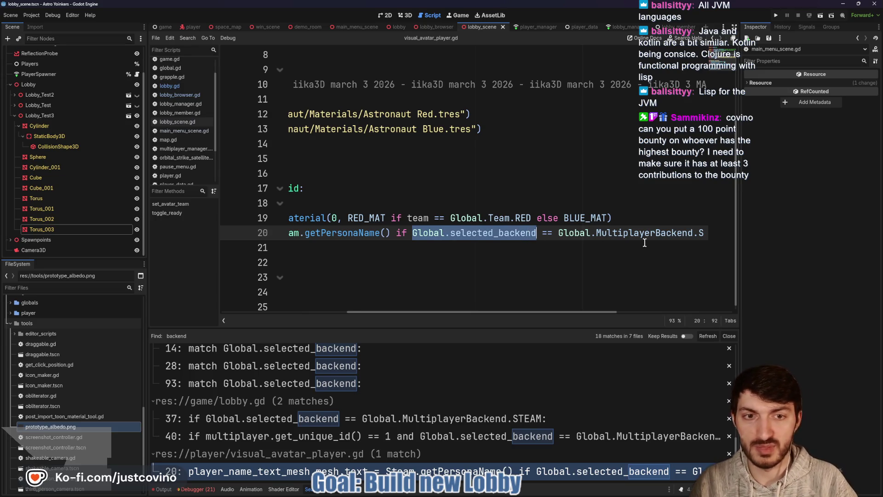
pyautogui.write('LobbyManager.')
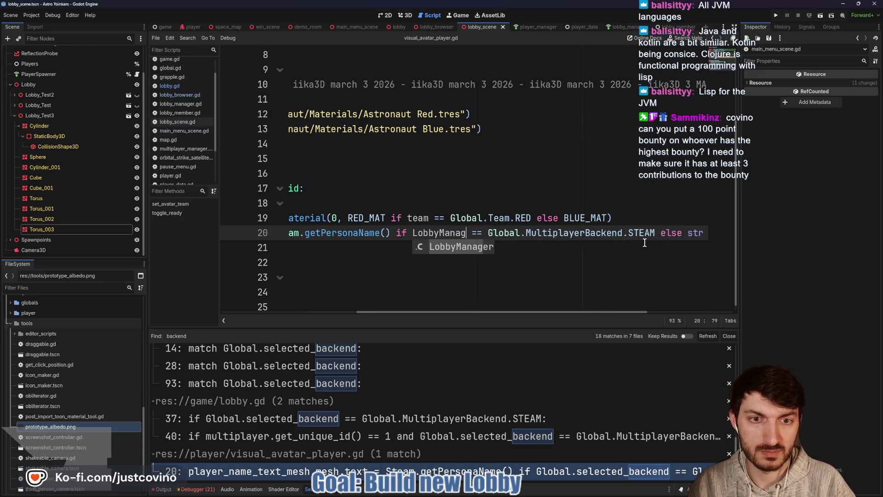
pyautogui.write('back')
pyautogui.press('Return')
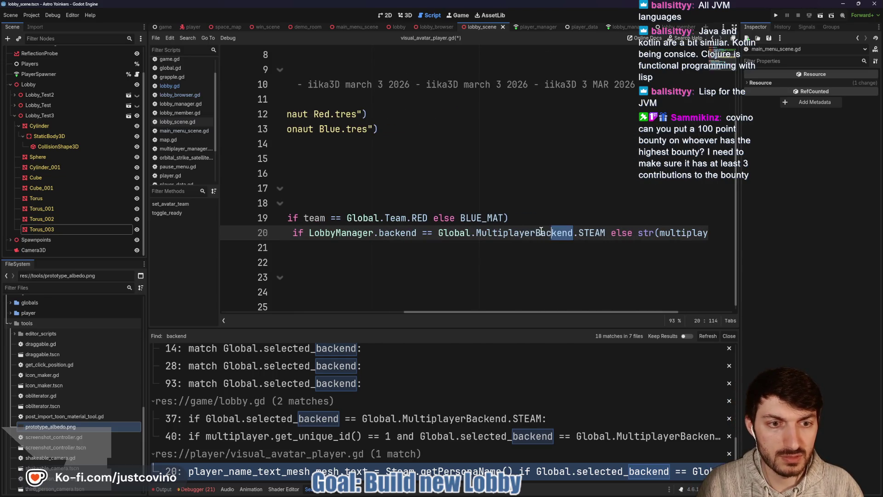
# Replace Global.MultiplayerBackend with LobbyManager.BACKEND, save the script, and switch to the browser
pyautogui.moveTo(559, 230); pyautogui.dragTo(433, 231)
pyautogui.write('LobbyMana')
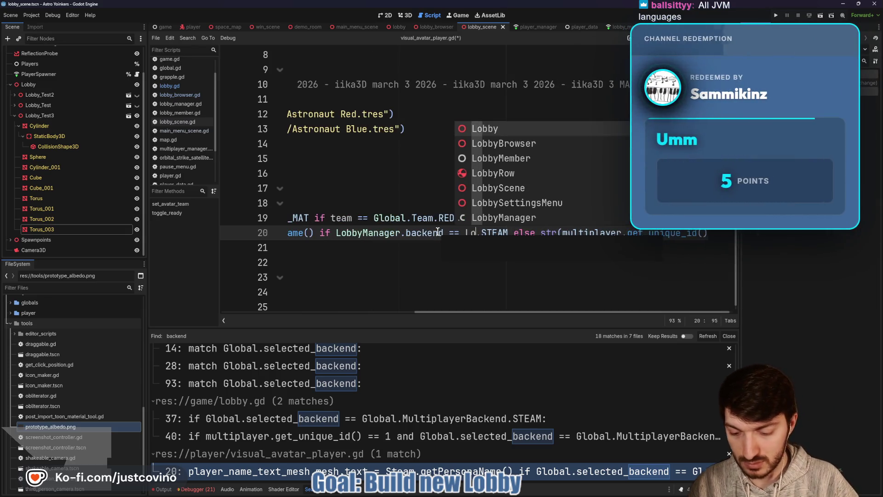
pyautogui.write('ger.')
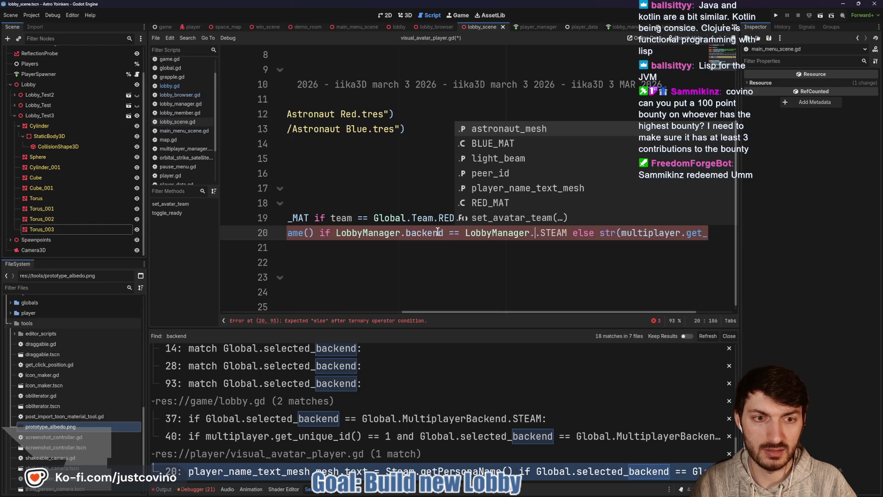
pyautogui.write('BACKEND')
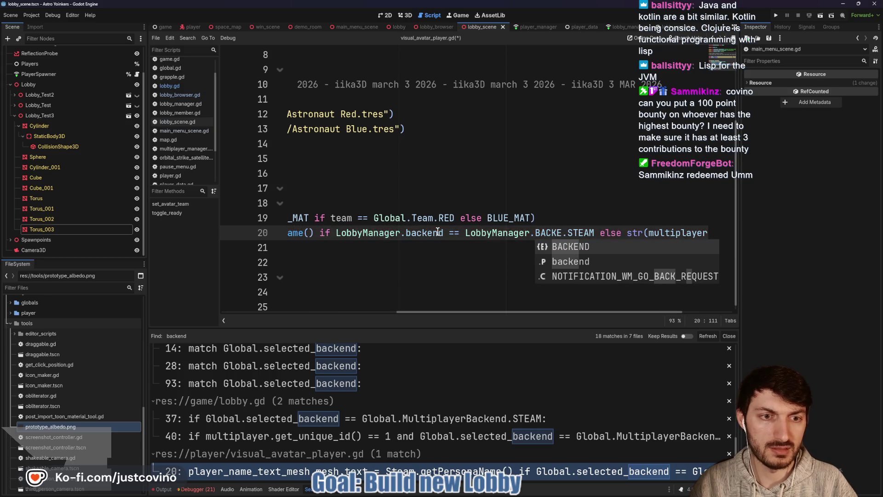
pyautogui.hscroll(5, 471, 233)
pyautogui.hscroll(-7, 578, 237)
pyautogui.hscroll(-5, 578, 238)
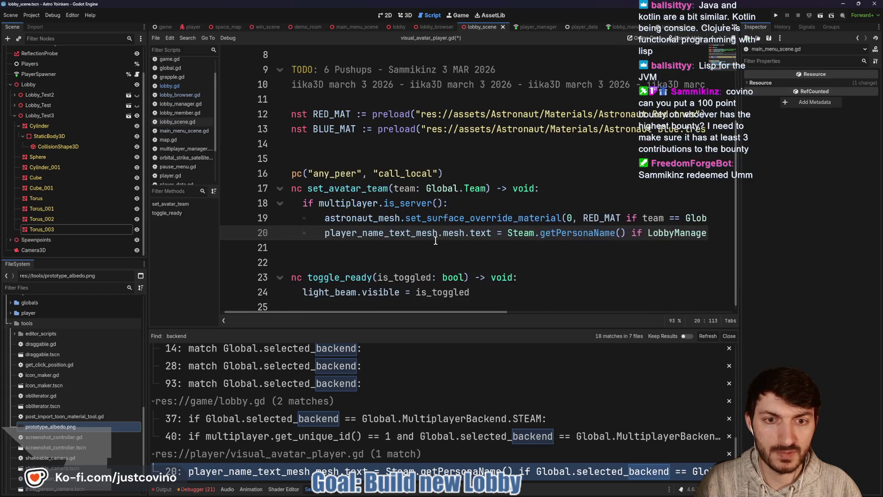
pyautogui.click(434, 247)
pyautogui.hotkey('ctrl', 's')
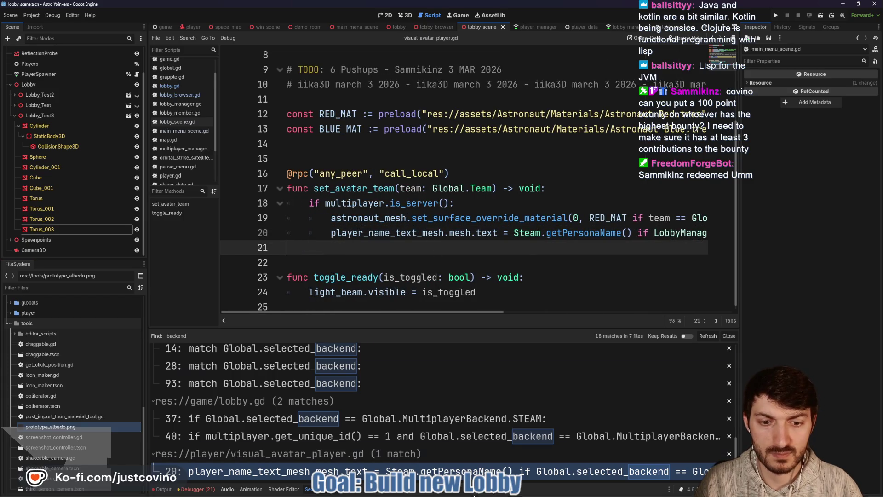
pyautogui.click(491, 495)
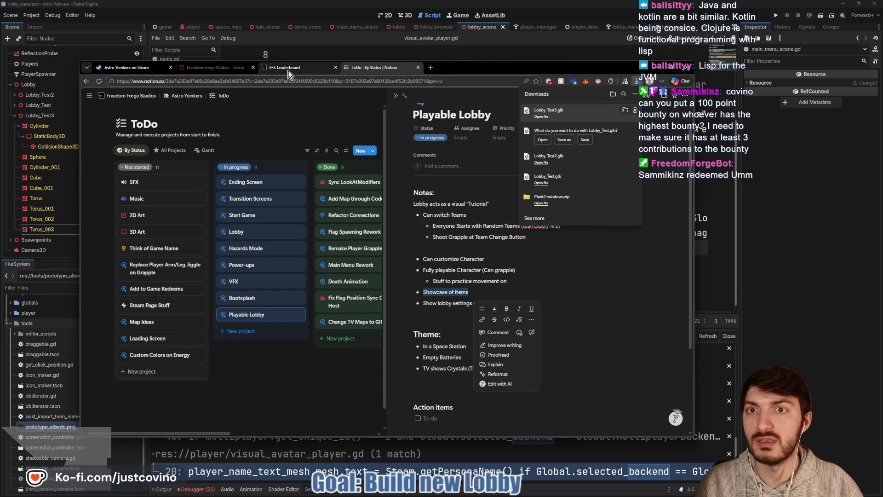
# Log in to FFS Leaderboard with Twitch and copy the top bounty target's username
pyautogui.click(286, 70)
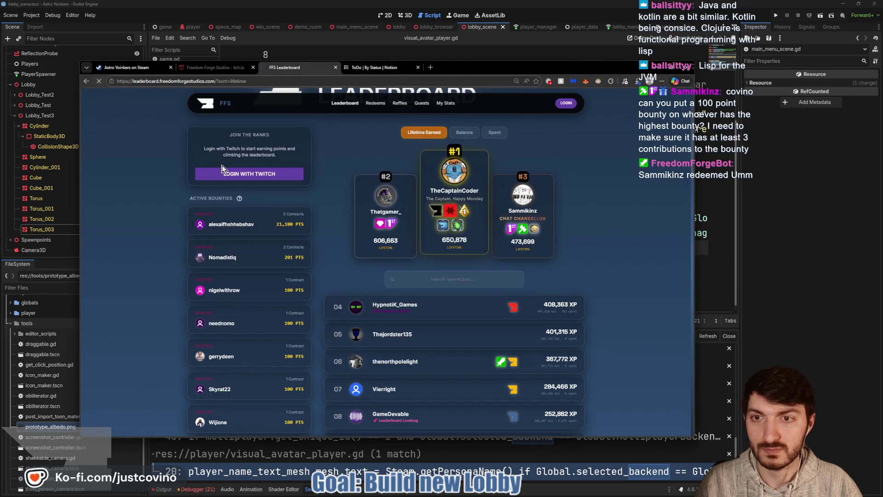
pyautogui.click(263, 177)
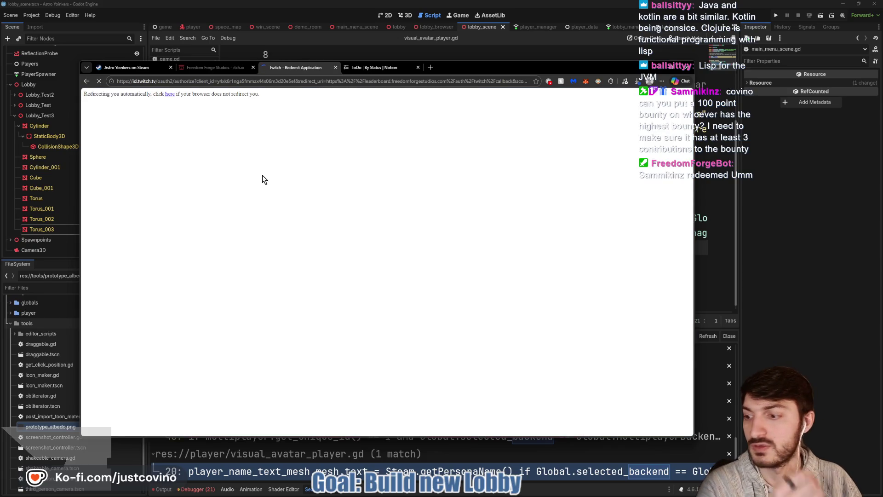
pyautogui.scroll(-2, 340, 198)
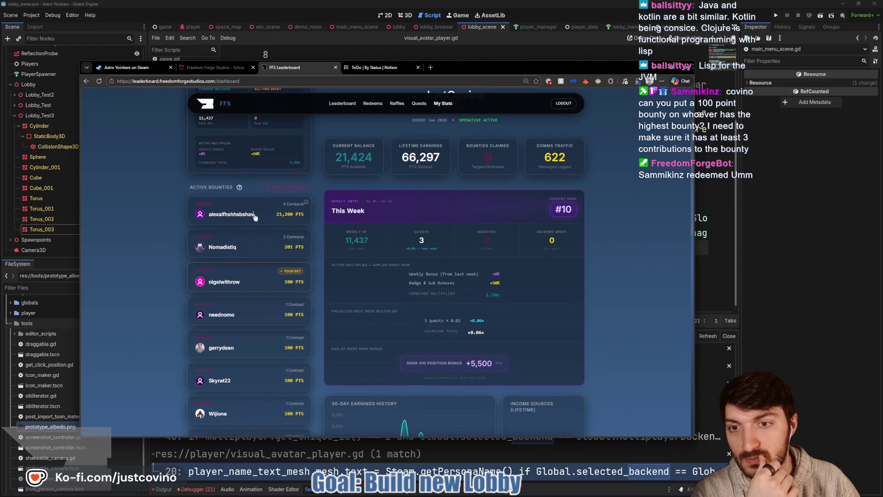
pyautogui.click(210, 215)
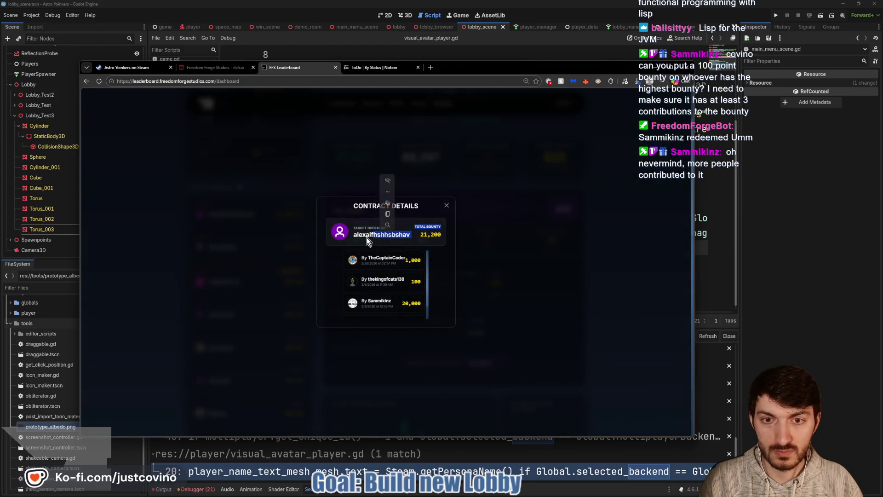
pyautogui.moveTo(353, 235); pyautogui.dragTo(409, 236)
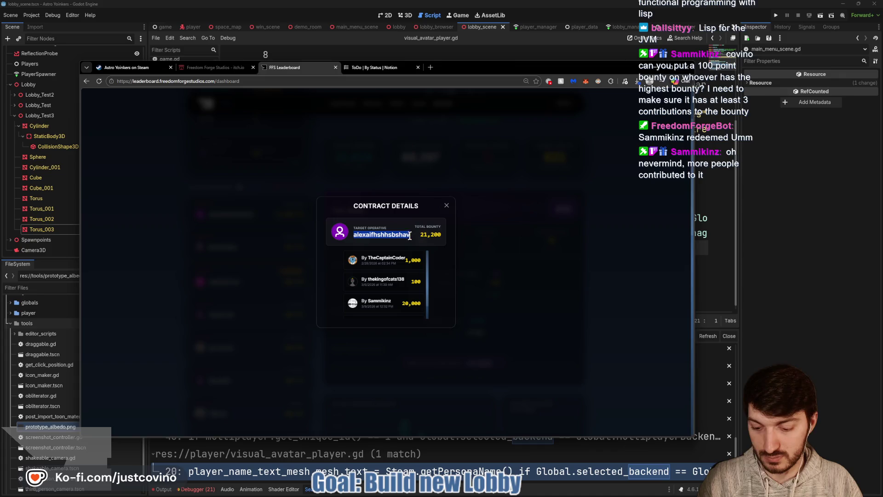
pyautogui.click(447, 207)
# Publish a new bounty contract on the copied target user with the bounty amount
pyautogui.click(280, 187)
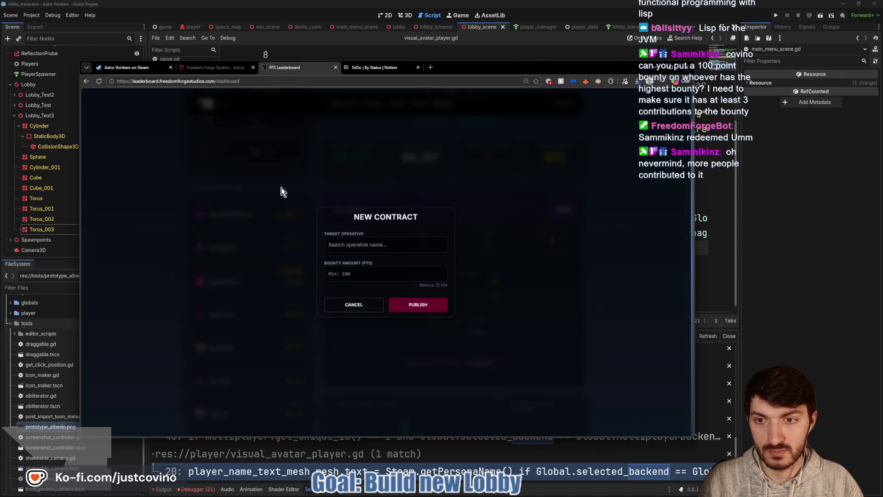
pyautogui.click(386, 244)
pyautogui.write('alexalfhshhsbshav')
pyautogui.click(390, 269)
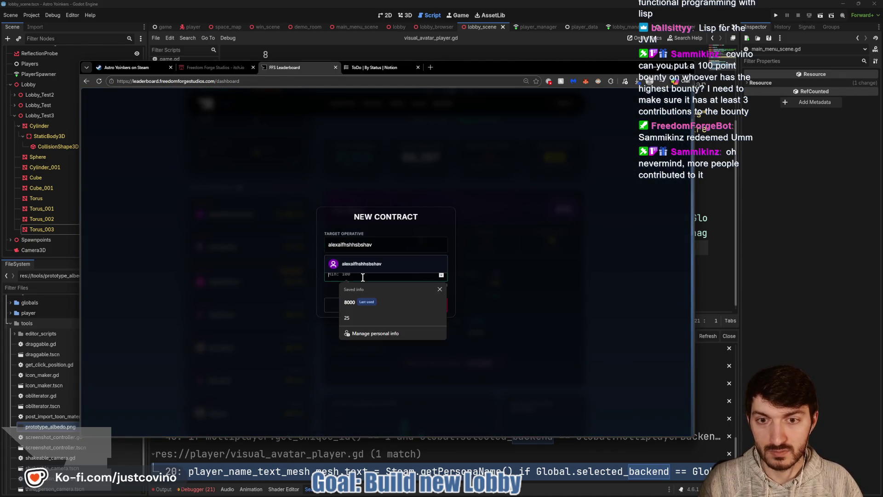
pyautogui.click(360, 272)
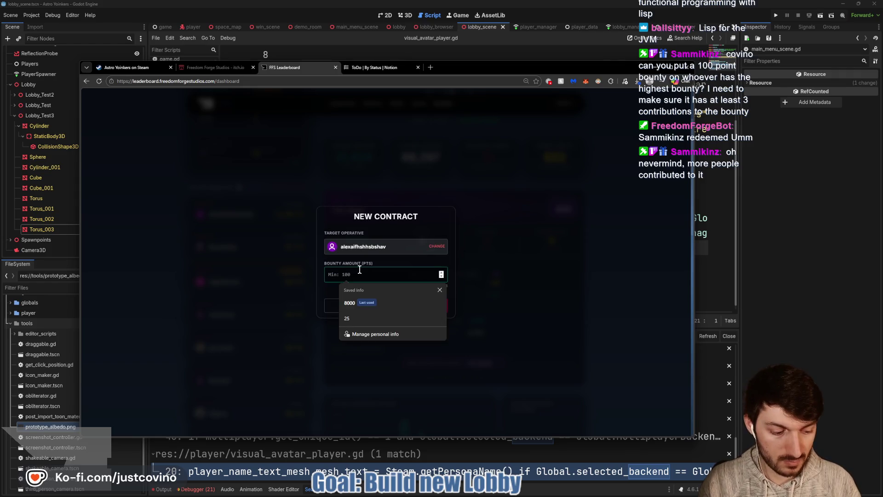
pyautogui.write('1')
pyautogui.click(416, 306)
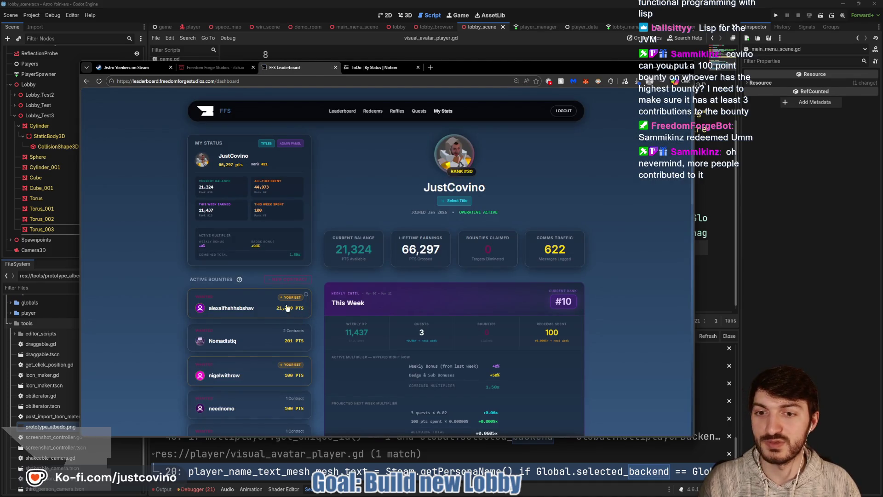
# Confirm the top bounty now totals 21,300 PTS, then return to the Notion ToDo board
pyautogui.click(272, 310)
pyautogui.scroll(-2, 384, 276)
pyautogui.scroll(3, 404, 279)
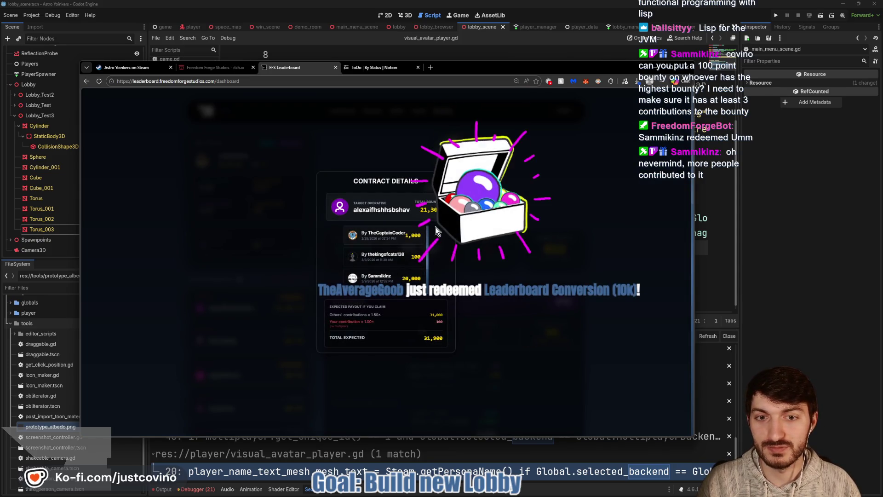
pyautogui.click(104, 311)
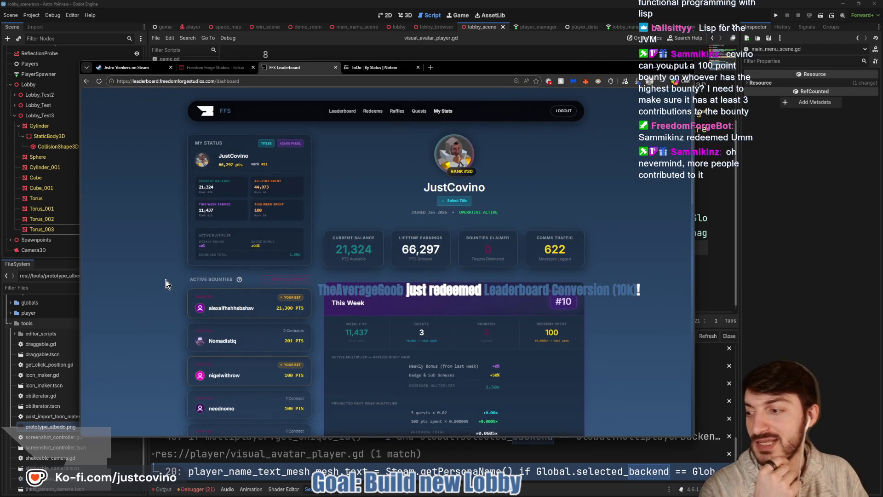
pyautogui.scroll(-1, 322, 290)
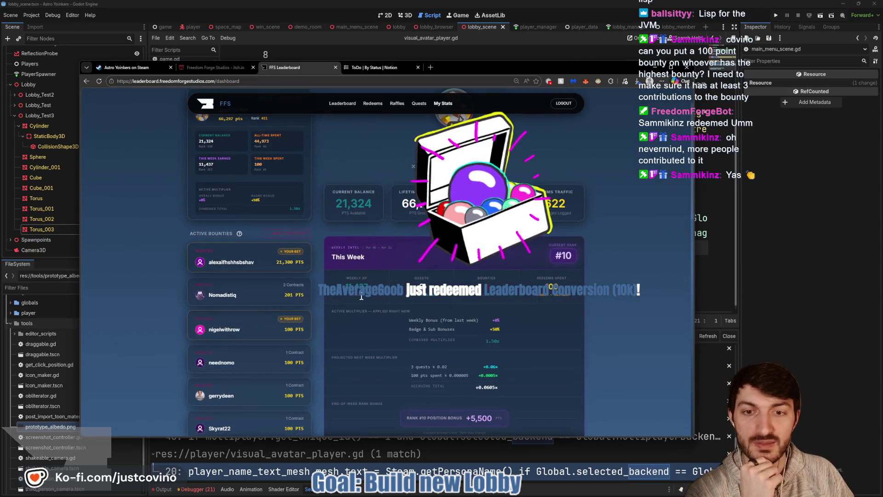
pyautogui.scroll(1, 363, 276)
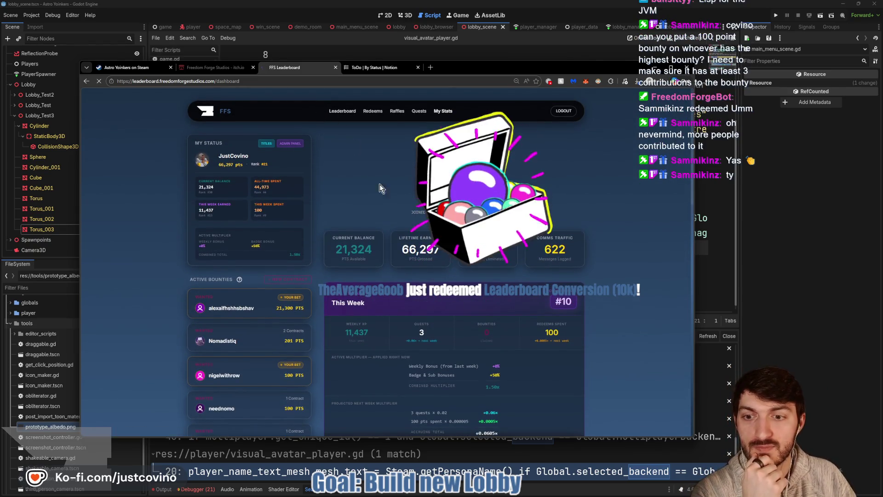
pyautogui.scroll(-1, 375, 254)
pyautogui.scroll(-2, 375, 254)
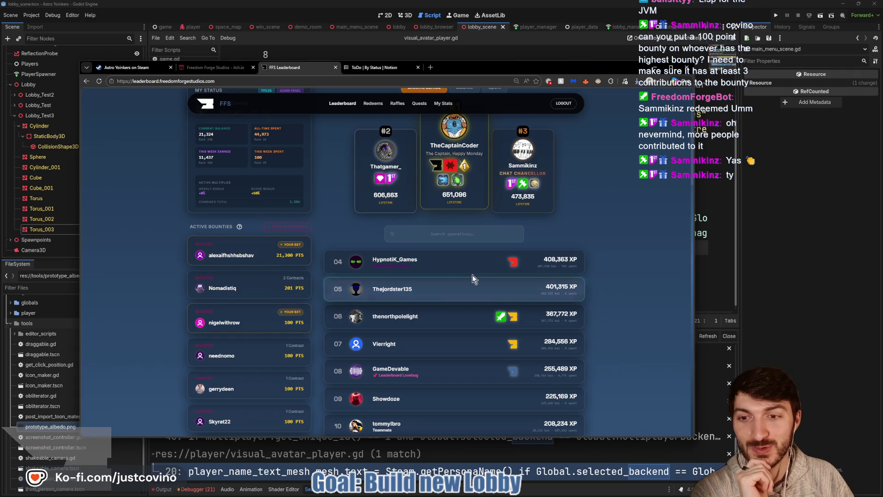
pyautogui.click(368, 68)
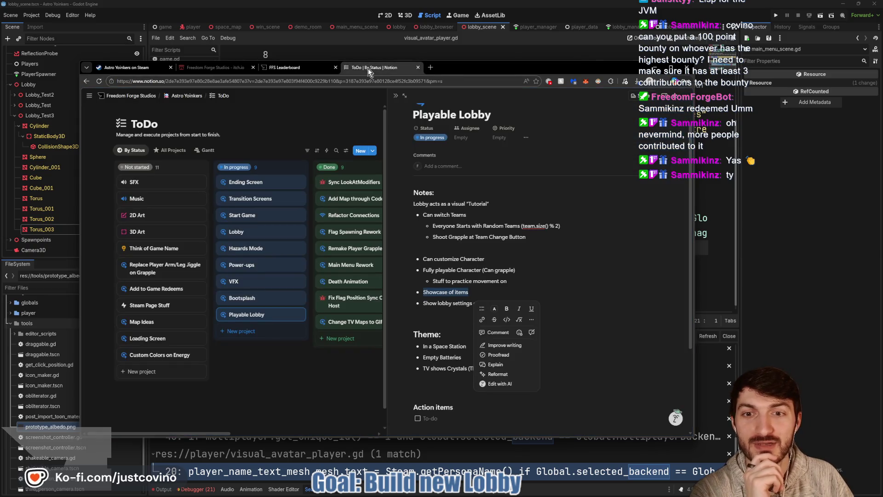
# Leave the Notion notes for Godot, close the Find in Files results, and place the caret on line 15
pyautogui.click(474, 291)
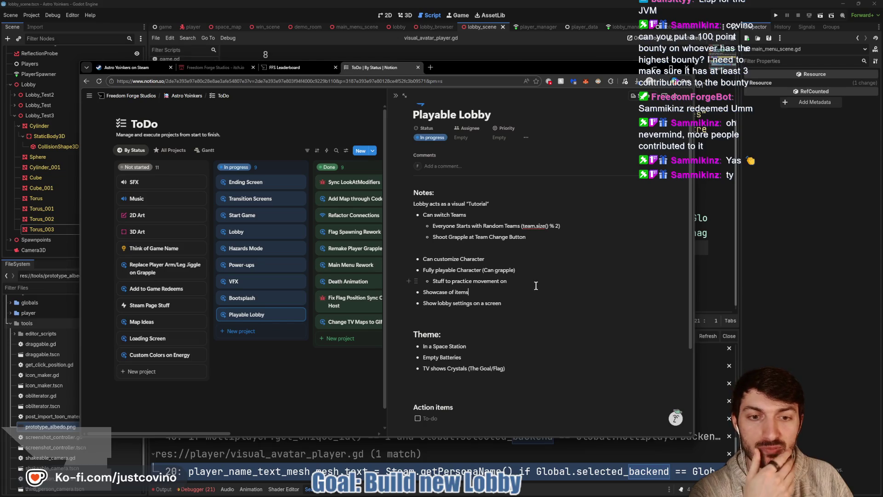
pyautogui.click(831, 281)
pyautogui.click(729, 335)
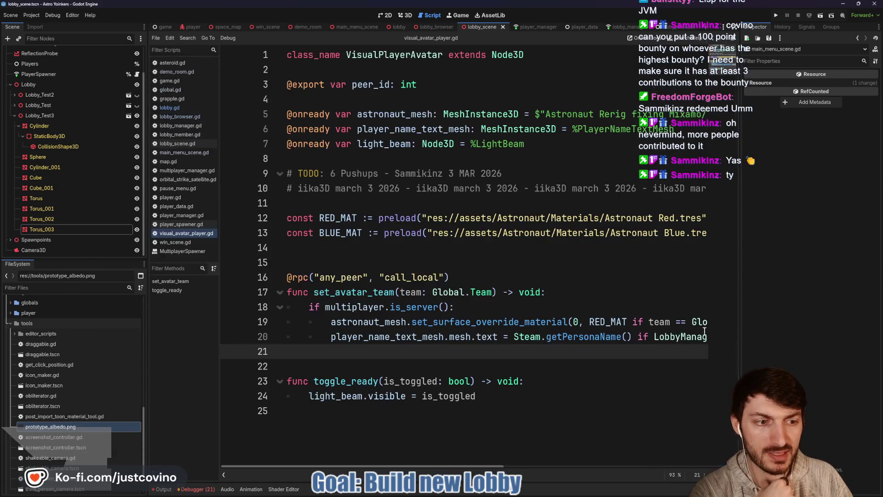
pyautogui.click(398, 266)
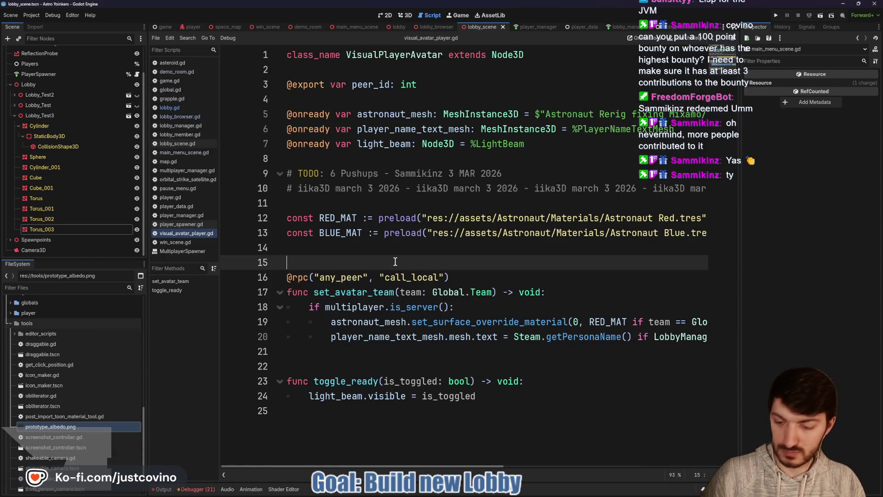
pyautogui.click(498, 495)
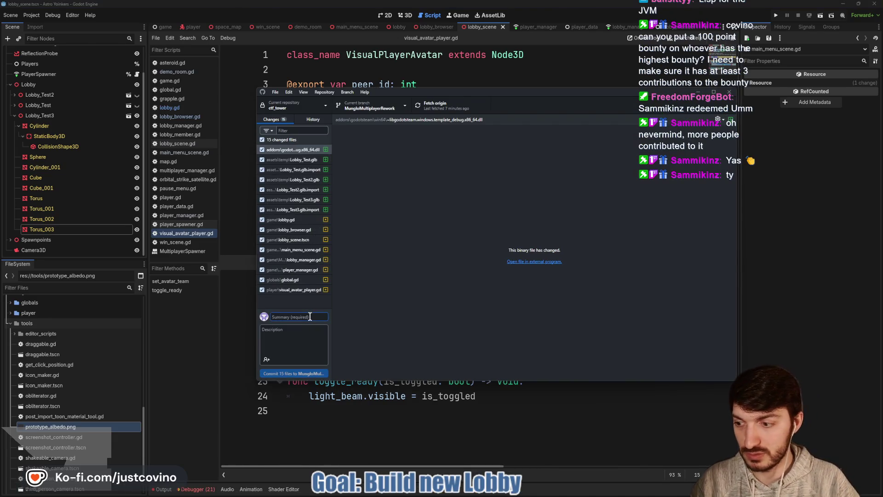
# Commit the 15 files as "Backend Fixes + Temp Maps for Lobby" and push to origin
pyautogui.write('Backend')
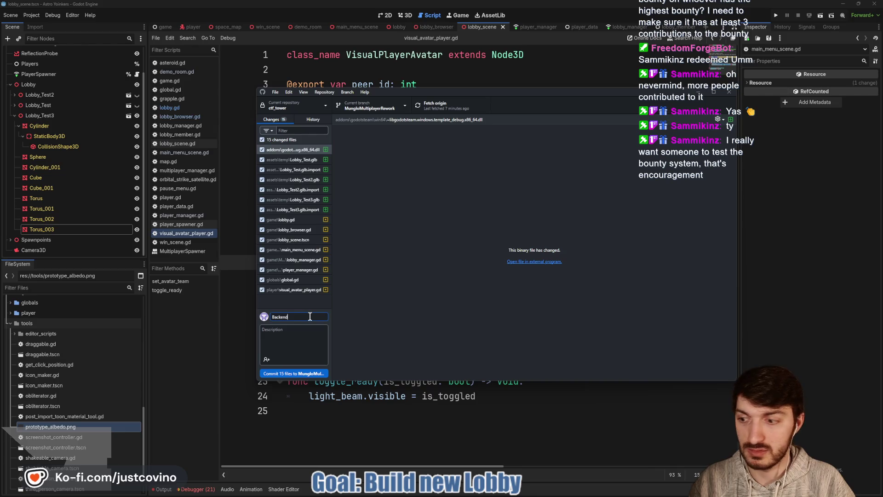
pyautogui.write(' fixes')
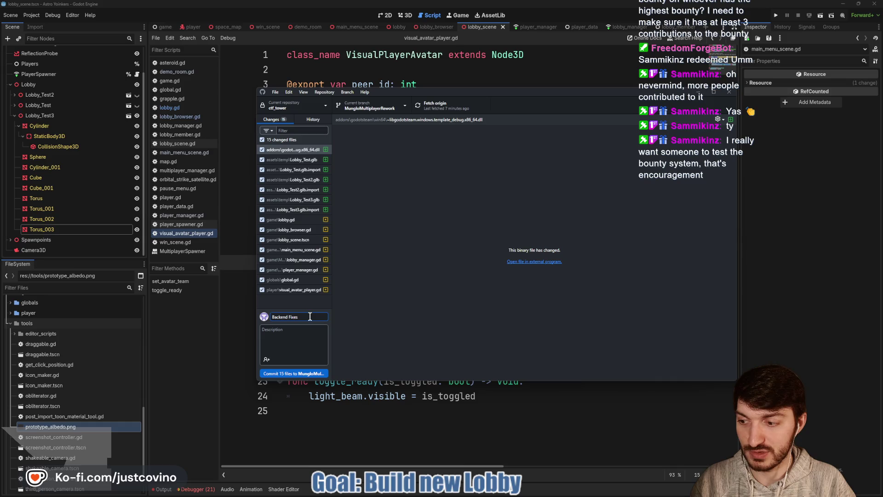
pyautogui.write(' + T')
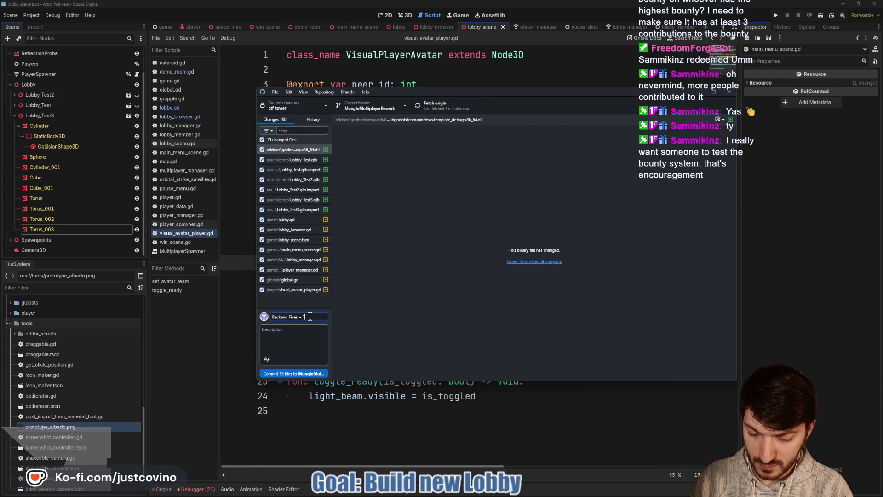
pyautogui.write('for Lobby')
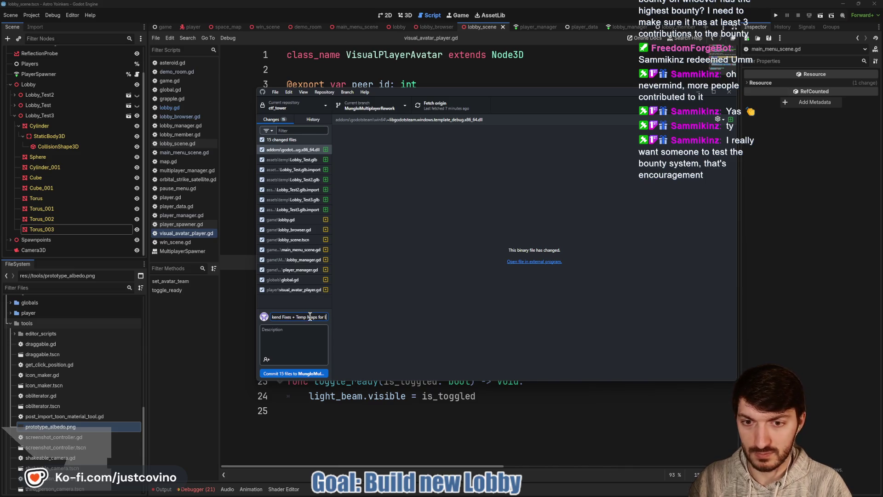
pyautogui.click(307, 372)
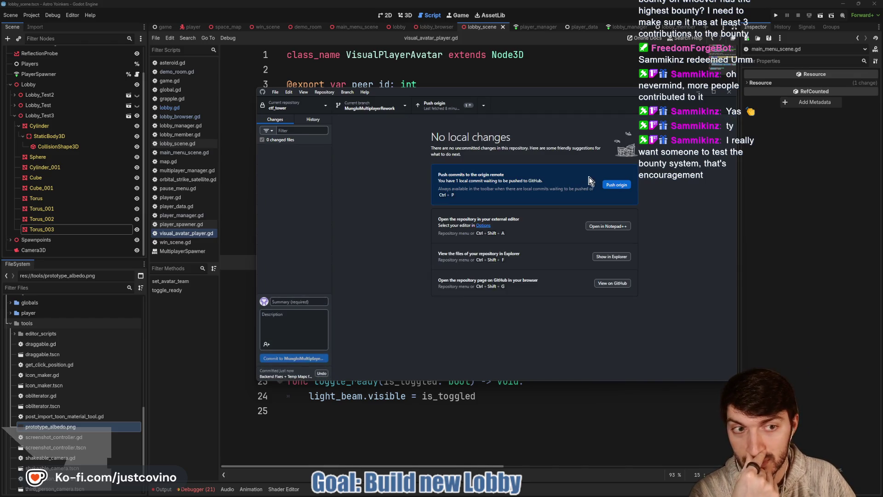
pyautogui.click(614, 184)
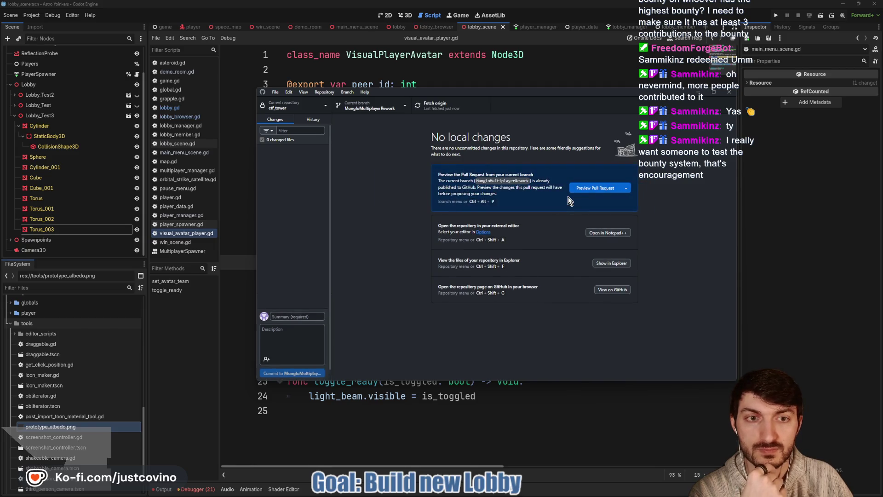
pyautogui.click(814, 249)
pyautogui.click(433, 197)
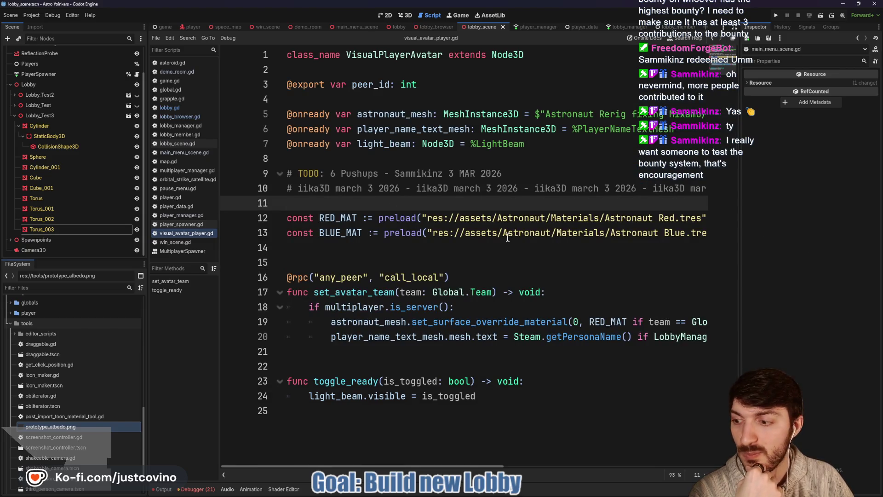
# Open the space_map scene and inspect the PlayerSpawner node's attached script
pyautogui.click(378, 261)
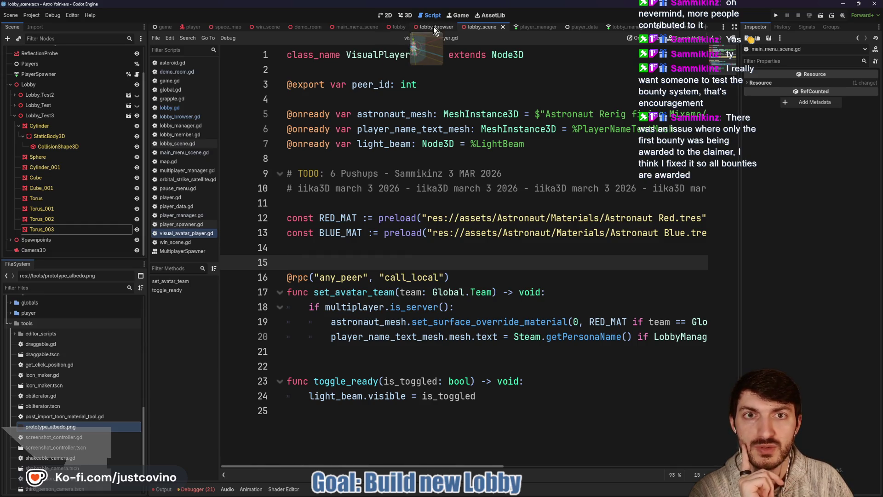
pyautogui.click(225, 28)
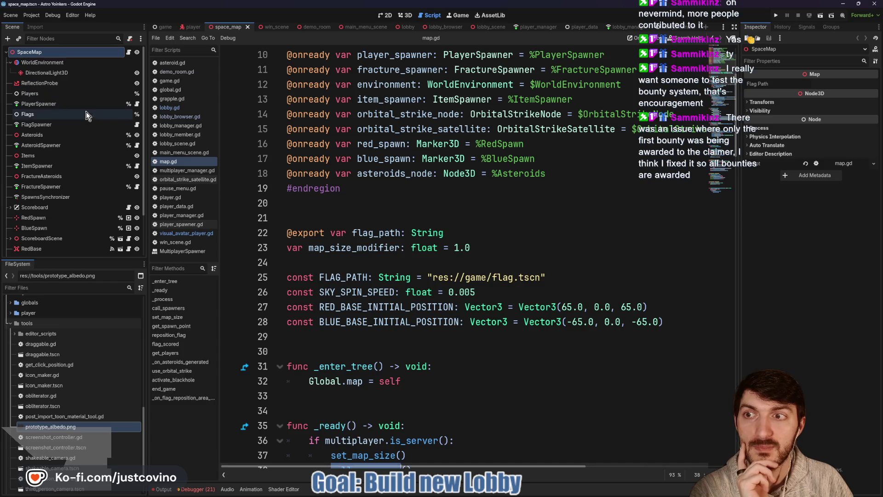
pyautogui.click(60, 109)
pyautogui.click(129, 104)
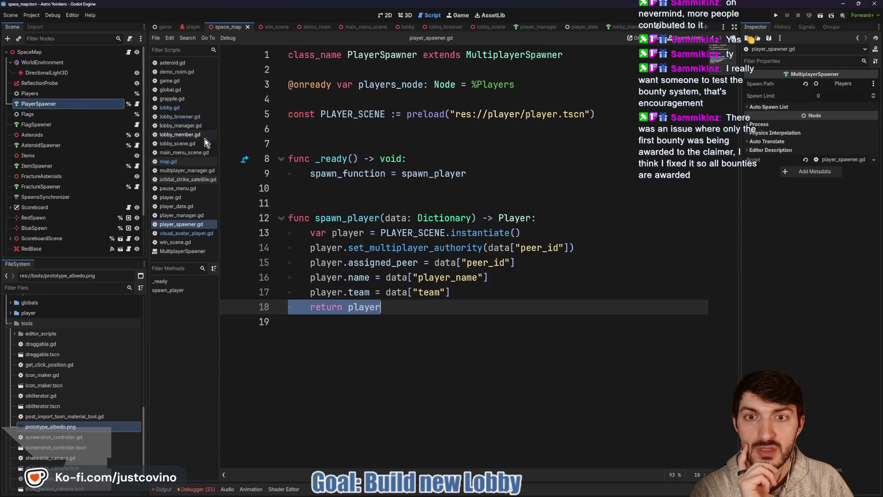
pyautogui.click(539, 279)
pyautogui.click(474, 295)
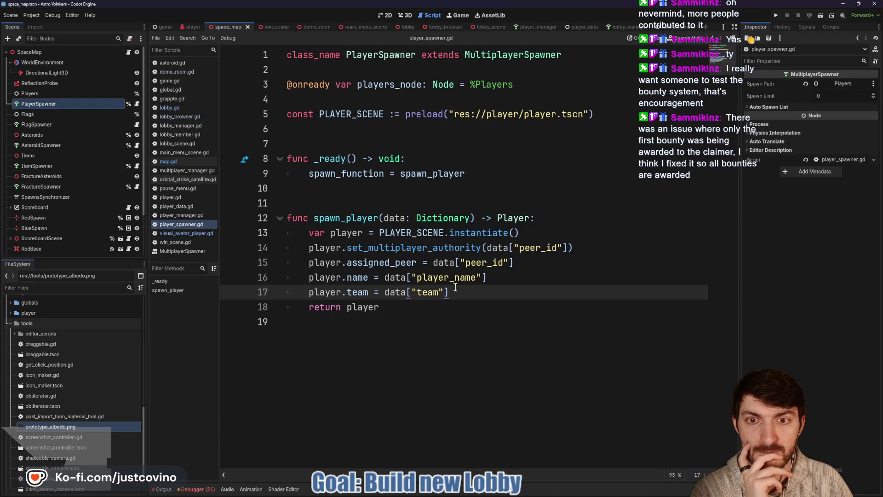
# Review the spawning code further down in map.gd
pyautogui.click(128, 53)
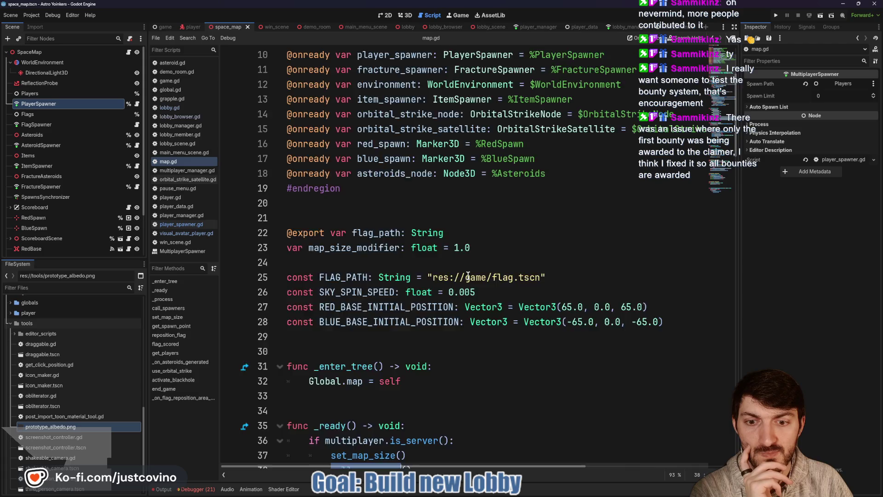
pyautogui.scroll(-4, 468, 275)
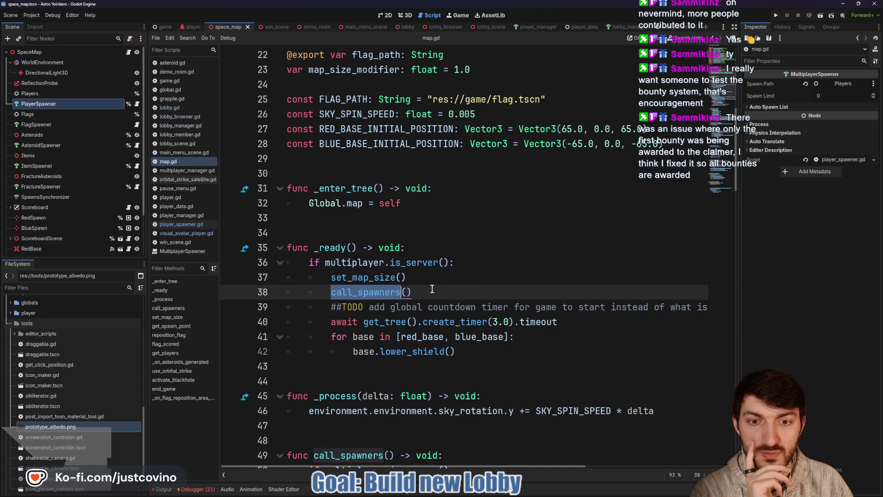
pyautogui.scroll(-1, 432, 289)
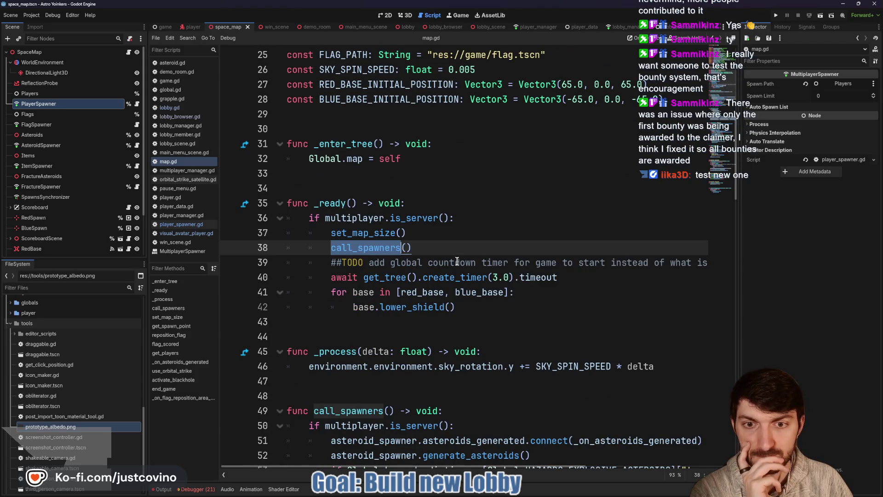
pyautogui.scroll(-2, 426, 230)
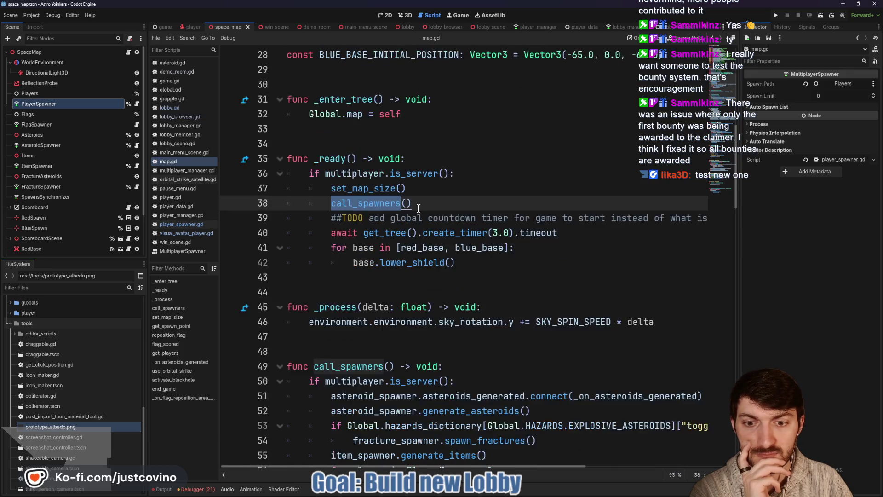
pyautogui.scroll(-1, 419, 208)
pyautogui.scroll(-1, 419, 208)
pyautogui.scroll(-1, 416, 227)
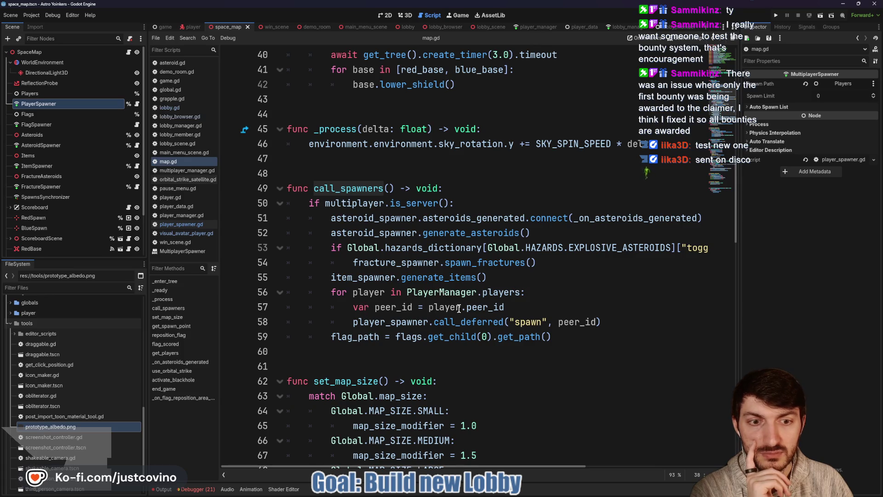
pyautogui.moveTo(461, 304)
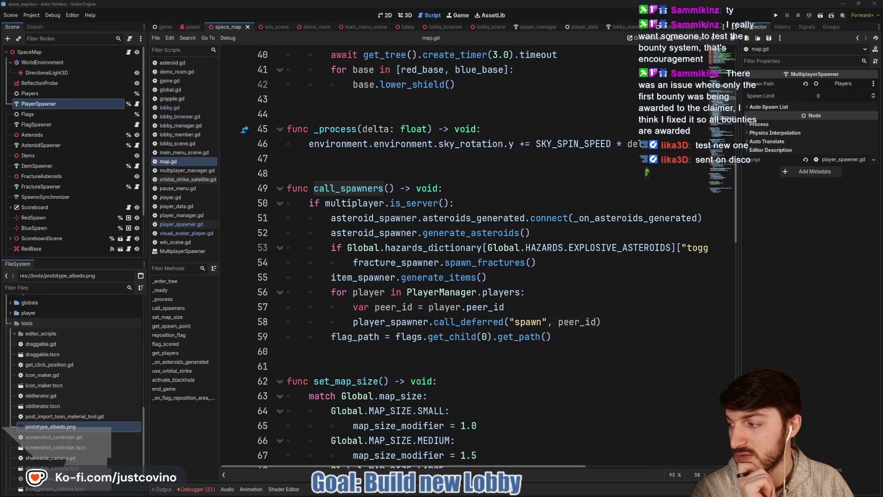
# Save the downloaded Lobby_Test4.glb into the project's assets/temp folder
pyautogui.hotkey('alt', 'Tab')
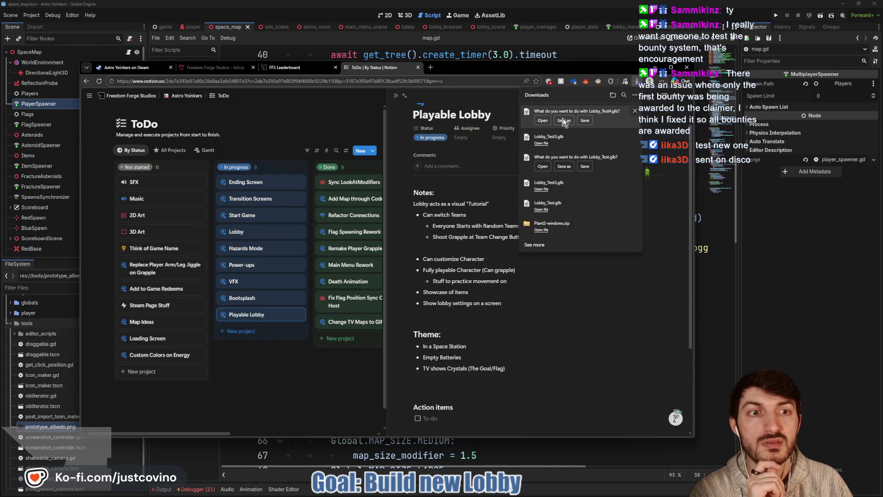
pyautogui.click(564, 121)
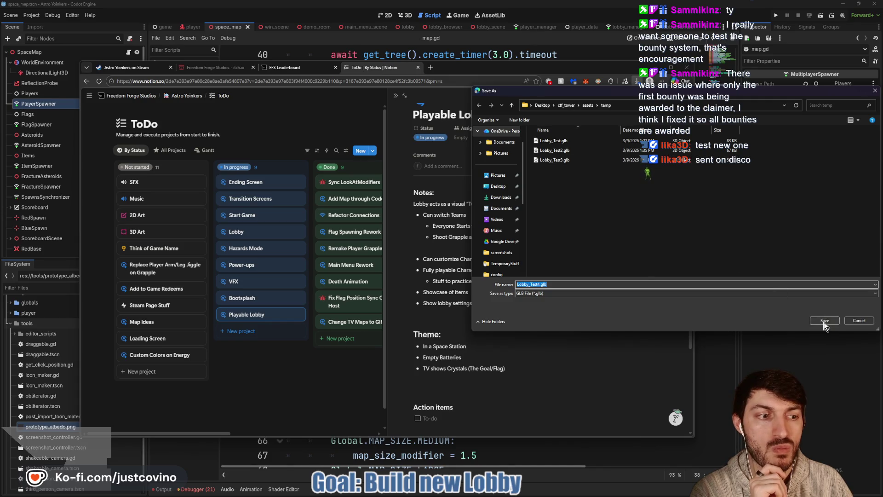
pyautogui.click(824, 322)
pyautogui.hotkey('alt', 'Tab')
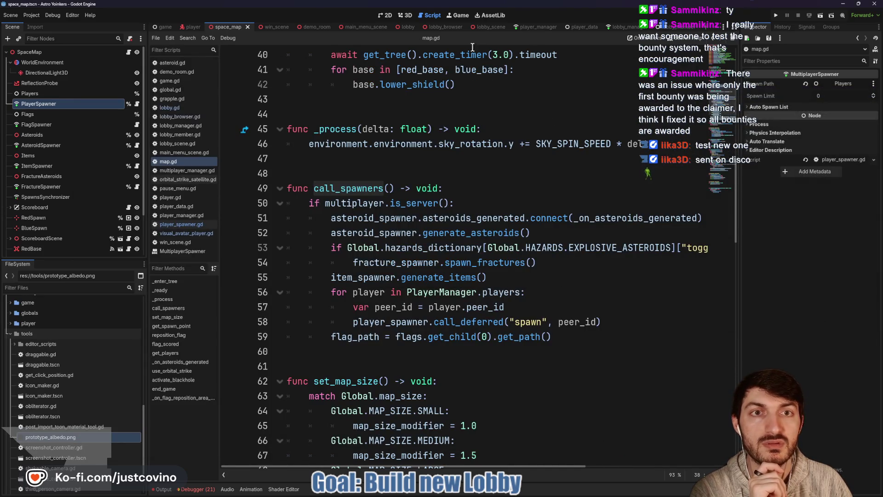
pyautogui.click(490, 26)
# In the lobby scene, frame the Lobby node and drag the Lobby_Test4 model into the viewport
pyautogui.click(404, 15)
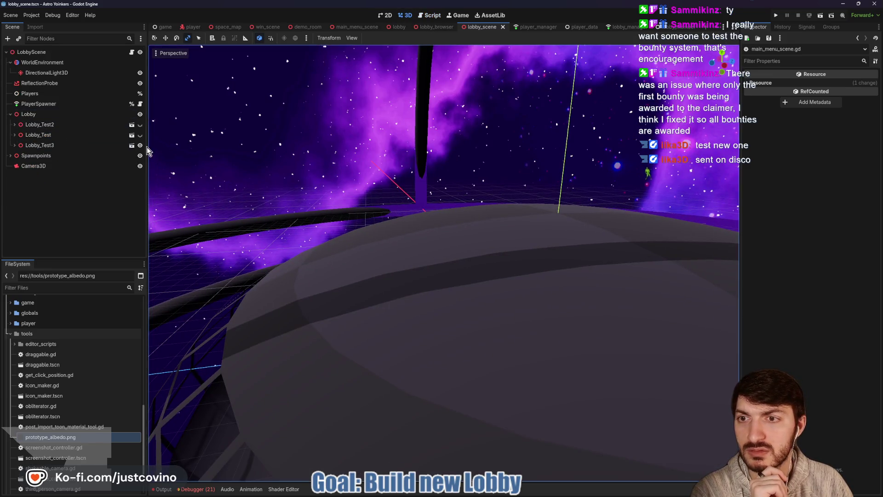
pyautogui.doubleClick(29, 114)
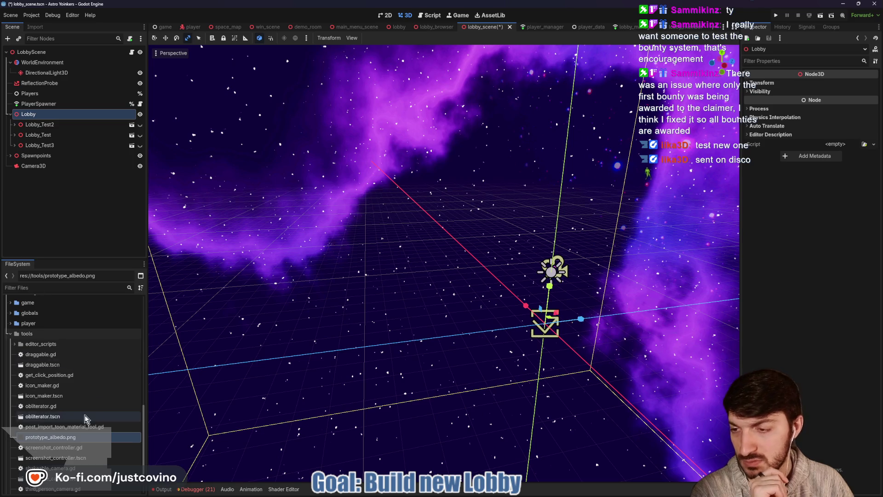
pyautogui.scroll(5, 65, 405)
pyautogui.moveTo(53, 401)
pyautogui.mouseDown()
pyautogui.moveTo(123, 400)
pyautogui.moveTo(544, 322)
pyautogui.mouseUp()
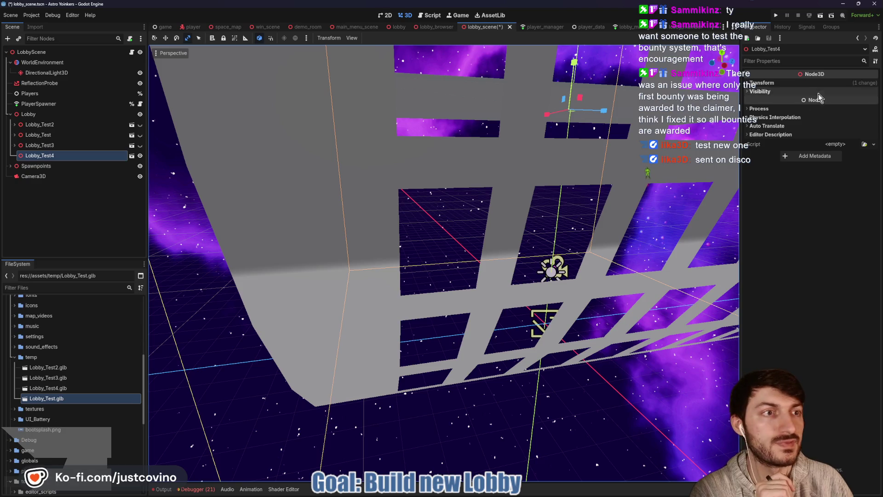
# Set Lobby_Test4's position to 0, 0, 0 and orbit to face the cage from the front
pyautogui.click(797, 83)
pyautogui.write('0')
pyautogui.press('Tab')
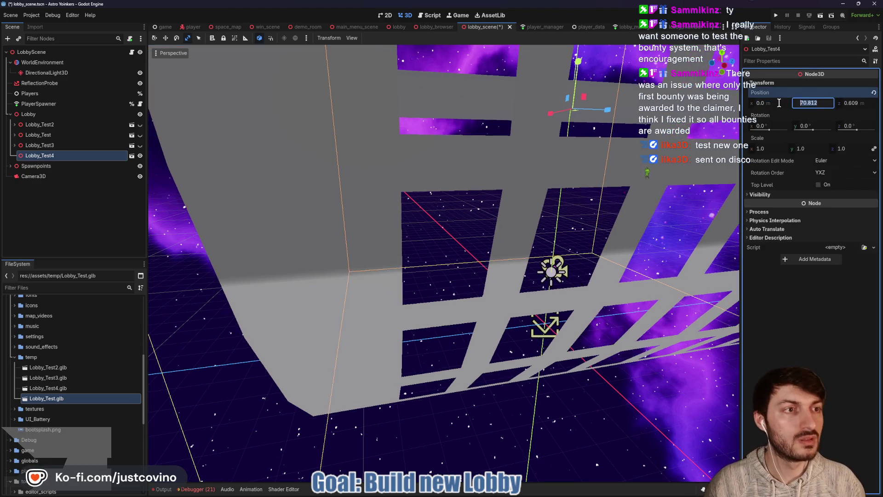
pyautogui.write('0')
pyautogui.press('Tab')
pyautogui.write('0')
pyautogui.press('Return')
pyautogui.scroll(-3, 655, 205)
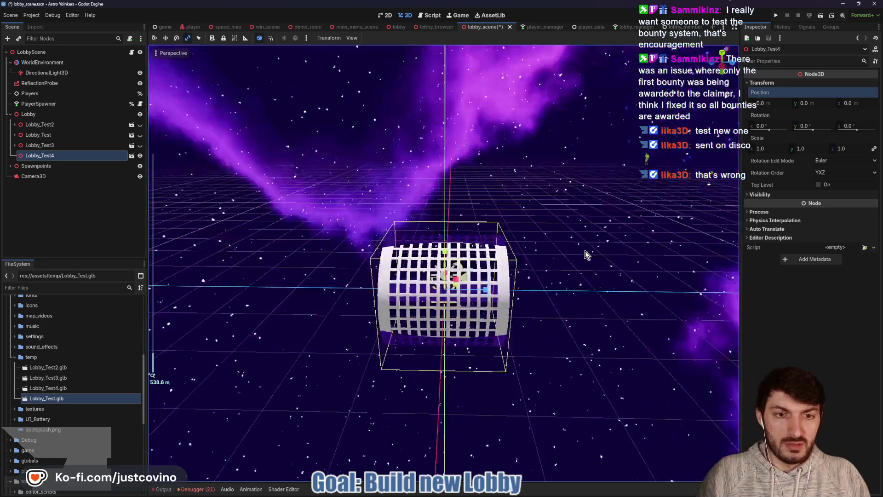
pyautogui.scroll(4, 532, 269)
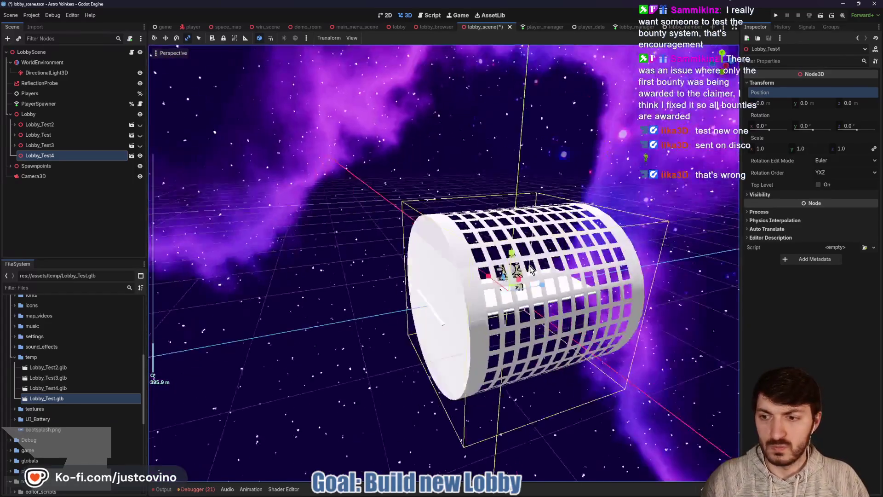
pyautogui.moveTo(531, 269); pyautogui.dragTo(512, 271)
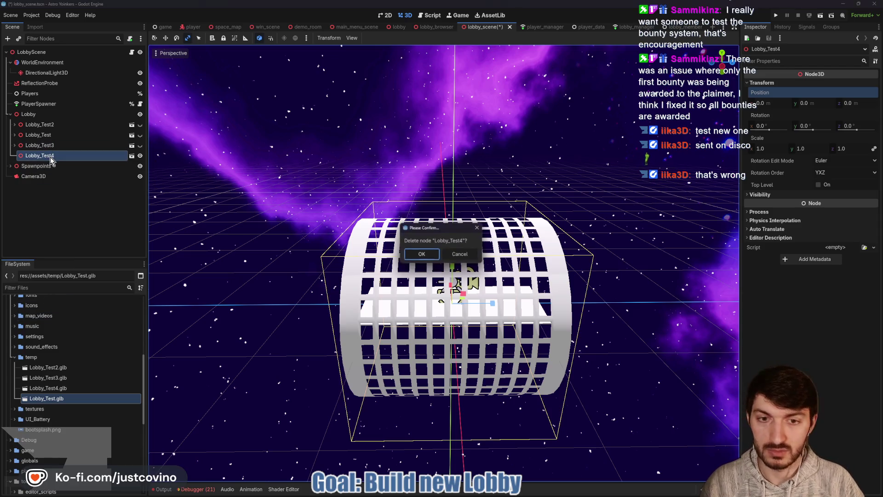
# Delete the old Lobby_Test4 node, reimport Lobby_Test4.glb, and drag it into the scene
pyautogui.click(419, 256)
pyautogui.doubleClick(55, 388)
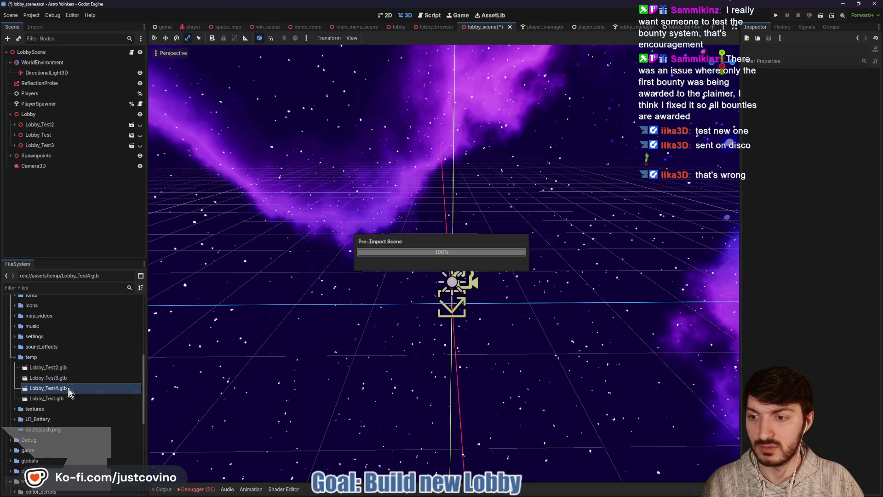
pyautogui.click(558, 437)
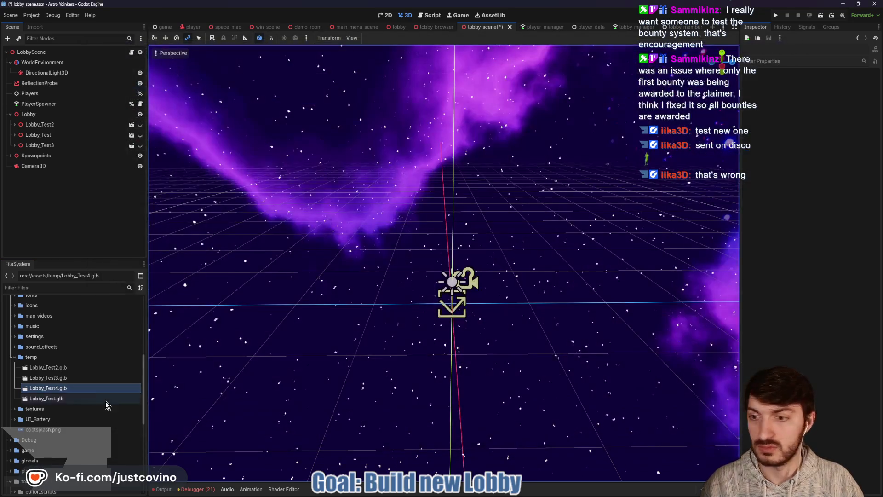
pyautogui.moveTo(60, 395)
pyautogui.mouseDown()
pyautogui.moveTo(257, 374)
pyautogui.moveTo(410, 282)
pyautogui.moveTo(219, 310)
pyautogui.mouseUp()
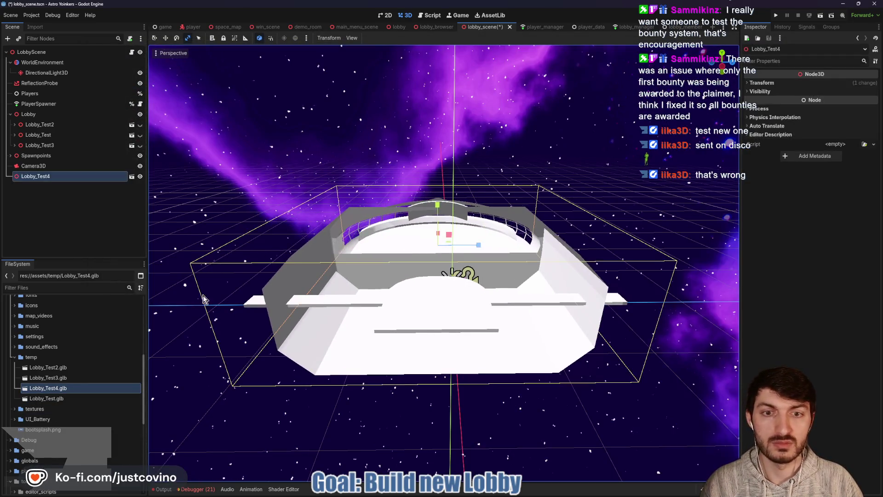
# Zero the new model's Transform Position and nest it under the Lobby node
pyautogui.click(773, 83)
pyautogui.press('Tab')
pyautogui.write('0')
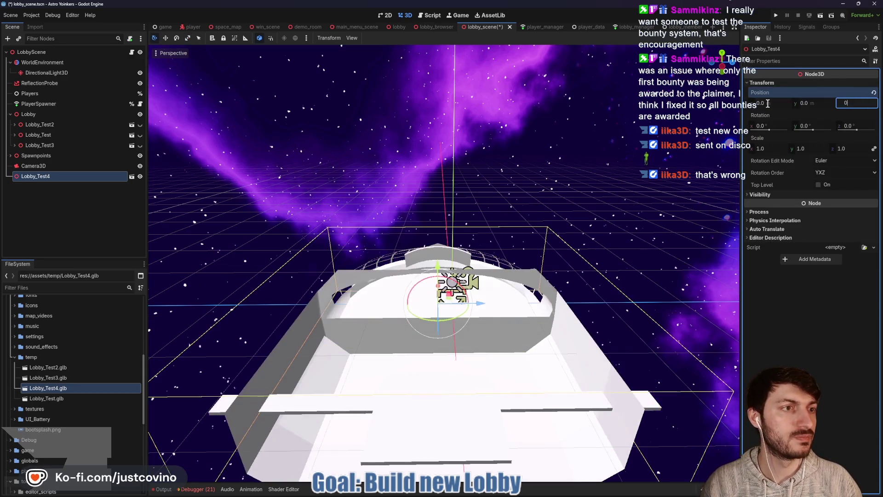
pyautogui.press('Tab')
pyautogui.write('0')
pyautogui.press('Return')
pyautogui.moveTo(34, 178); pyautogui.dragTo(44, 114)
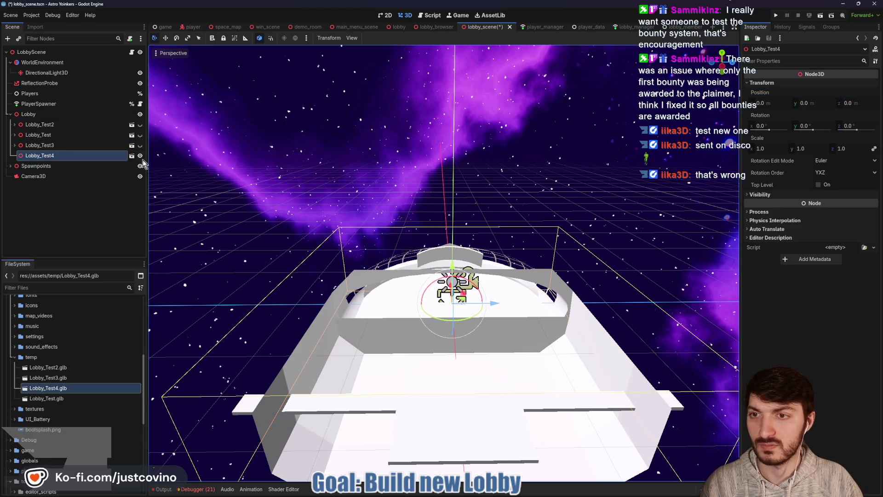
# Turn on Editable Children for Lobby_Test4 and orbit to an angled view
pyautogui.rightClick(39, 158)
pyautogui.click(81, 335)
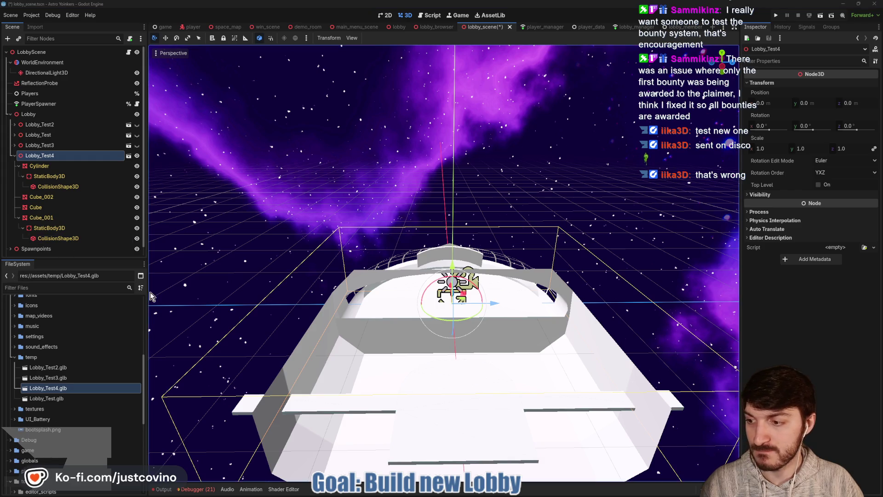
pyautogui.scroll(-3, 196, 347)
pyautogui.moveTo(432, 336)
pyautogui.mouseDown()
pyautogui.moveTo(416, 341)
pyautogui.moveTo(473, 327)
pyautogui.moveTo(406, 327)
pyautogui.mouseUp()
pyautogui.scroll(2, 422, 329)
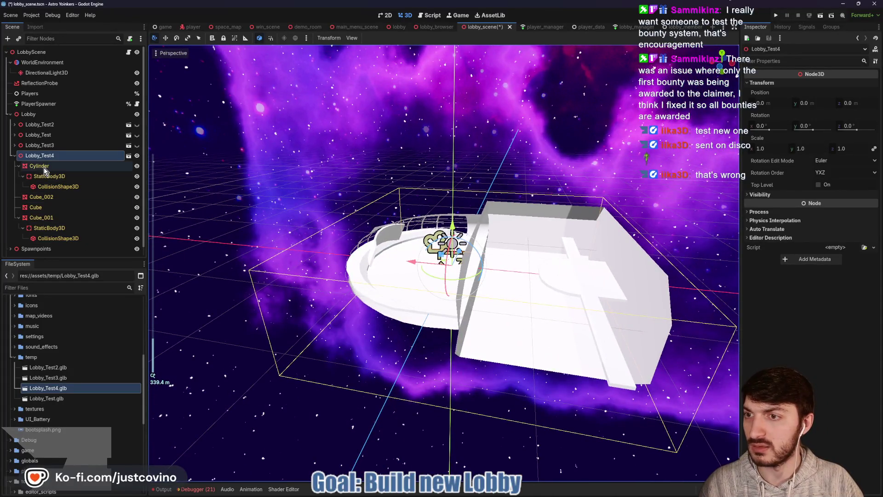
# Apply prototype_albedo.png as Surface Material Override on the Cylinder, Cube, Cube_001 and Cube_002 meshes
pyautogui.click(39, 166)
pyautogui.keyDown('ctrl'); pyautogui.click(42, 197); pyautogui.keyUp('ctrl')
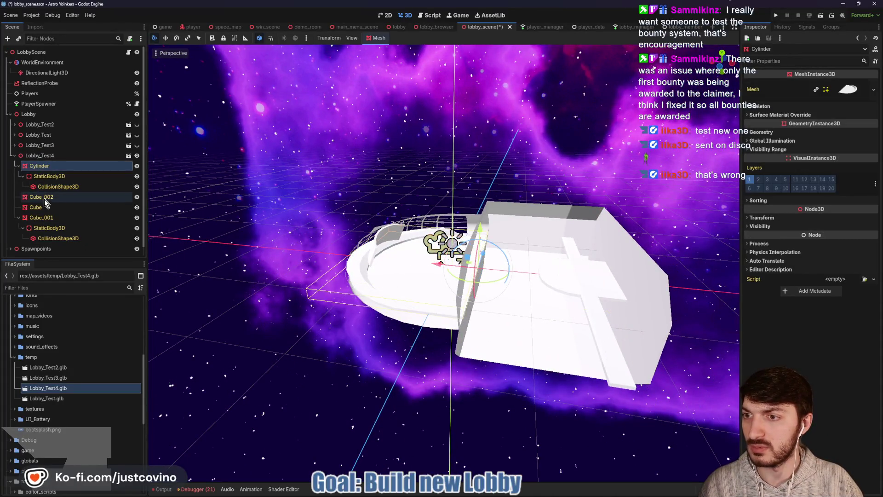
pyautogui.keyDown('ctrl'); pyautogui.click(35, 208); pyautogui.keyUp('ctrl')
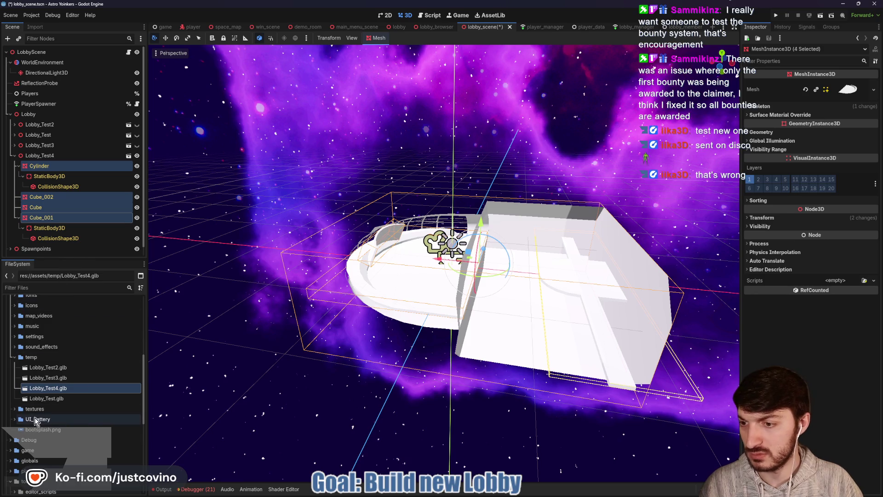
pyautogui.scroll(-5, 36, 420)
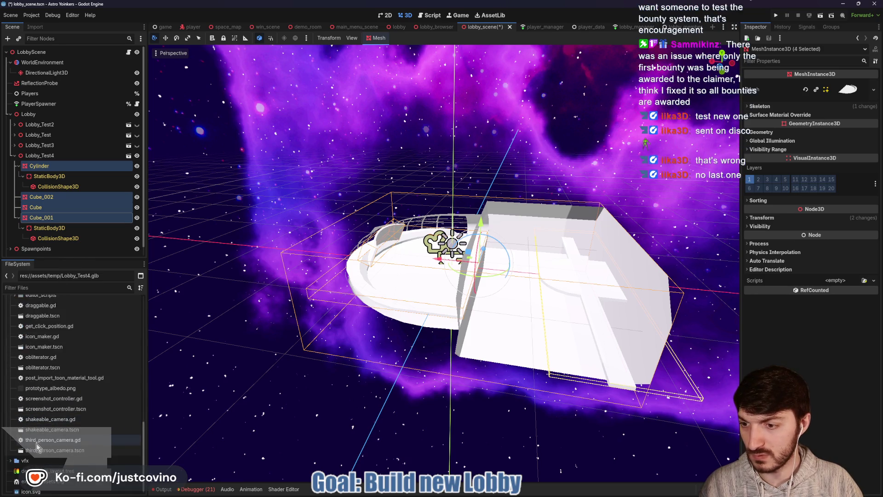
pyautogui.scroll(-1, 61, 448)
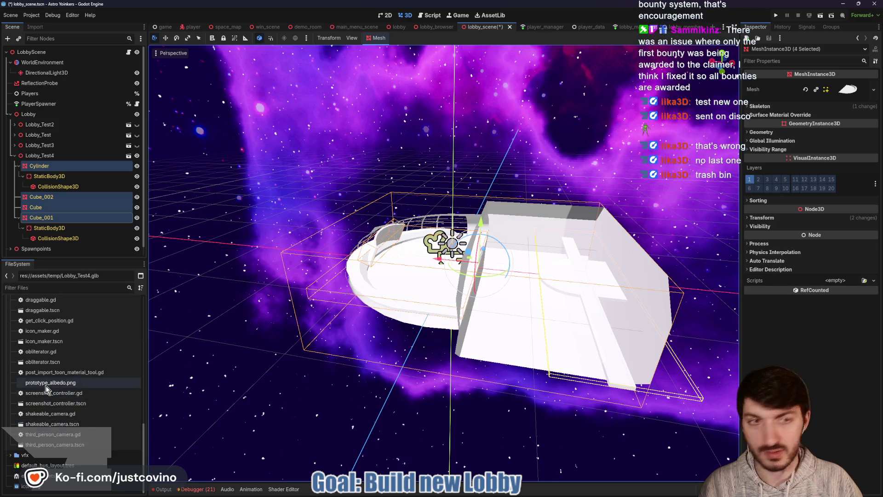
pyautogui.moveTo(46, 385)
pyautogui.mouseDown()
pyautogui.moveTo(506, 276)
pyautogui.moveTo(789, 122)
pyautogui.moveTo(828, 129)
pyautogui.mouseUp()
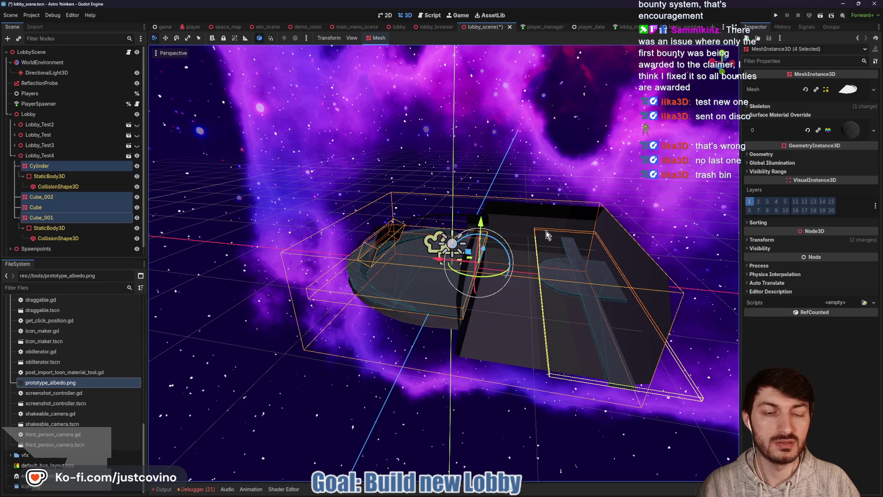
# Deselect the meshes, orbit to a higher angle, then save the scene and run the game
pyautogui.click(483, 184)
pyautogui.scroll(5, 475, 248)
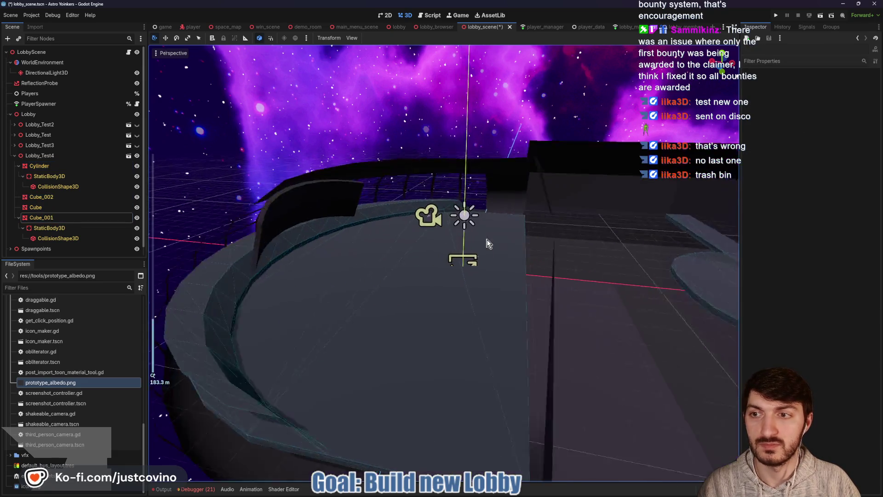
pyautogui.scroll(-3, 402, 254)
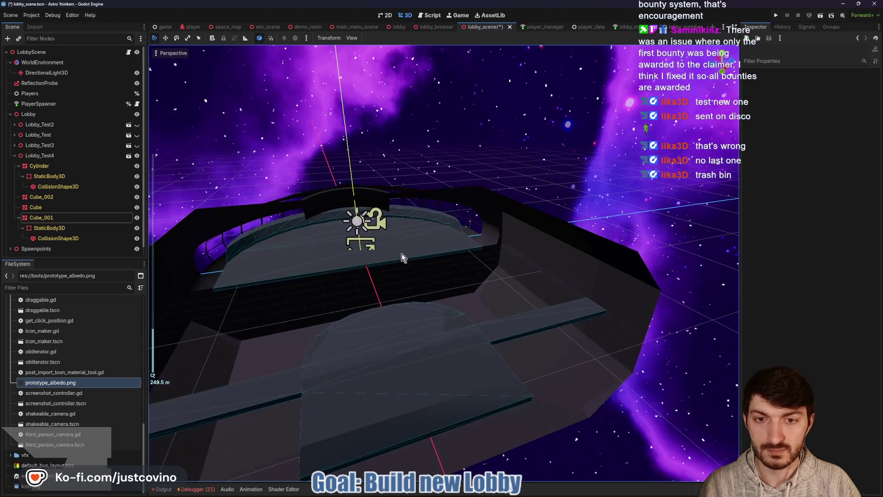
pyautogui.moveTo(355, 258)
pyautogui.mouseDown()
pyautogui.moveTo(421, 257)
pyautogui.moveTo(414, 264)
pyautogui.moveTo(384, 257)
pyautogui.moveTo(420, 193)
pyautogui.mouseUp()
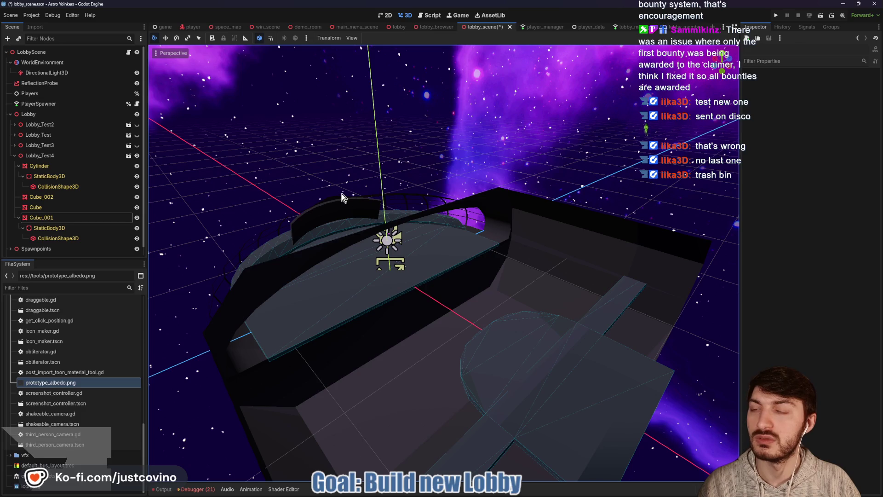
pyautogui.click(777, 16)
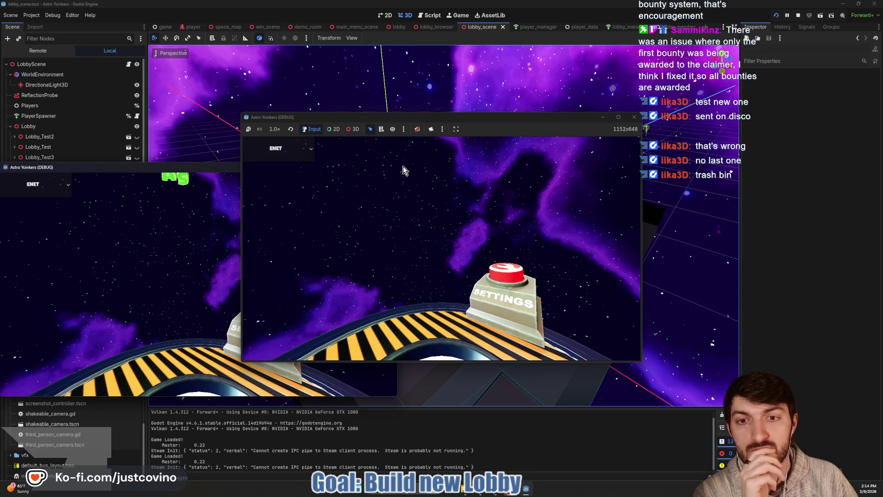
pyautogui.click(327, 210)
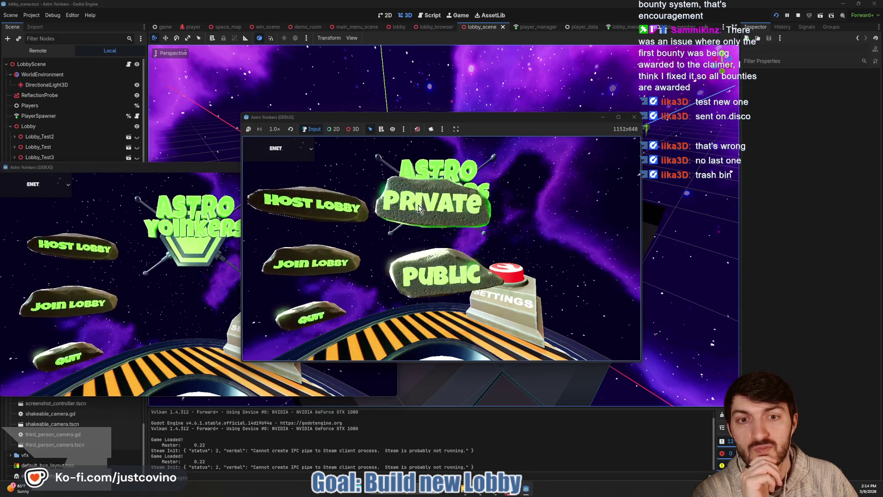
pyautogui.click(420, 205)
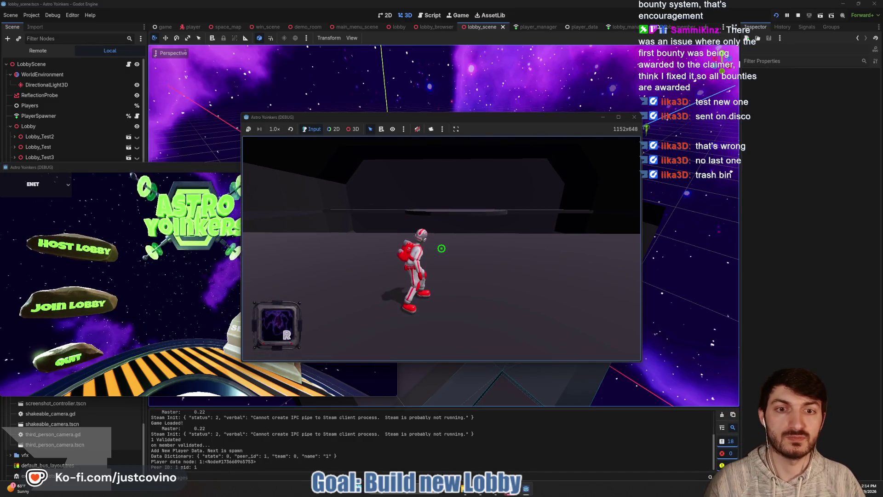
pyautogui.click(618, 118)
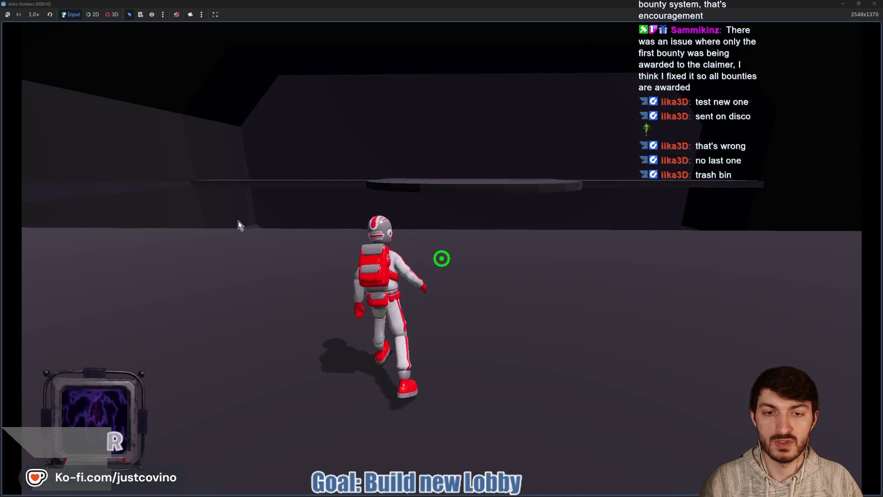
pyautogui.press('w')
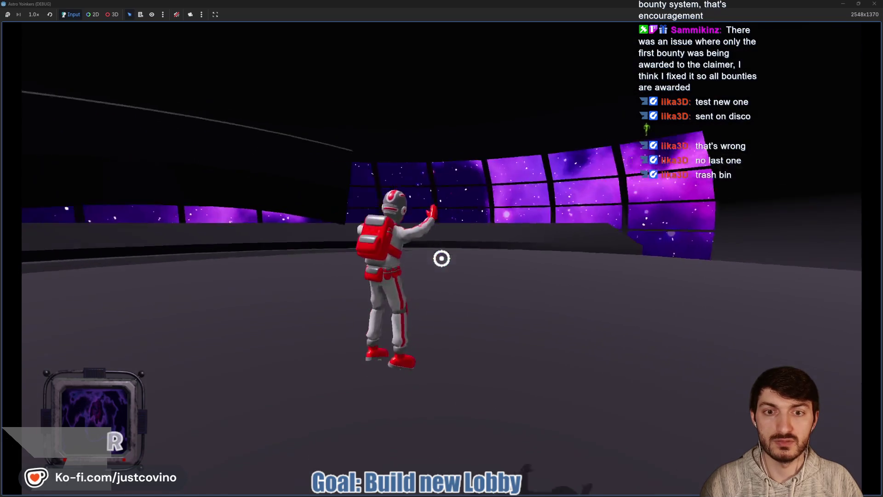
pyautogui.press('w')
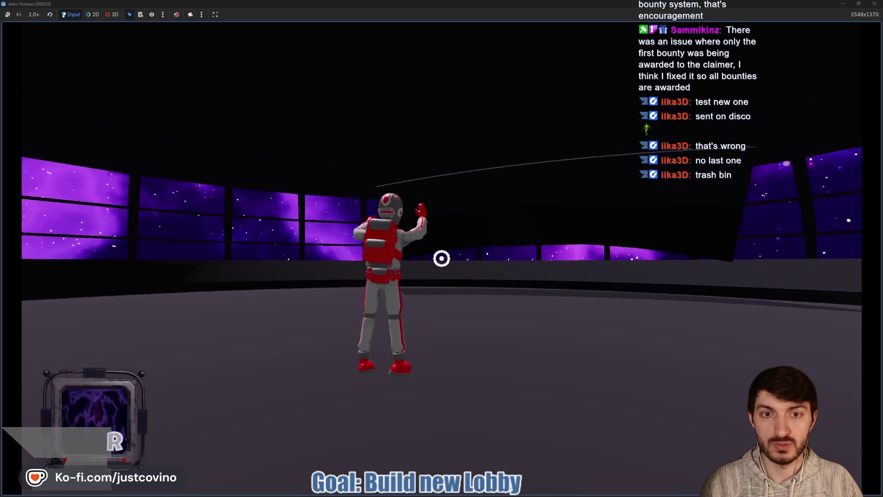
pyautogui.press('space')
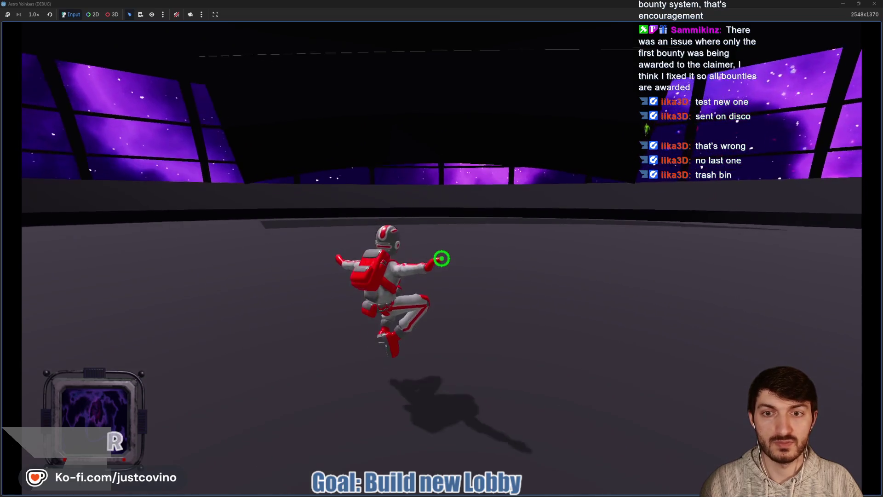
pyautogui.press('w')
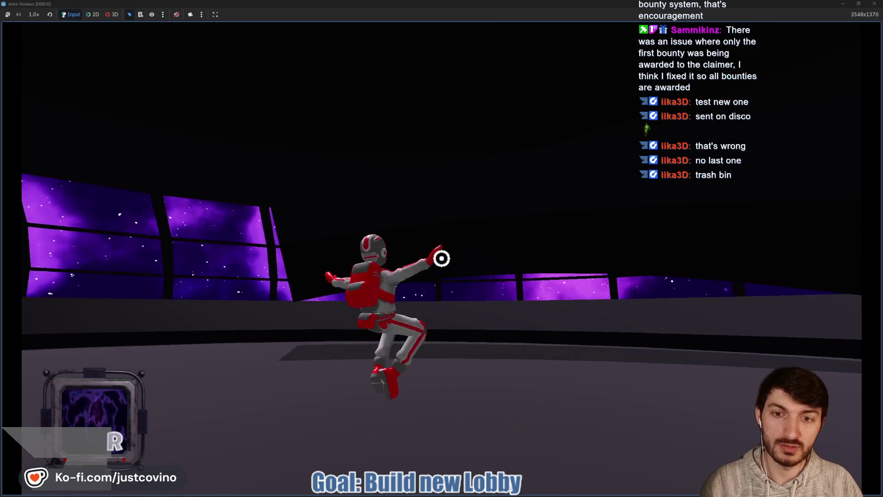
pyautogui.press('a')
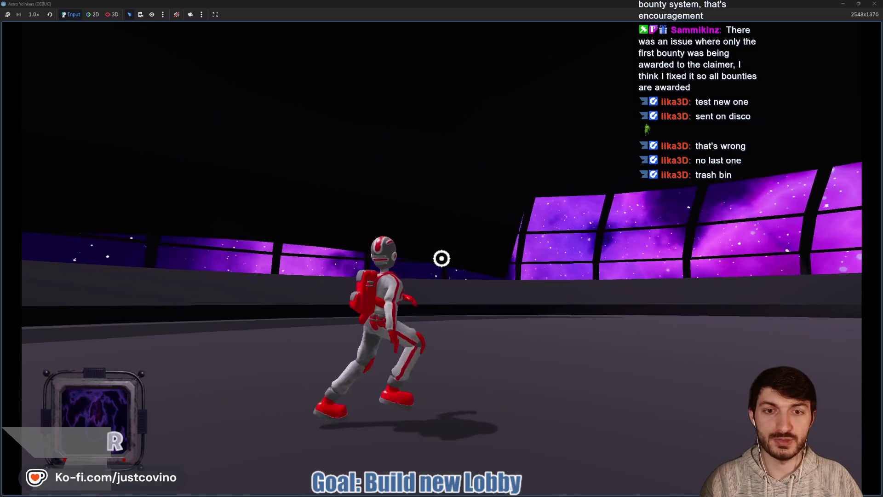
pyautogui.press('d')
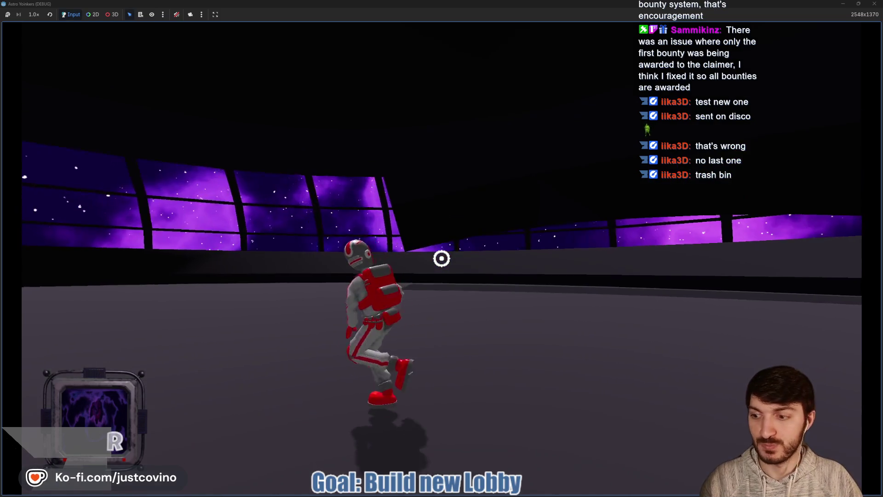
pyautogui.press('space')
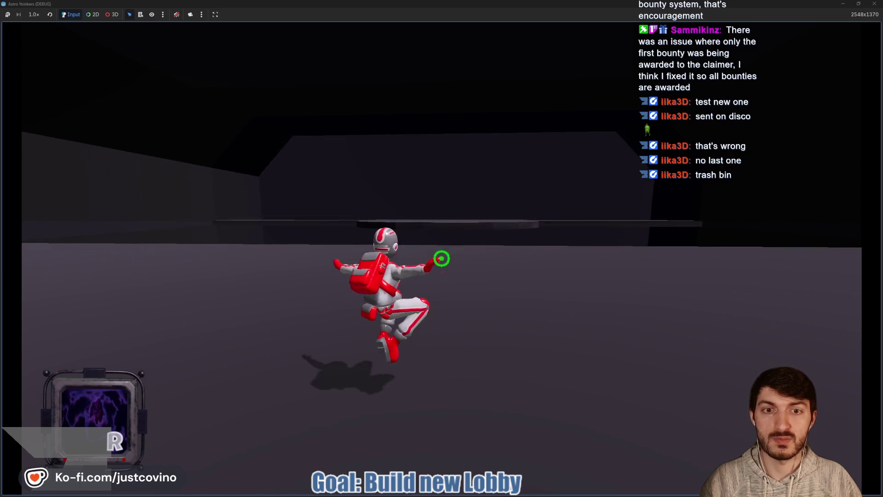
pyautogui.press('space')
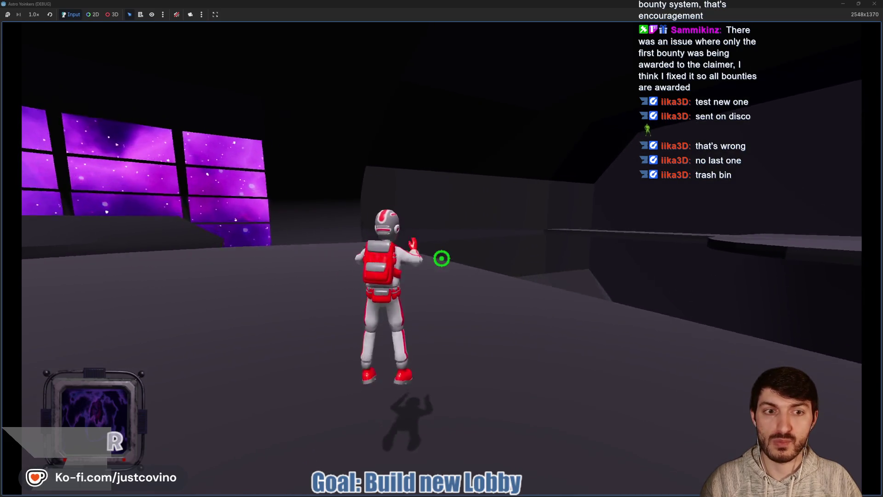
pyautogui.press('w')
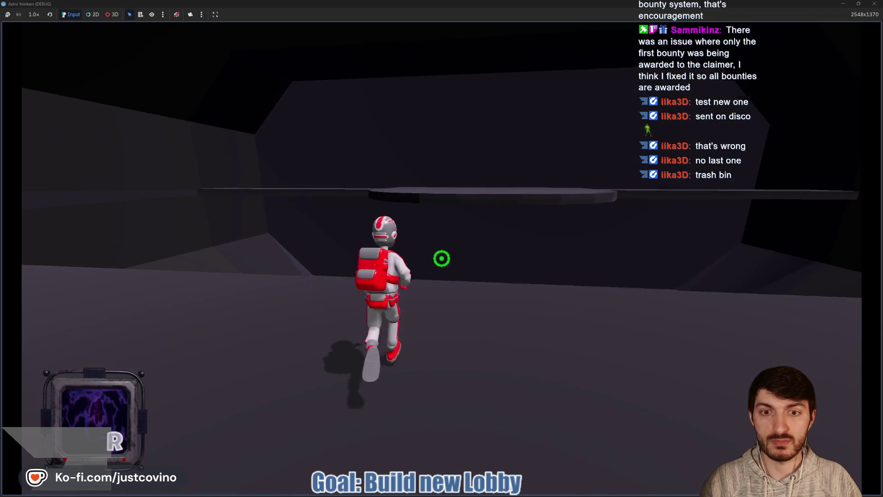
pyautogui.press('d')
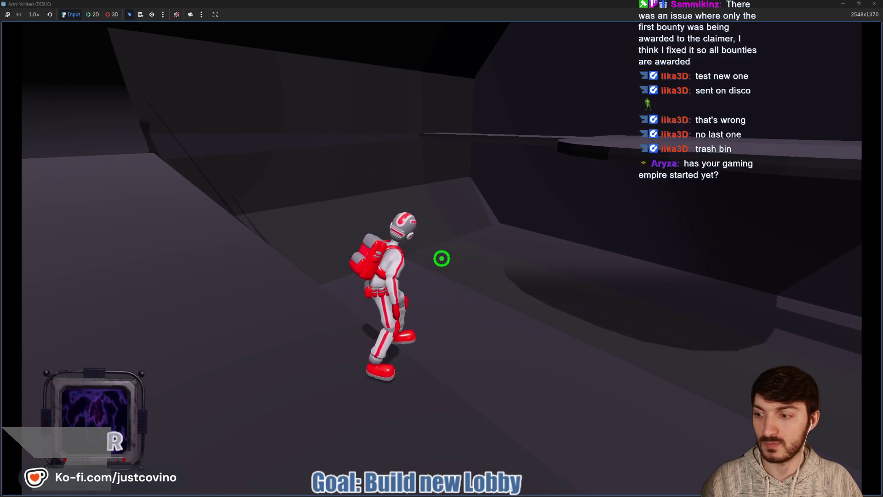
pyautogui.press('w')
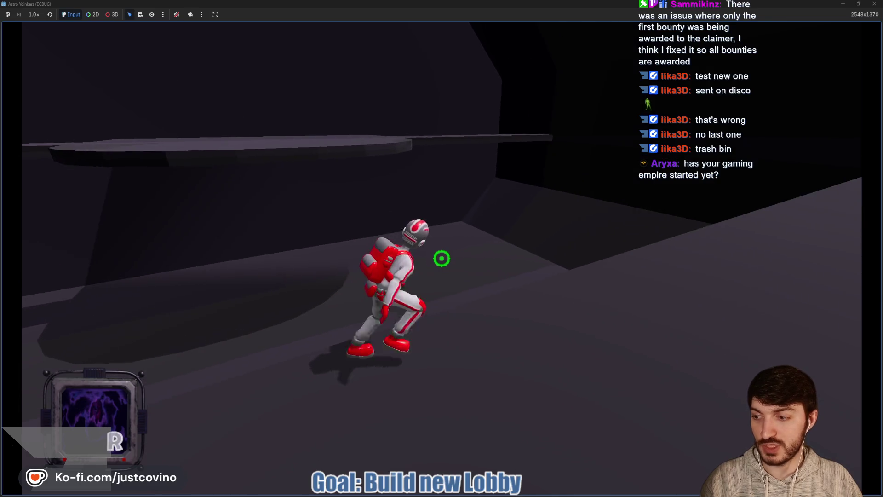
pyautogui.press('space')
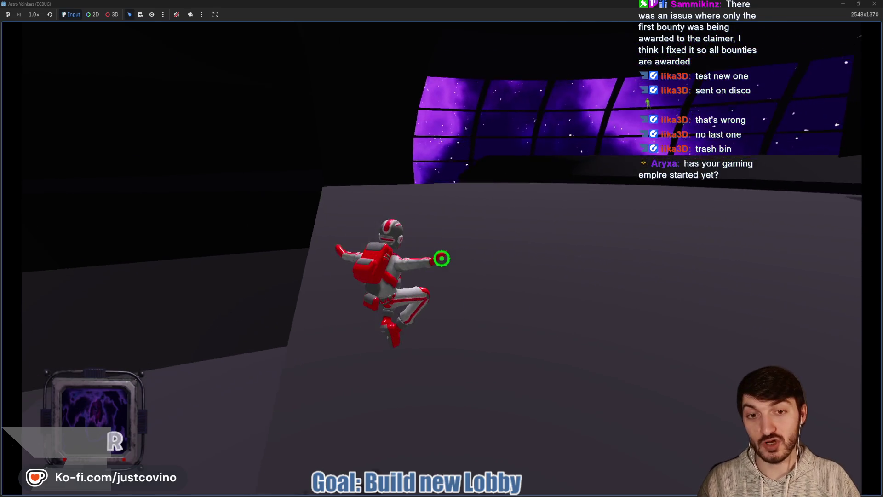
pyautogui.press('w')
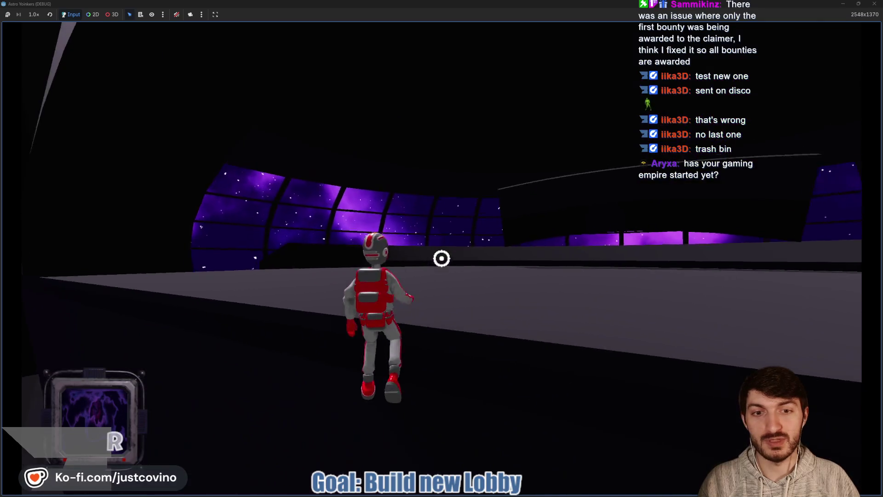
pyautogui.press('w')
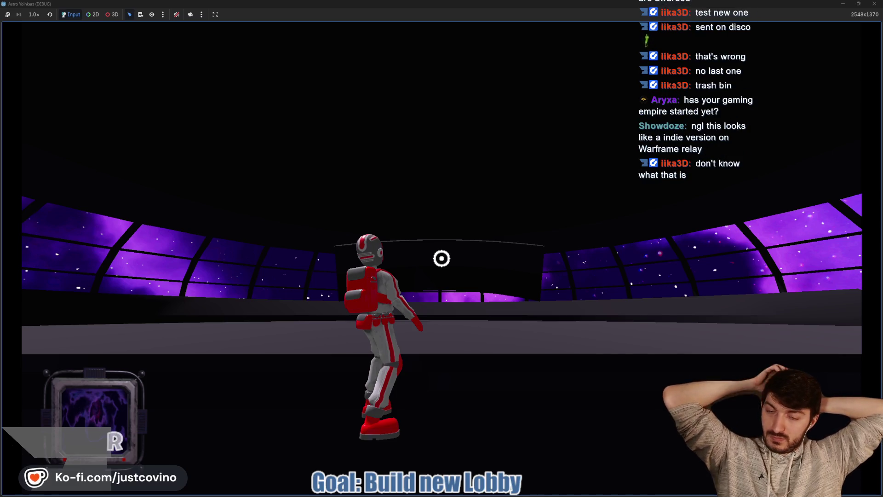
pyautogui.press('w')
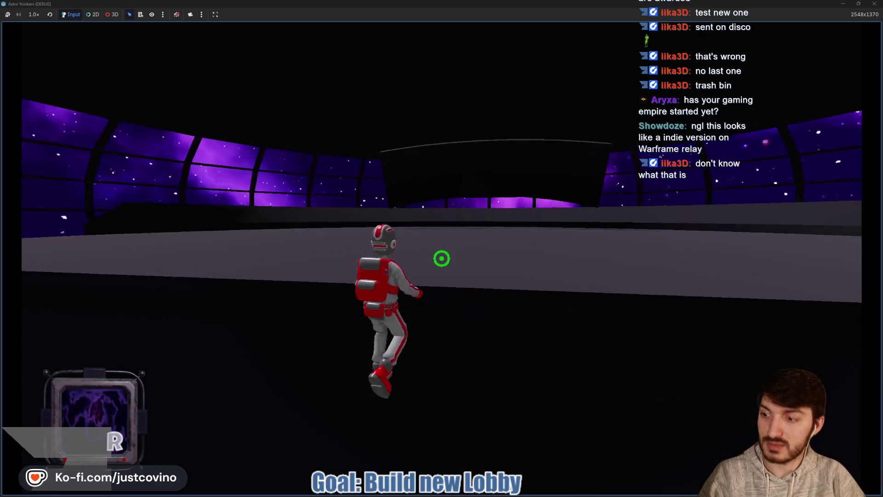
pyautogui.press('space')
pyautogui.press('w')
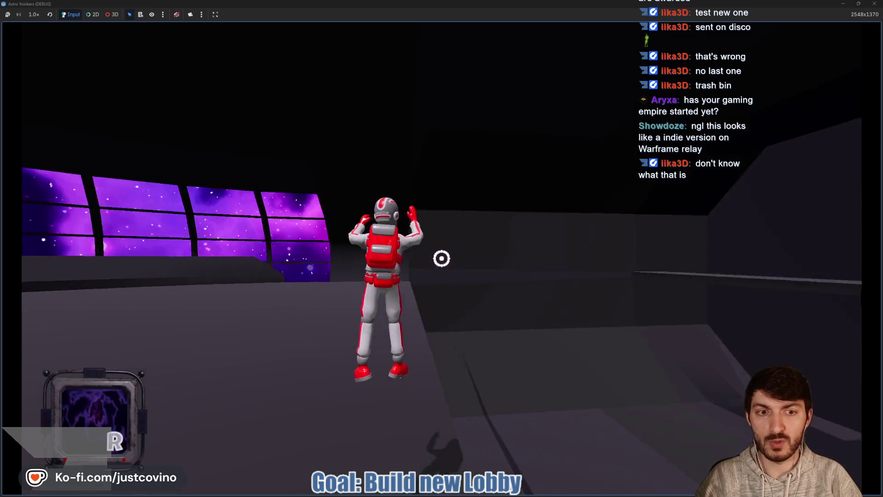
pyautogui.press('w')
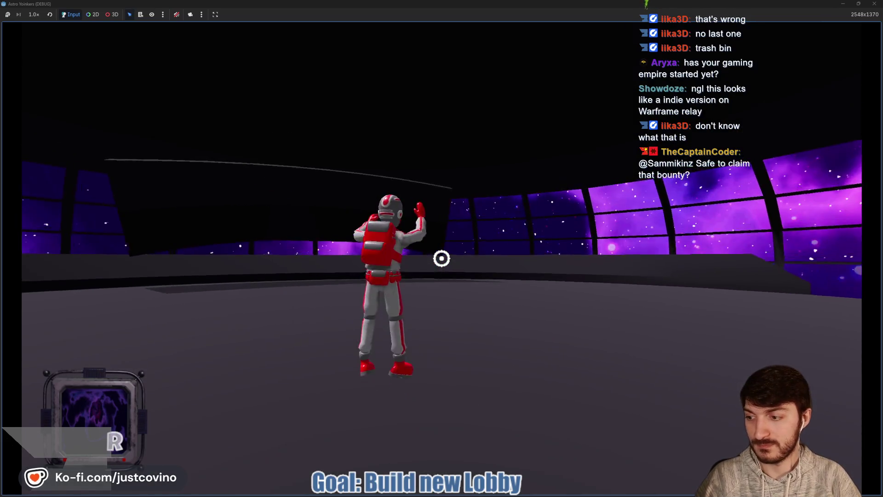
pyautogui.press('w')
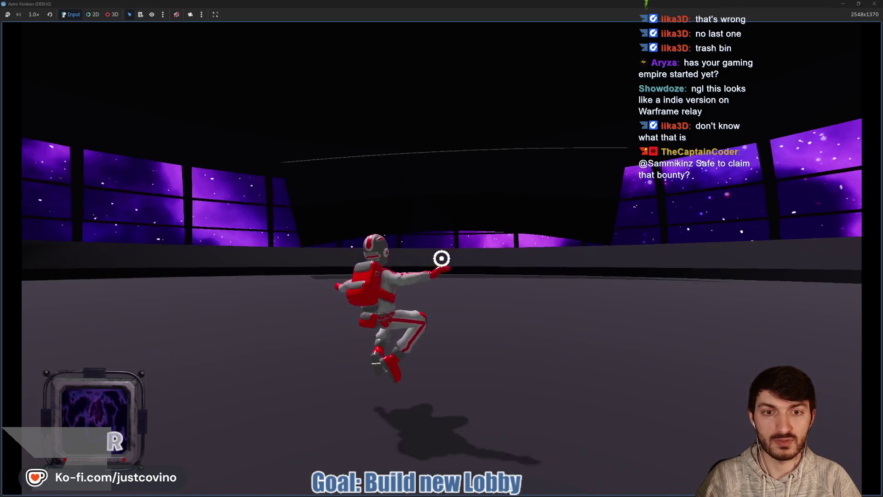
pyautogui.press('w')
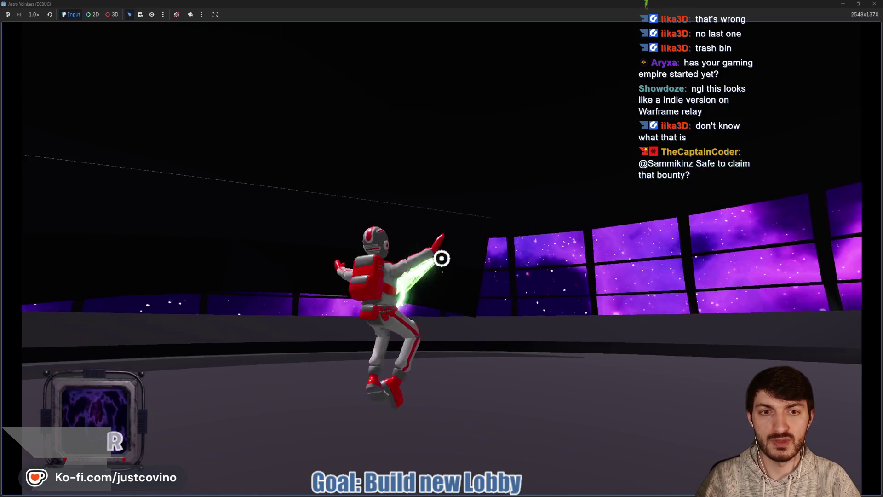
pyautogui.press('w')
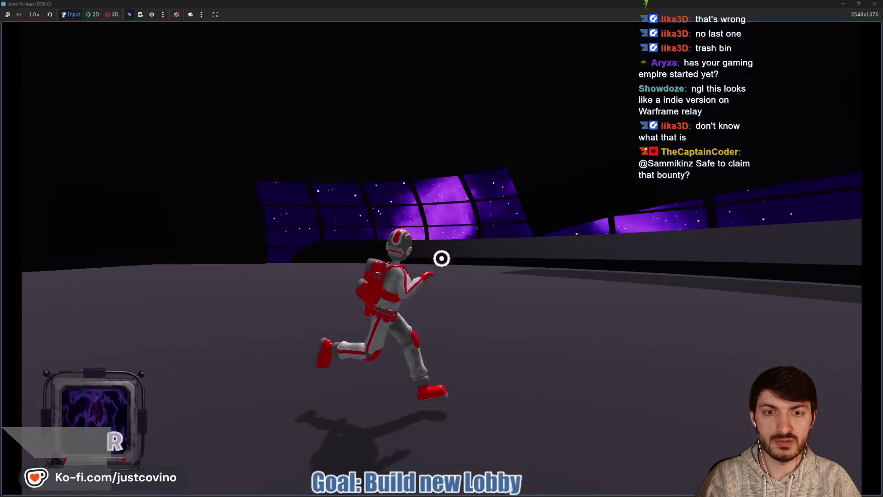
pyautogui.press('w')
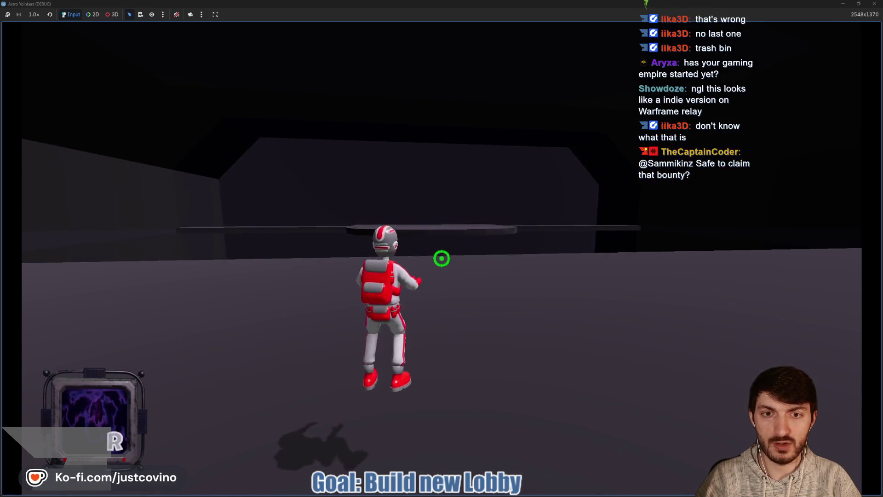
pyautogui.press('w')
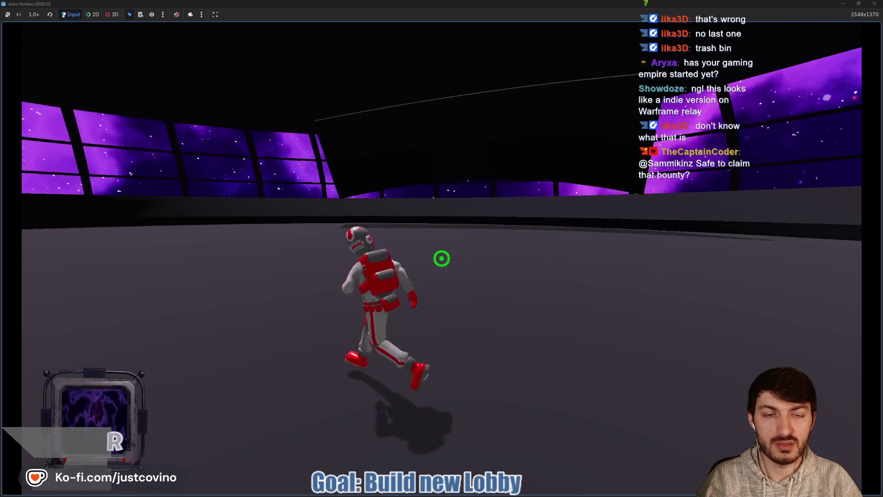
pyautogui.press('w')
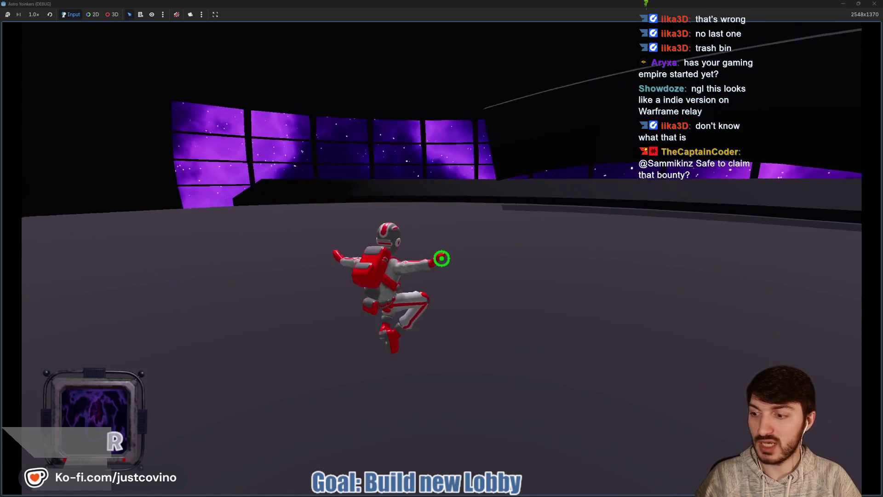
pyautogui.press('w')
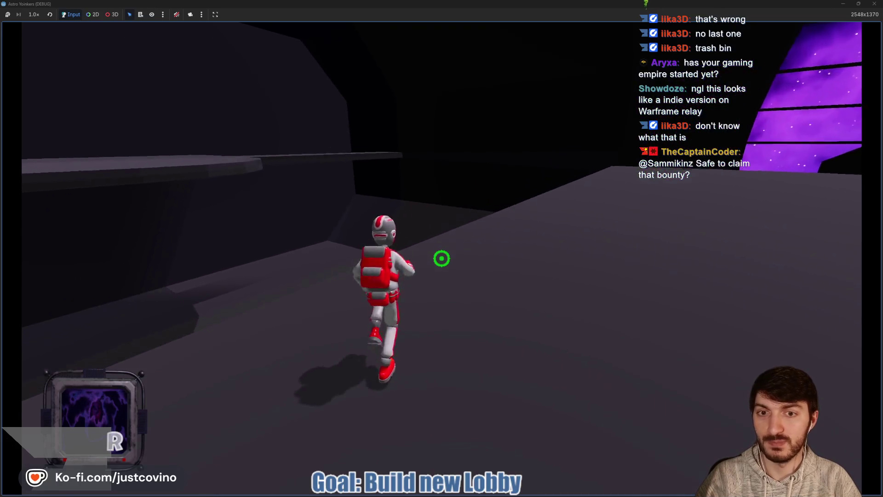
pyautogui.press('w')
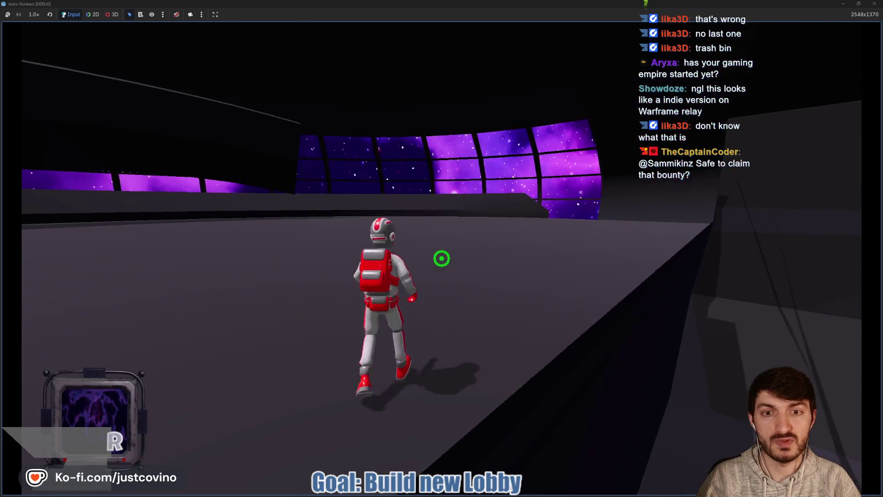
pyautogui.press('w')
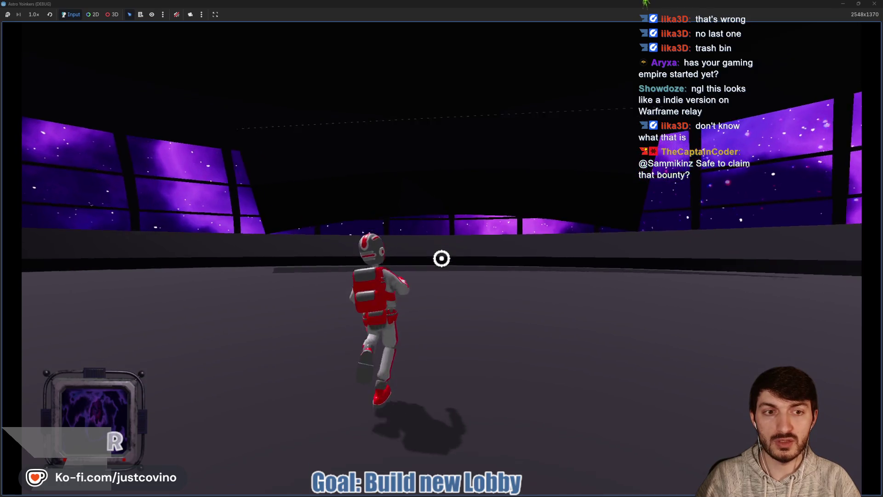
# Run along the window wall, jump to the grey structure, climb the ledge, and swing the weapon
pyautogui.press('w')
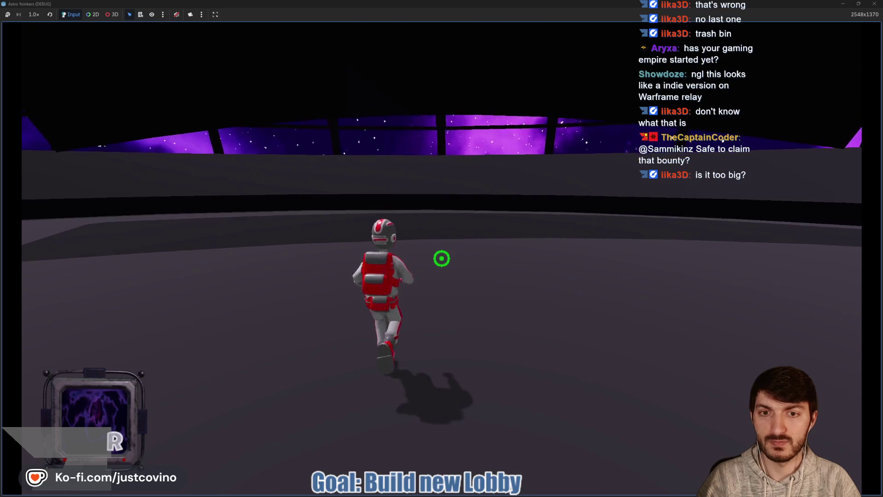
pyautogui.press('w')
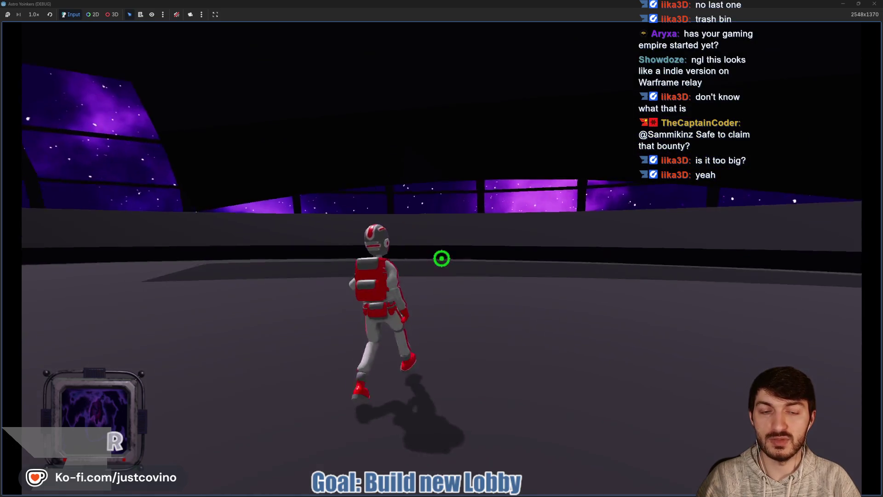
pyautogui.press('w')
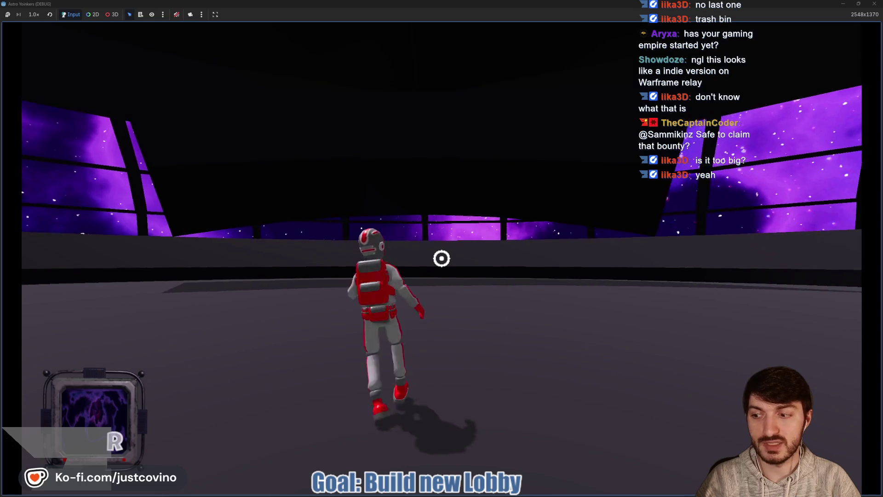
pyautogui.press('w')
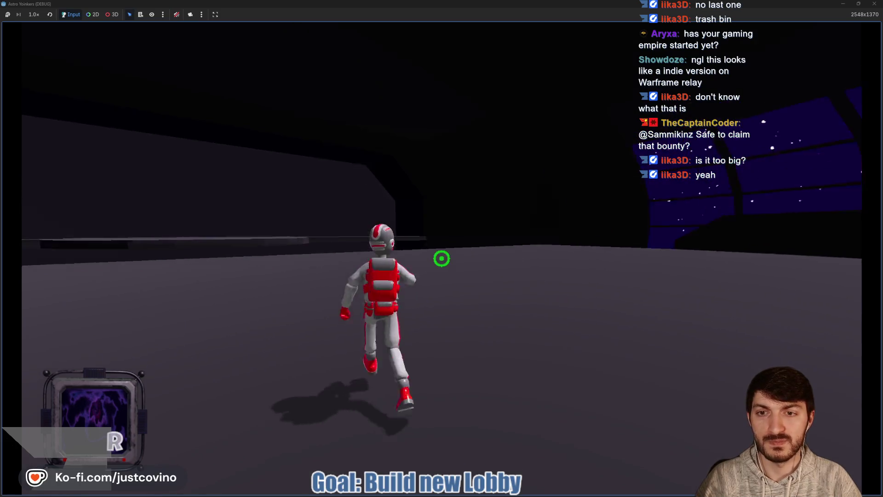
pyautogui.click(442, 258)
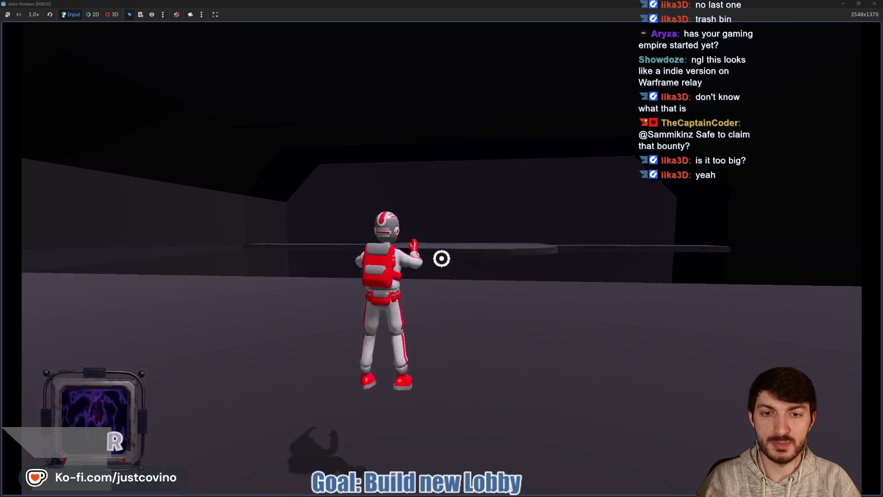
pyautogui.press('space')
pyautogui.press('space')
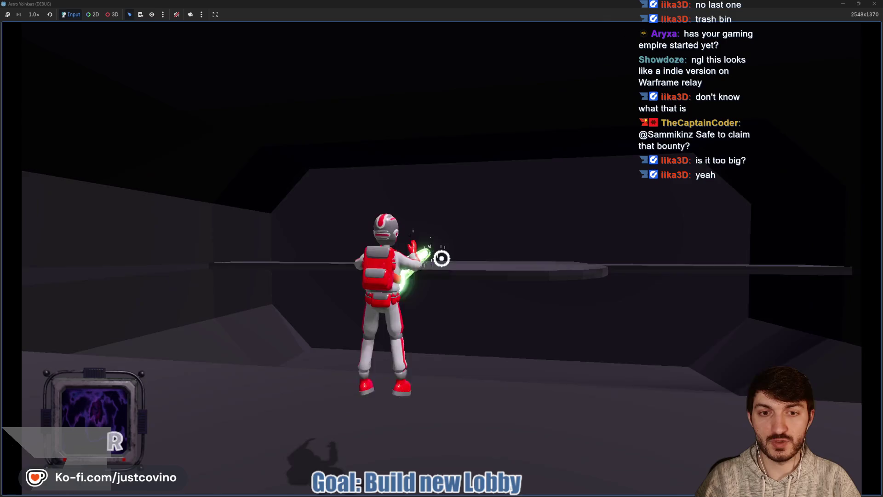
pyautogui.press('space')
pyautogui.click(442, 258)
pyautogui.click(441, 258)
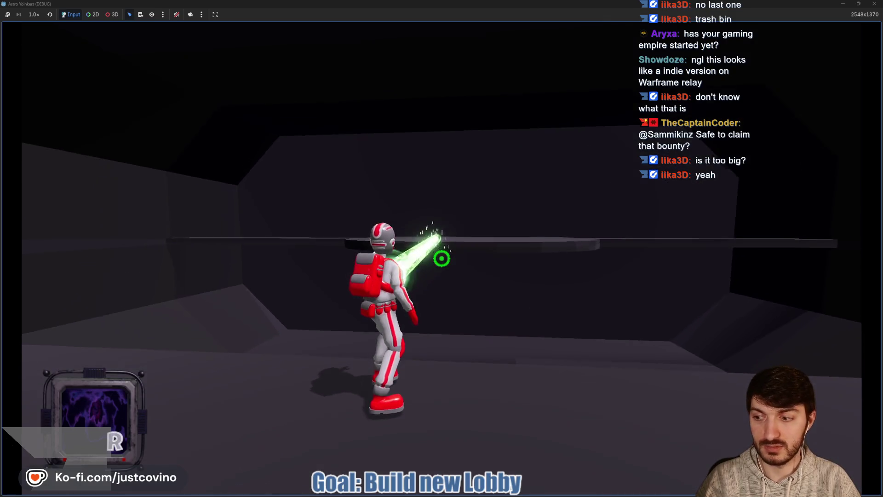
pyautogui.press('space')
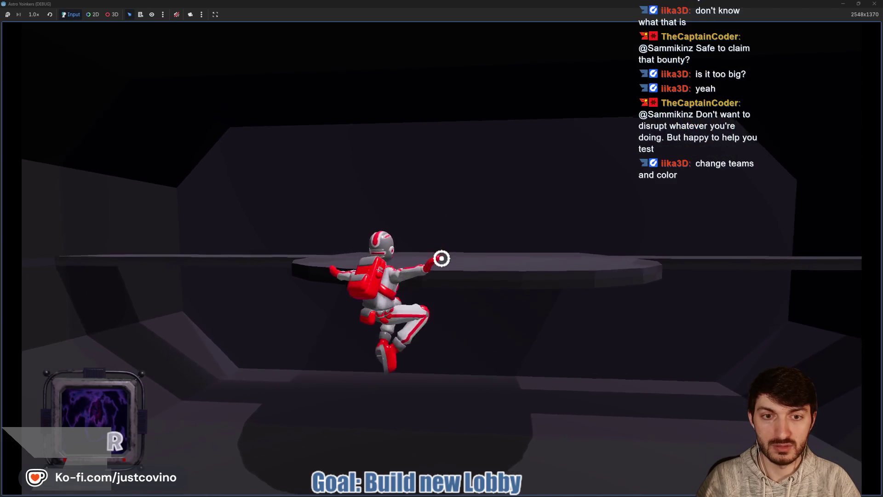
pyautogui.click(441, 259)
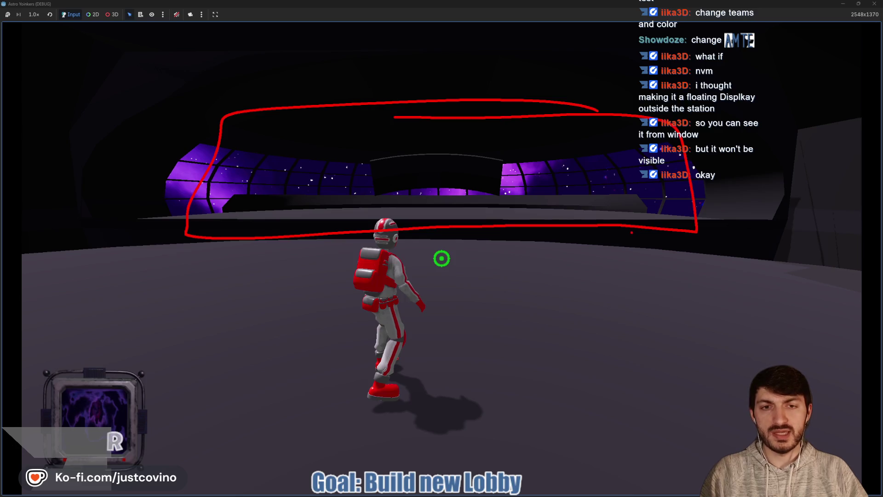
# Run and jump toward the purple windows firing the green beam, then stop the game and close the debug window
pyautogui.press('w')
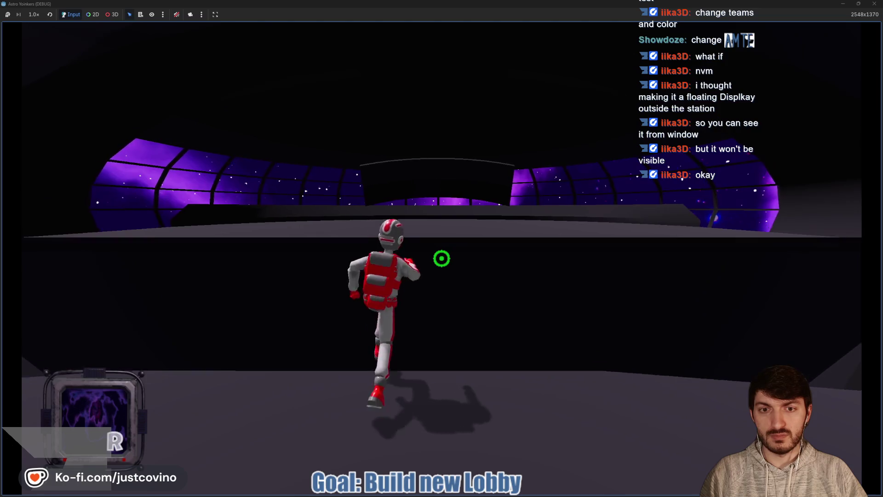
pyautogui.press('space')
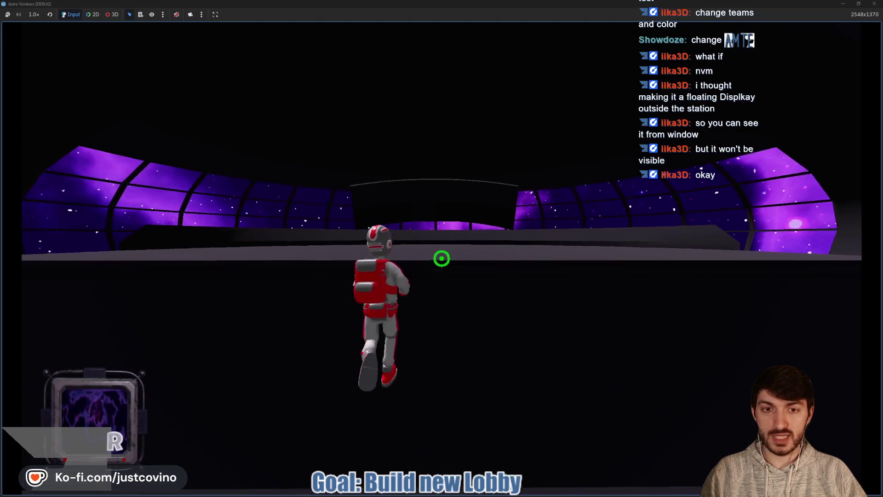
pyautogui.press('space')
pyautogui.click(441, 258)
pyautogui.press('space')
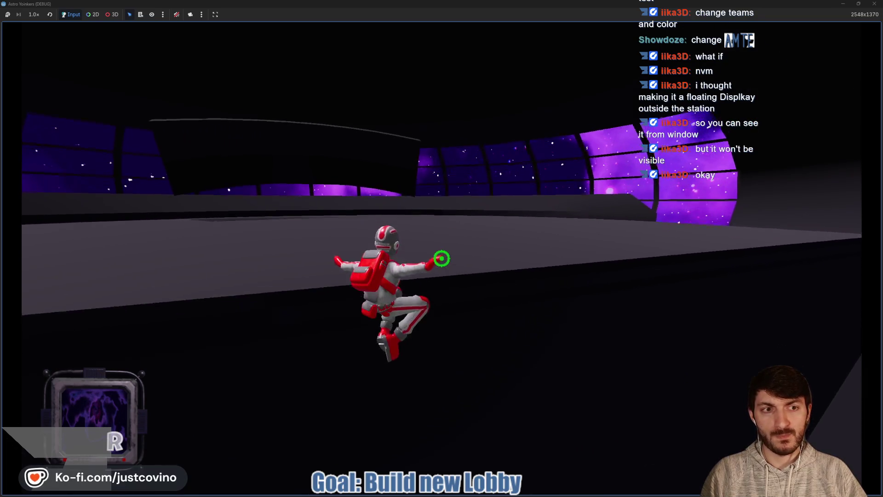
pyautogui.press('space')
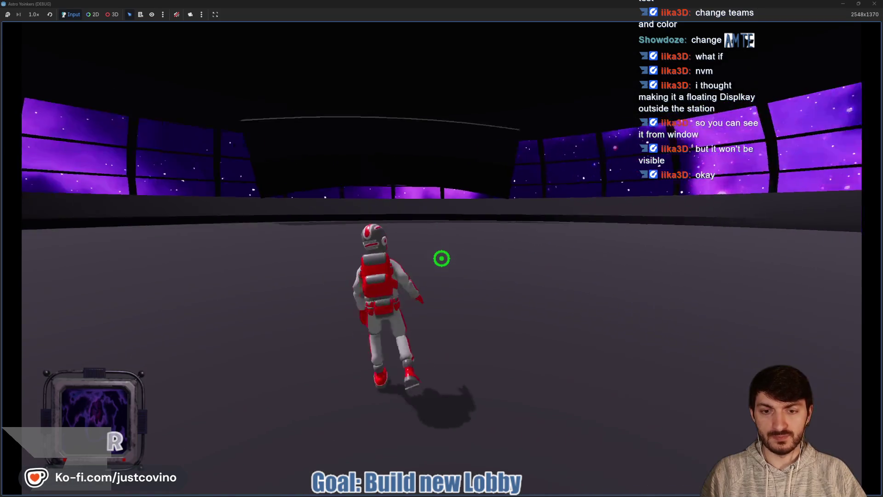
pyautogui.press('Escape')
pyautogui.click(874, 4)
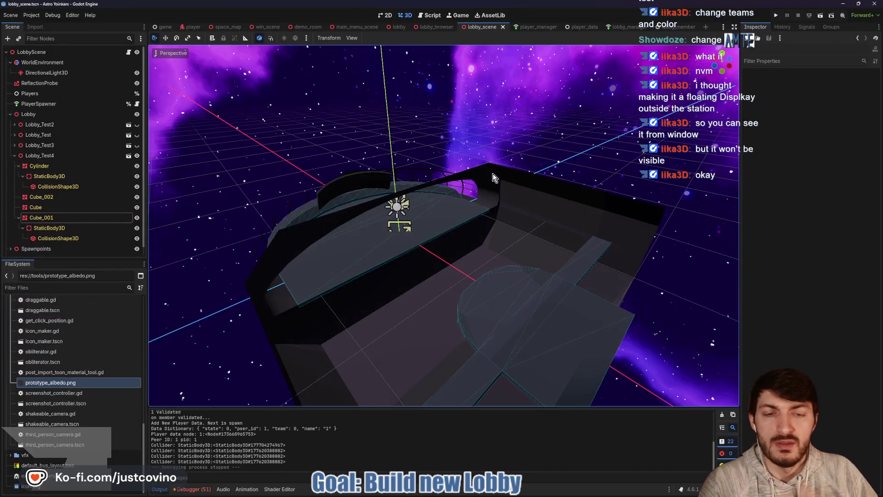
# Hide Lobby_Test4, show Lobby_Test3, and zoom in on the domed station's central platform
pyautogui.moveTo(493, 173)
pyautogui.mouseDown()
pyautogui.moveTo(438, 267)
pyautogui.moveTo(606, 241)
pyautogui.moveTo(593, 251)
pyautogui.mouseUp()
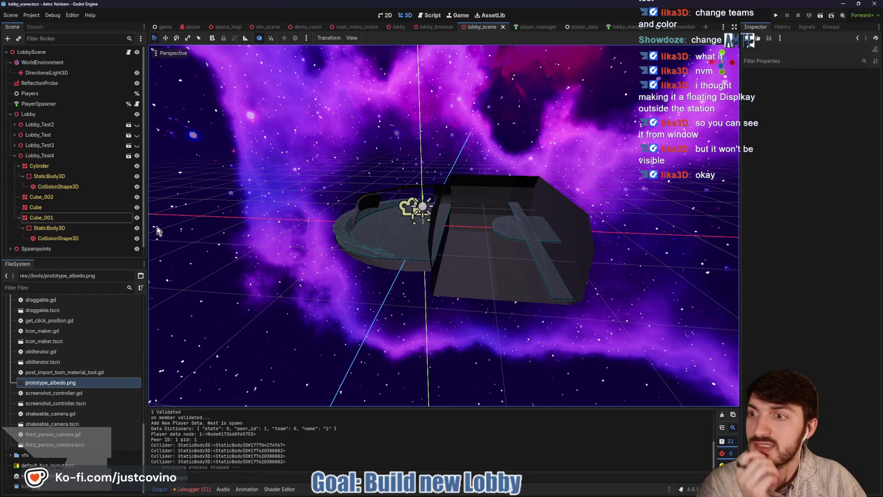
pyautogui.click(136, 156)
pyautogui.click(137, 145)
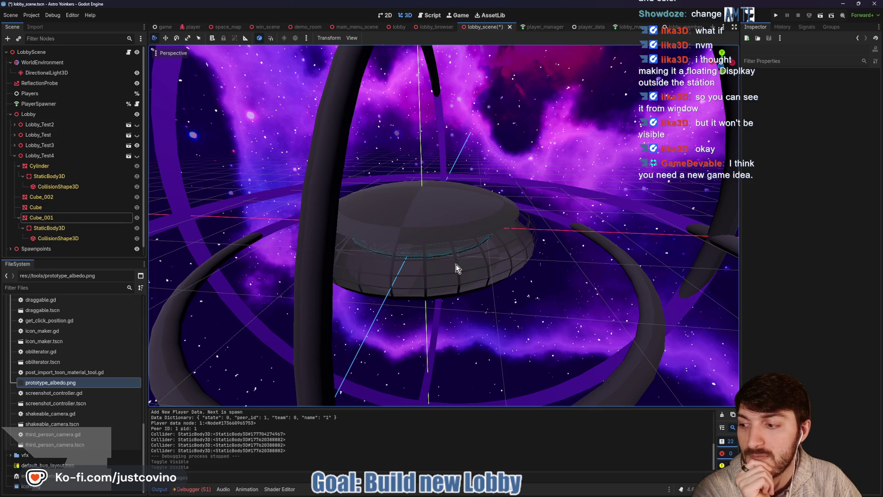
pyautogui.scroll(10, 457, 264)
pyautogui.scroll(5, 450, 235)
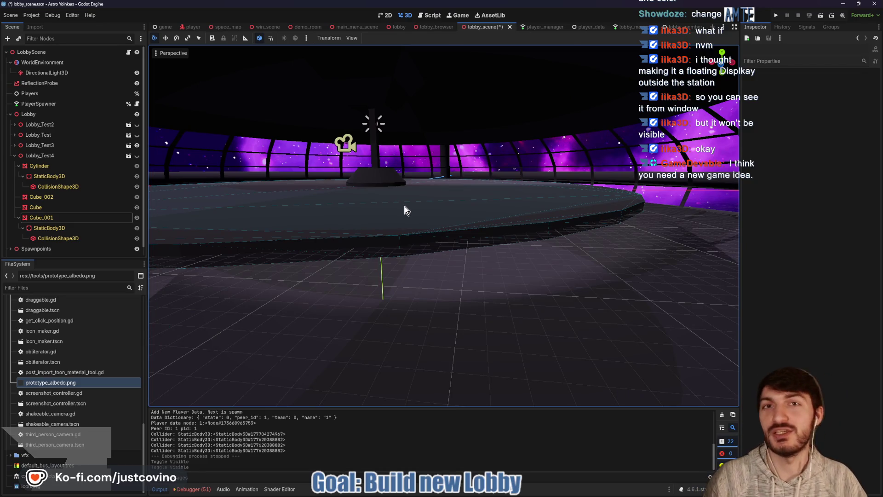
pyautogui.moveTo(388, 203)
pyautogui.mouseDown()
pyautogui.moveTo(424, 219)
pyautogui.moveTo(440, 248)
pyautogui.moveTo(523, 229)
pyautogui.moveTo(511, 238)
pyautogui.mouseUp()
pyautogui.scroll(-2, 511, 232)
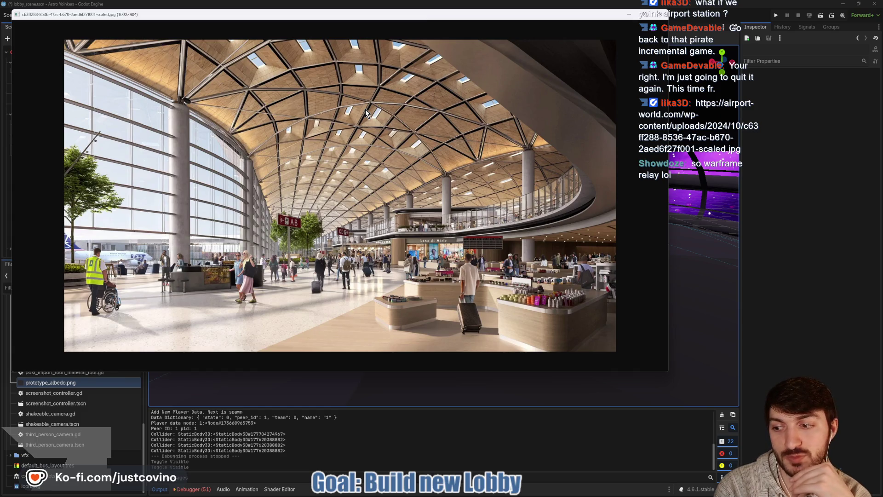
# Move the airport terminal reference image aside, then close the image viewer
pyautogui.moveTo(535, 23); pyautogui.dragTo(600, 76)
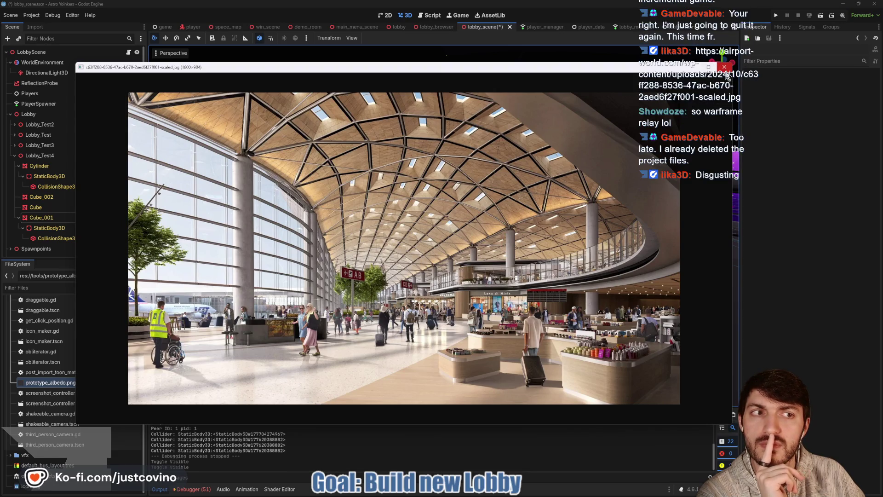
pyautogui.click(725, 68)
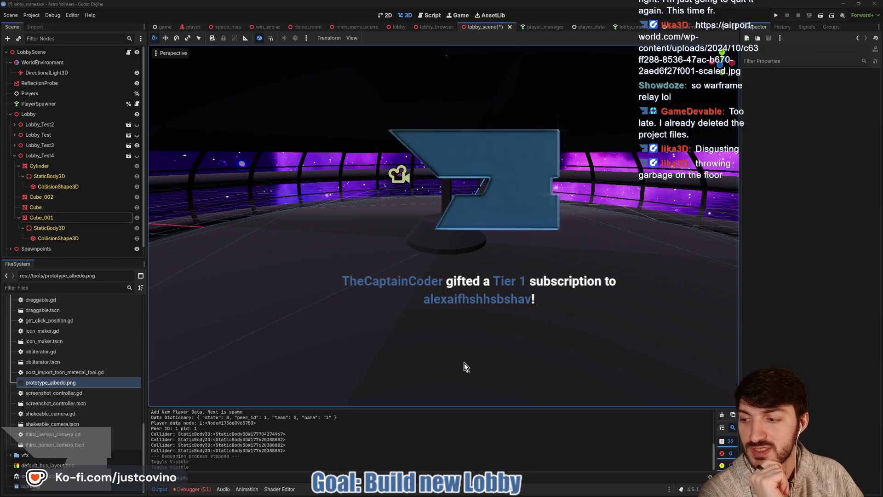
# Switch to the browser's FFS Leaderboard page, reload it and scroll through the rankings
pyautogui.hotkey('alt', 'Tab')
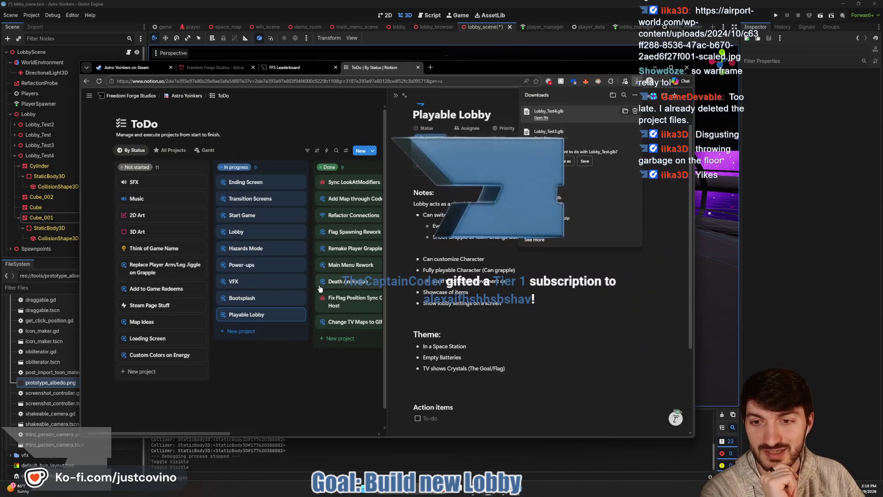
pyautogui.click(279, 69)
pyautogui.scroll(-5, 169, 213)
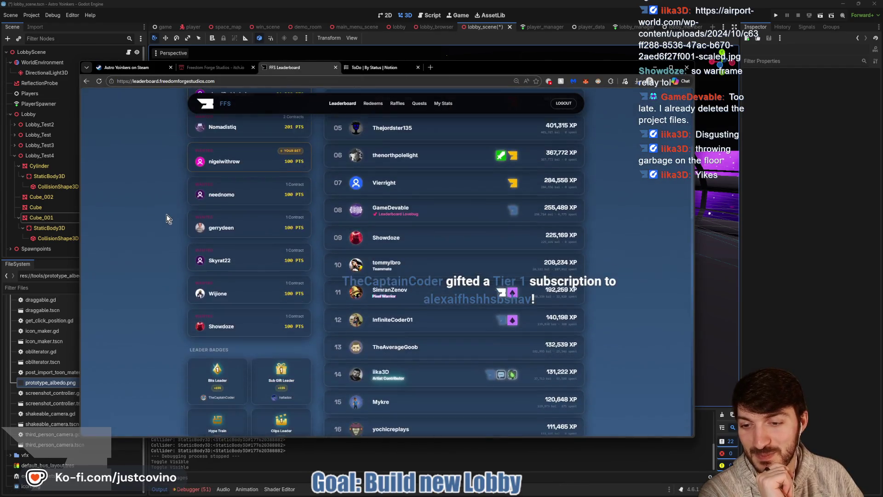
pyautogui.click(99, 81)
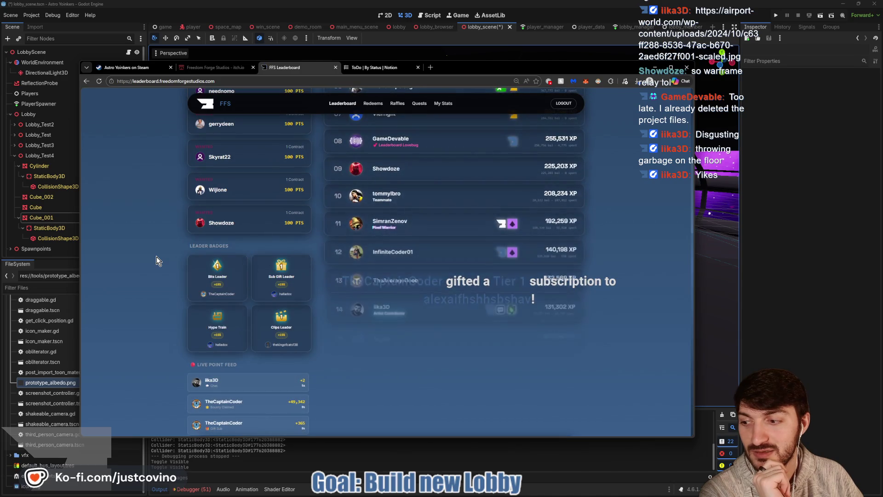
pyautogui.scroll(-4, 156, 257)
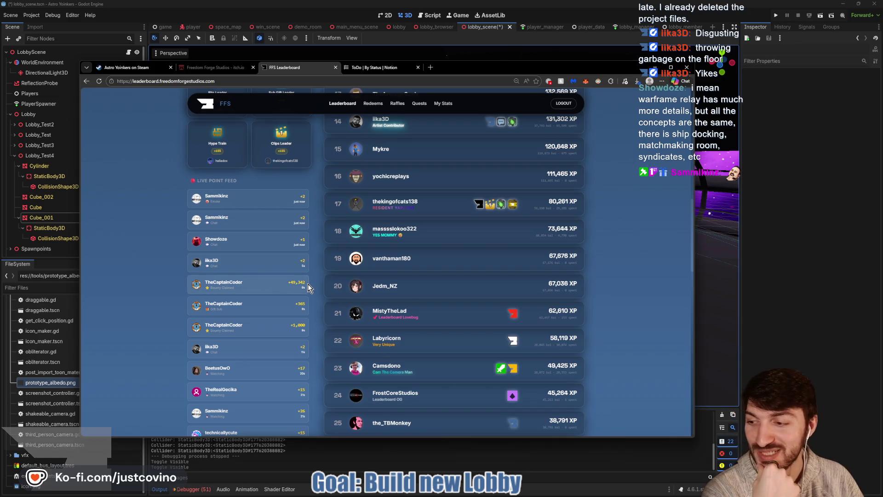
pyautogui.scroll(10, 308, 288)
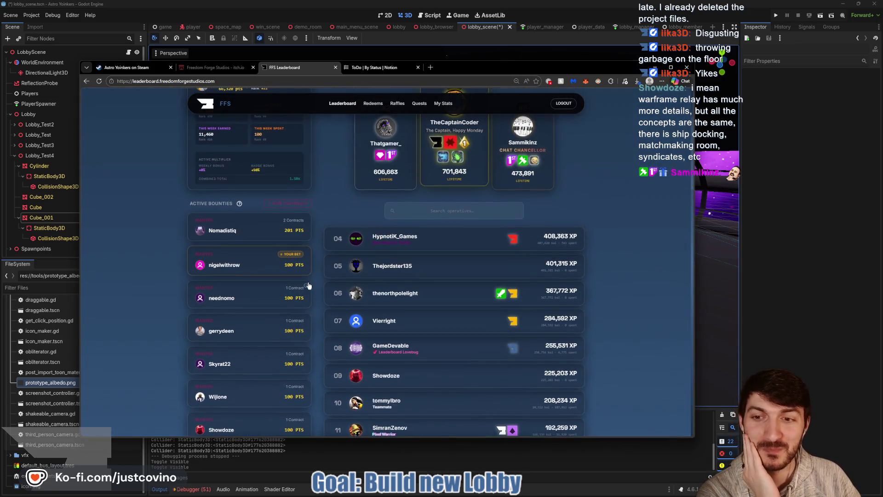
pyautogui.scroll(3, 309, 286)
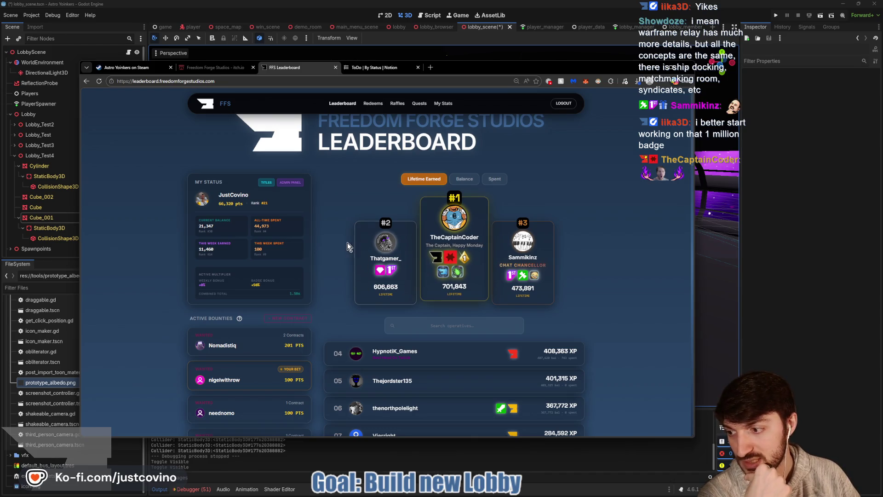
# In a new tab, search 'warframe relay' and show the image results
pyautogui.click(430, 68)
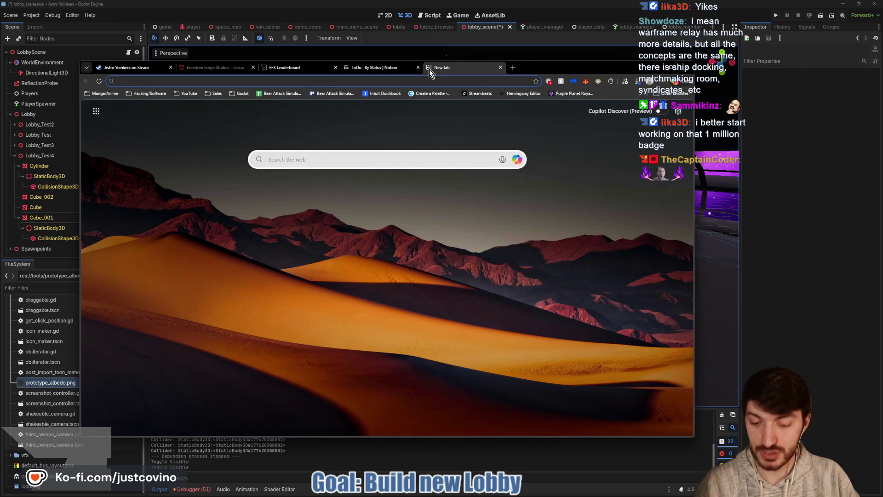
pyautogui.write('wa')
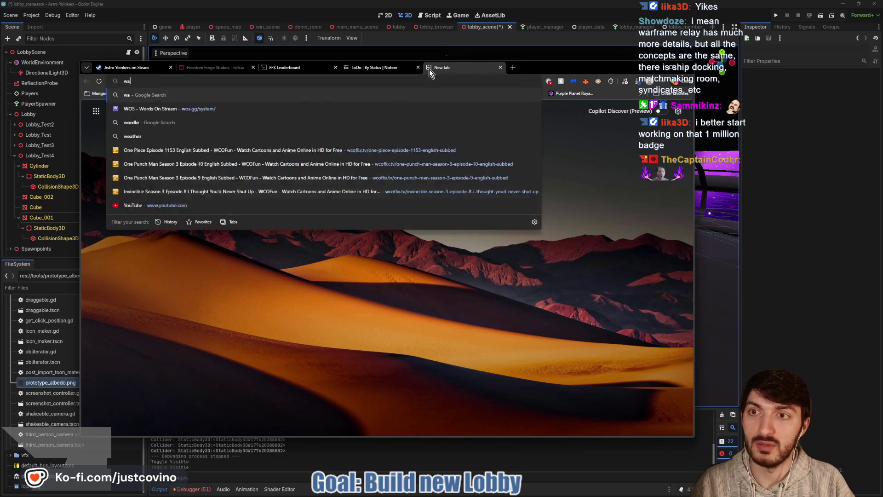
pyautogui.write('rframe relay')
pyautogui.press('Return')
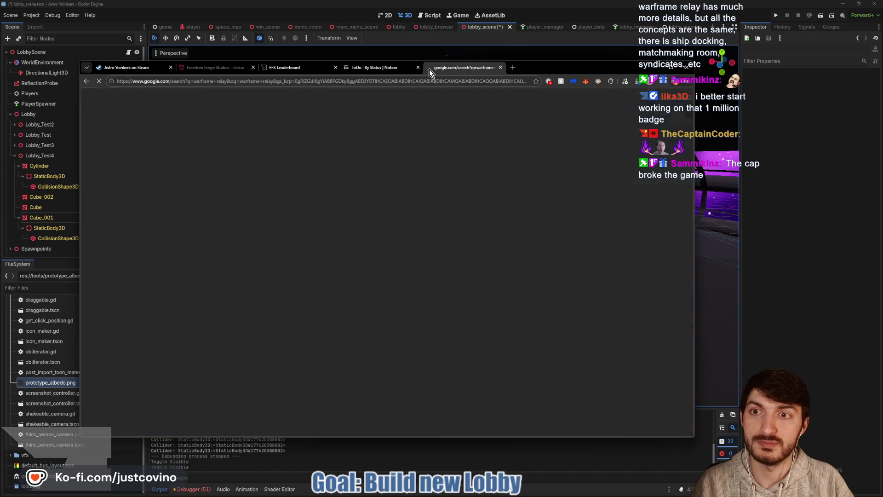
pyautogui.click(182, 127)
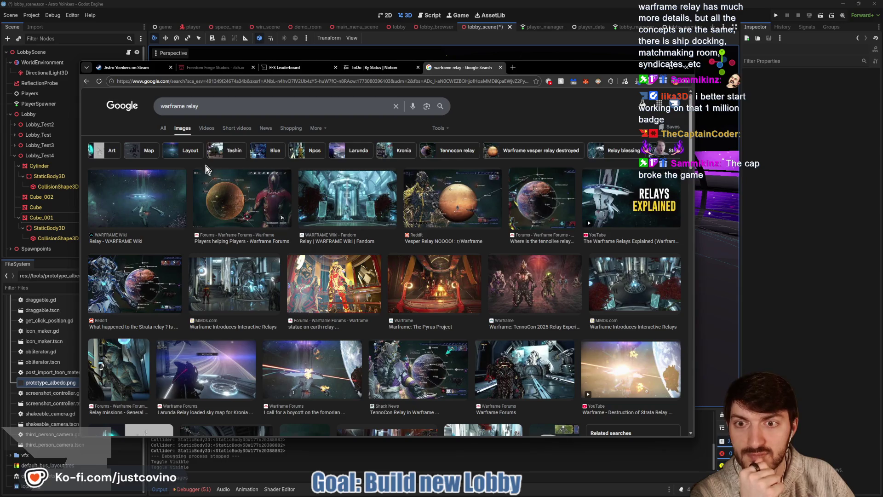
# Preview relay images, ending on Relay - WARFRAME Wiki, then type 'Space Station in games'
pyautogui.click(246, 290)
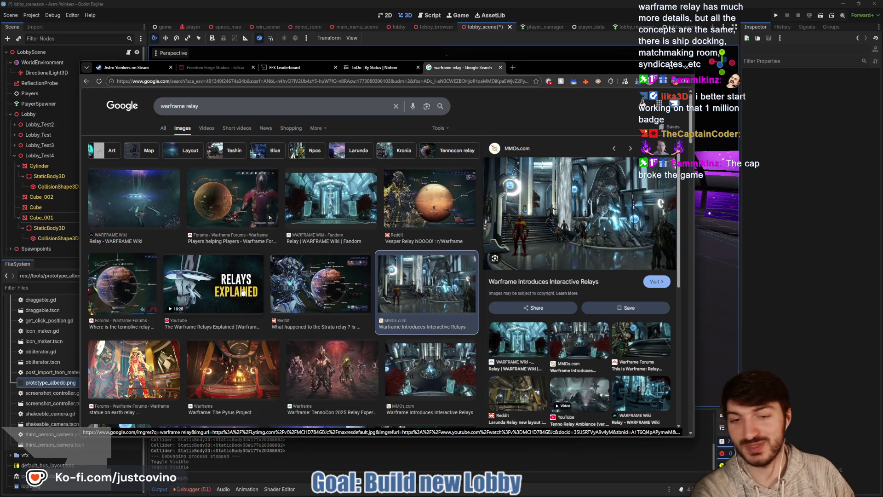
pyautogui.click(431, 368)
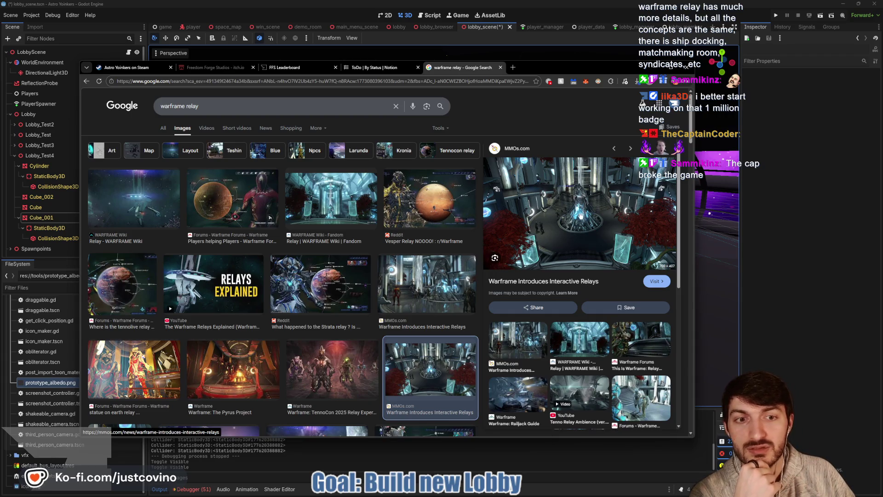
pyautogui.scroll(-2, 235, 244)
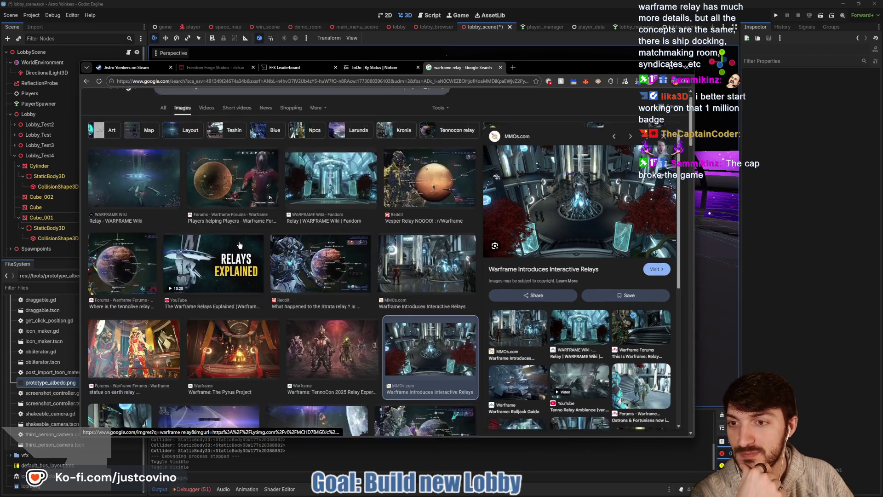
pyautogui.scroll(2, 236, 242)
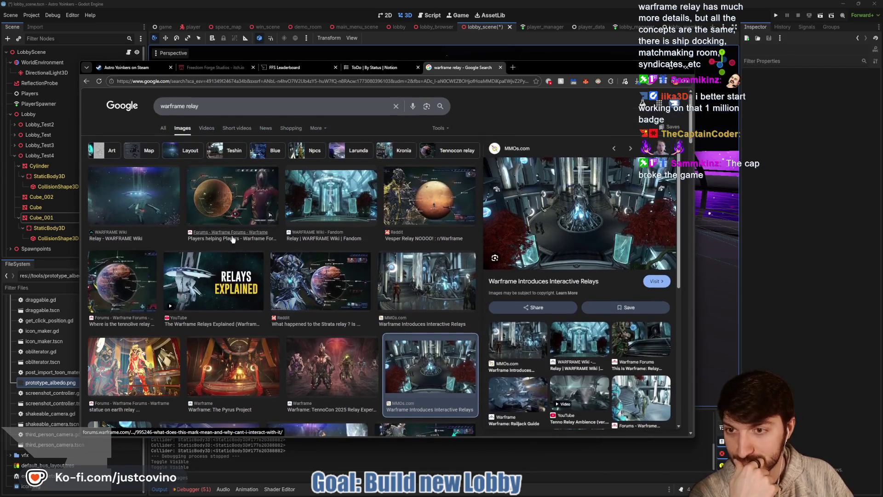
pyautogui.click(131, 198)
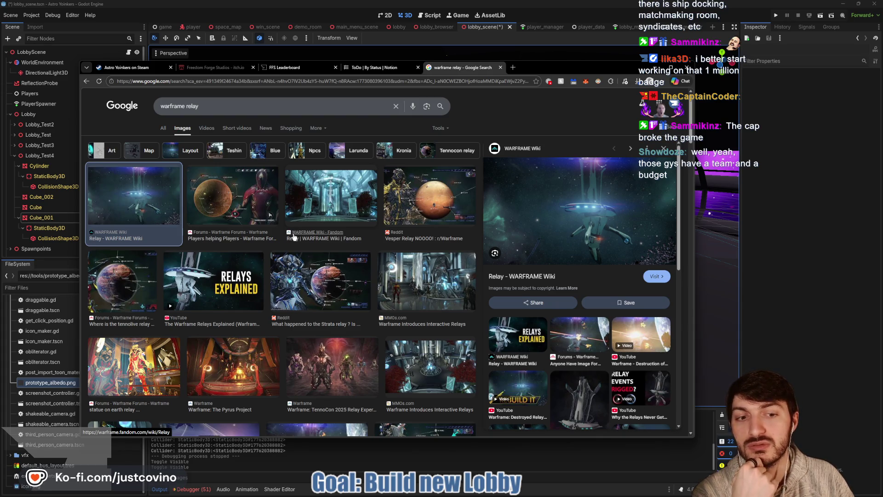
pyautogui.click(239, 105)
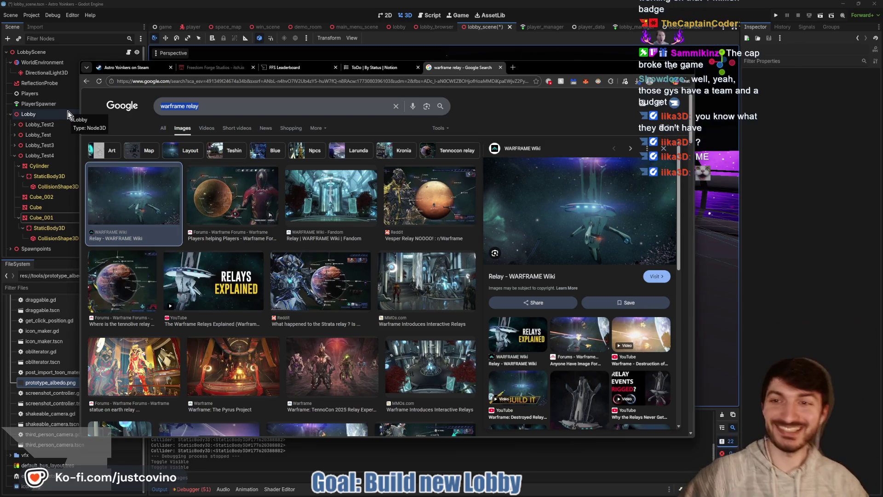
pyautogui.write('Space ')
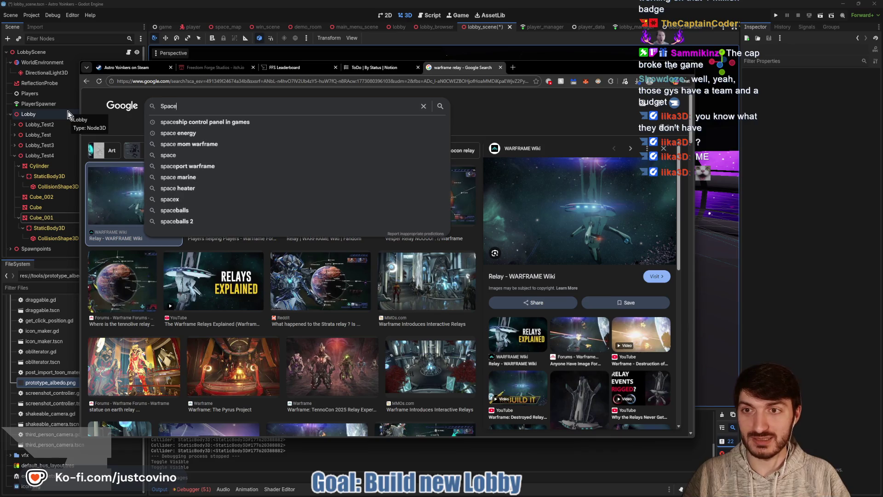
pyautogui.write('Station in games')
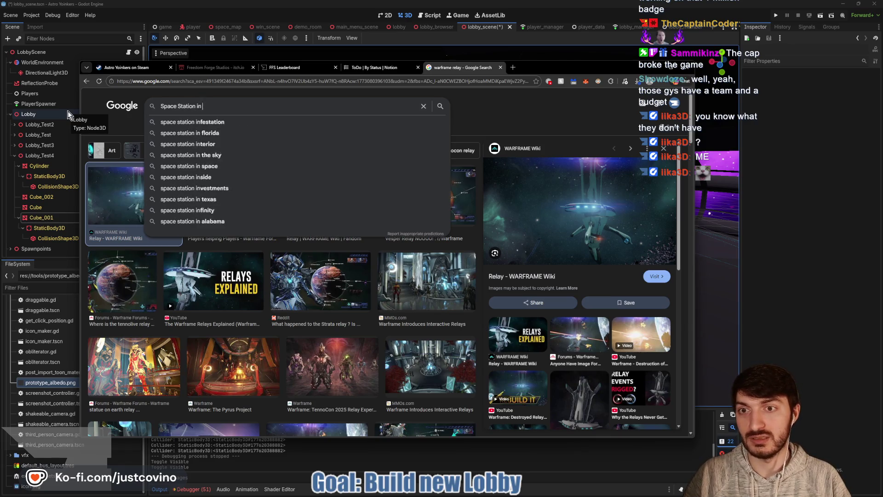
# Run the 'Space Station in games' image search and scroll through the results
pyautogui.press('Return')
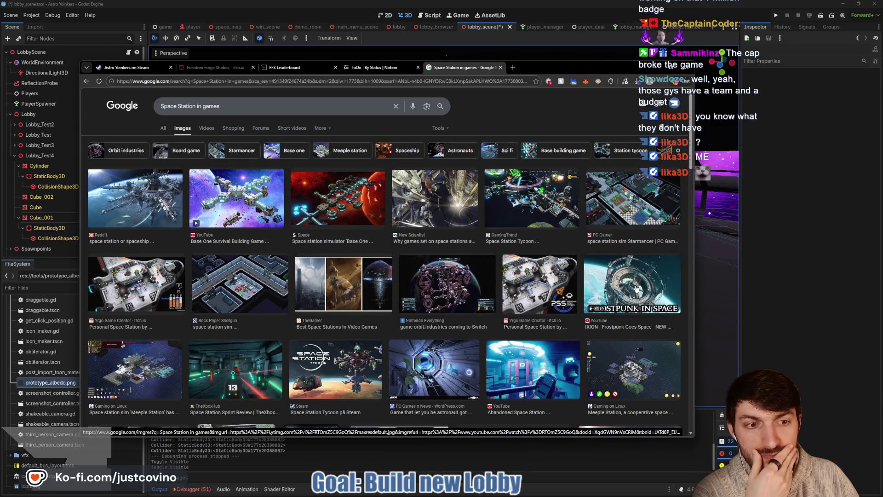
pyautogui.scroll(-2, 553, 250)
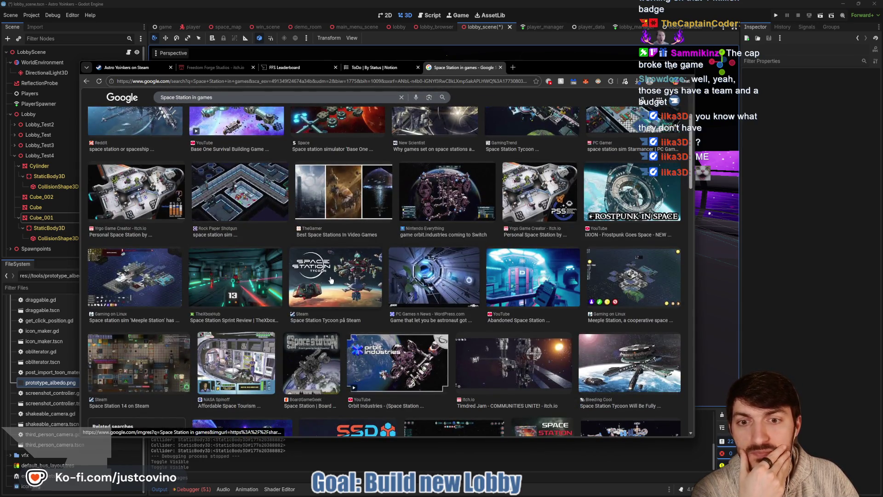
pyautogui.scroll(-1, 331, 279)
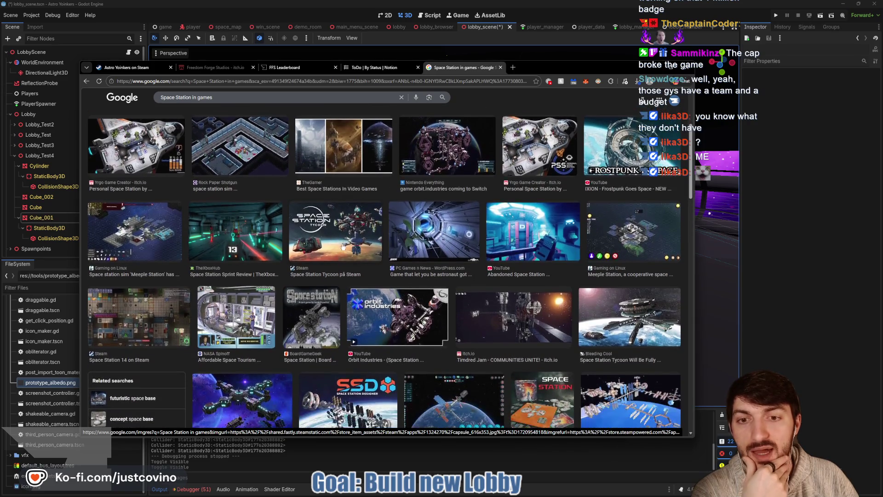
pyautogui.scroll(-2, 352, 237)
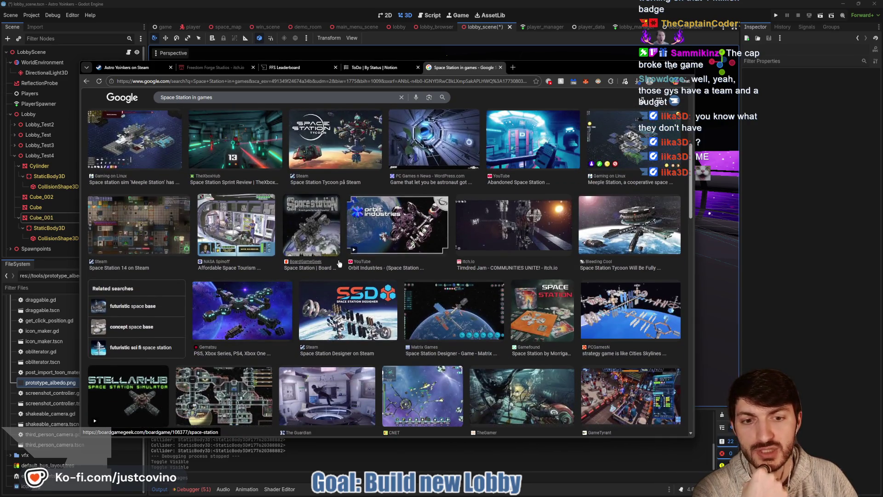
pyautogui.scroll(-1, 340, 263)
pyautogui.scroll(-2, 329, 262)
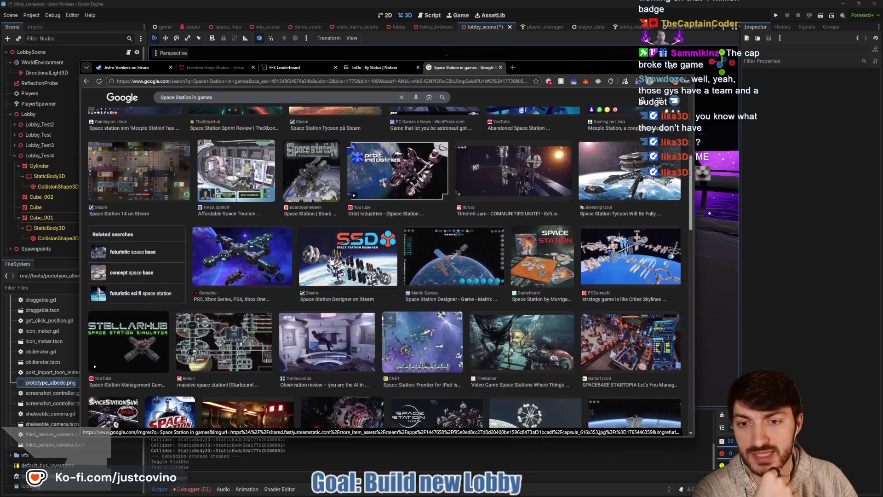
pyautogui.scroll(-1, 327, 263)
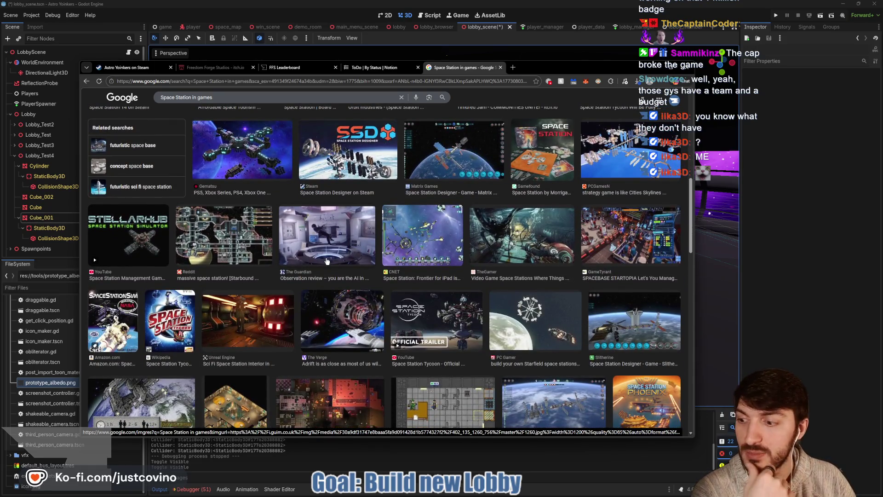
pyautogui.scroll(-1, 326, 261)
pyautogui.scroll(-4, 326, 261)
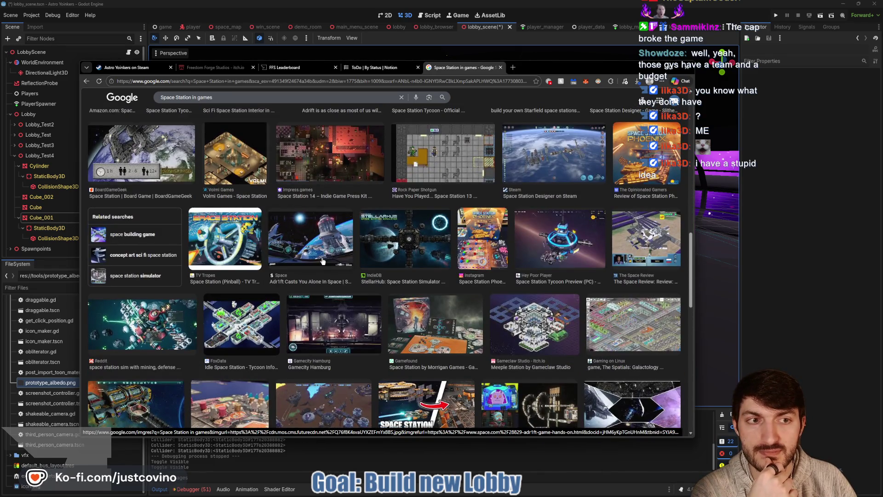
pyautogui.scroll(-2, 322, 262)
pyautogui.scroll(3, 323, 262)
pyautogui.scroll(2, 323, 262)
pyautogui.scroll(6, 323, 261)
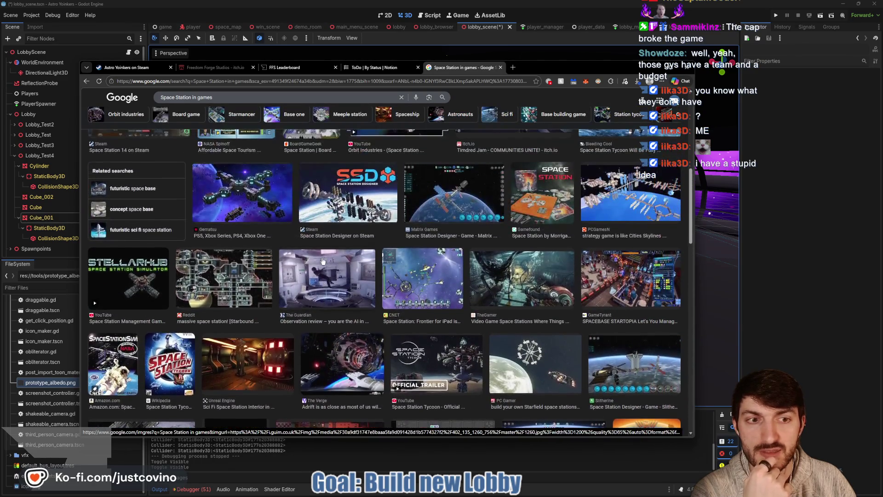
pyautogui.scroll(5, 325, 263)
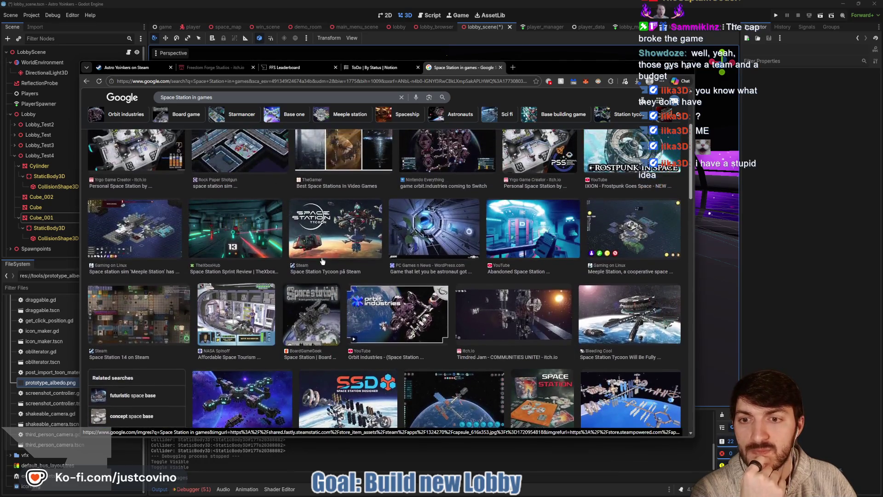
pyautogui.scroll(3, 320, 258)
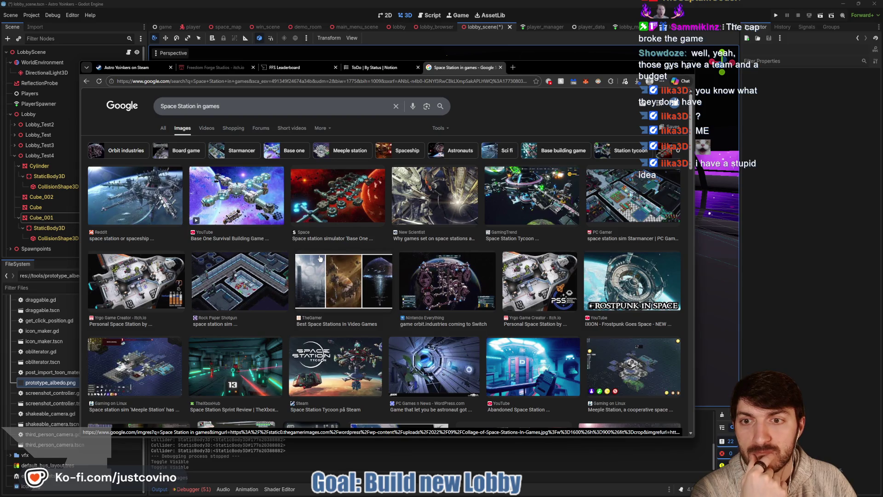
# Preview the first Reddit space station image and trim the query to 'Space Station'
pyautogui.click(148, 197)
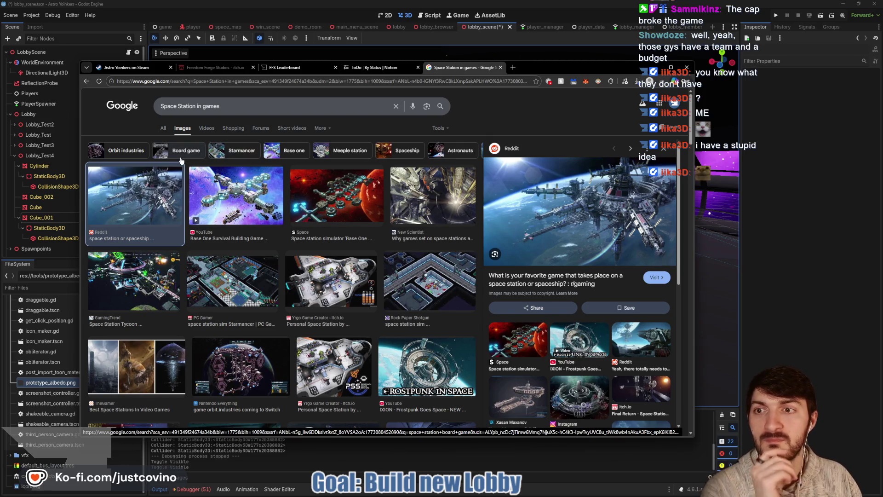
pyautogui.click(261, 106)
pyautogui.hotkey('ctrl', 'BackSpace')
pyautogui.hotkey('ctrl', 'BackSpace')
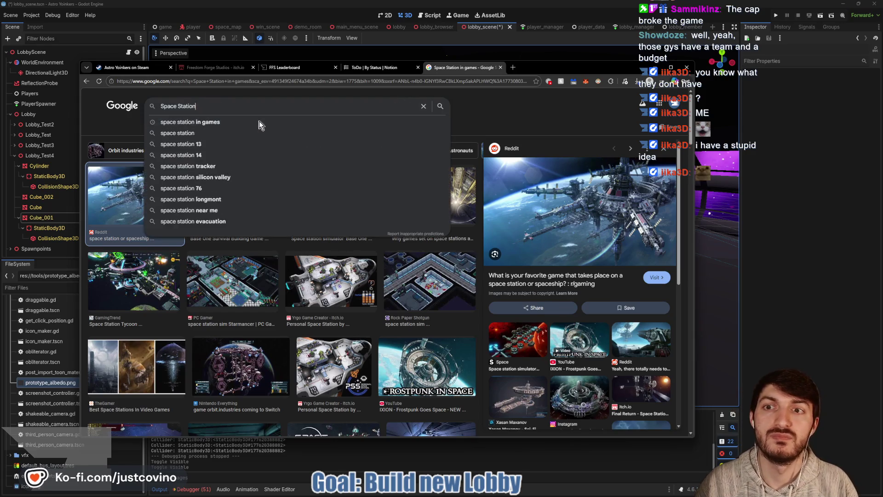
# Search images for 'Space Stations', scroll the results, and select the query for a new search
pyautogui.write('s')
pyautogui.press('Return')
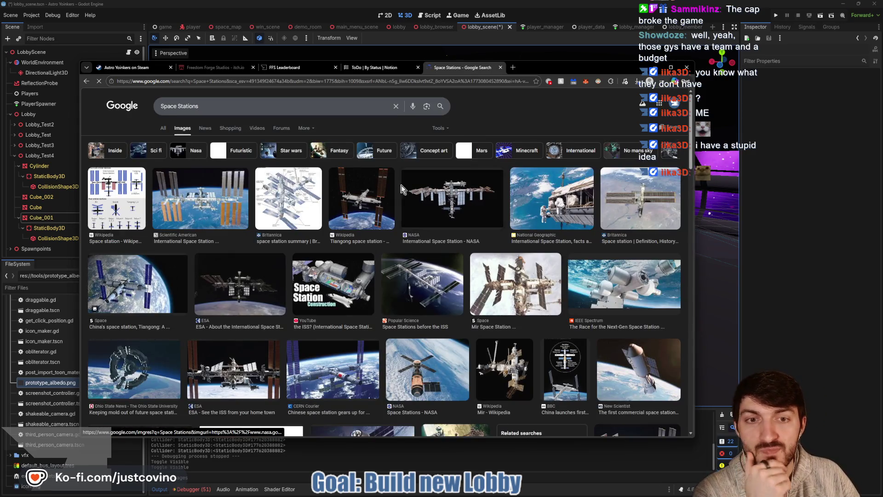
pyautogui.scroll(-2, 419, 225)
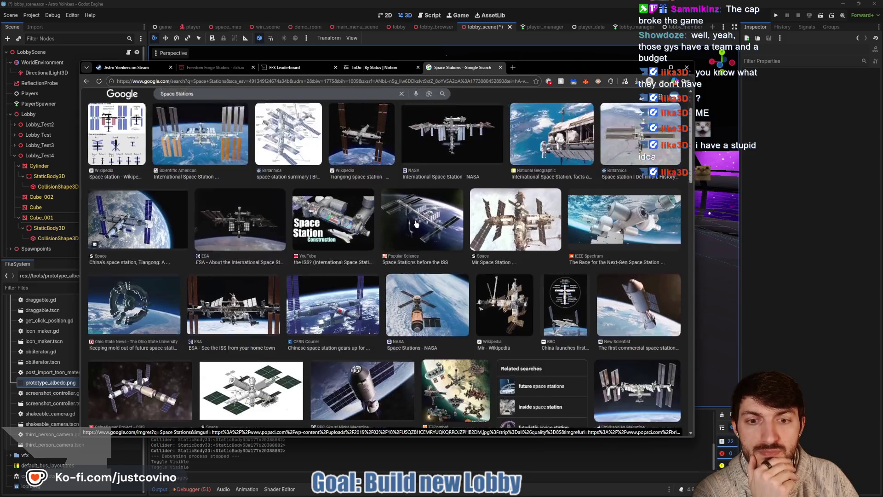
pyautogui.scroll(-1, 408, 223)
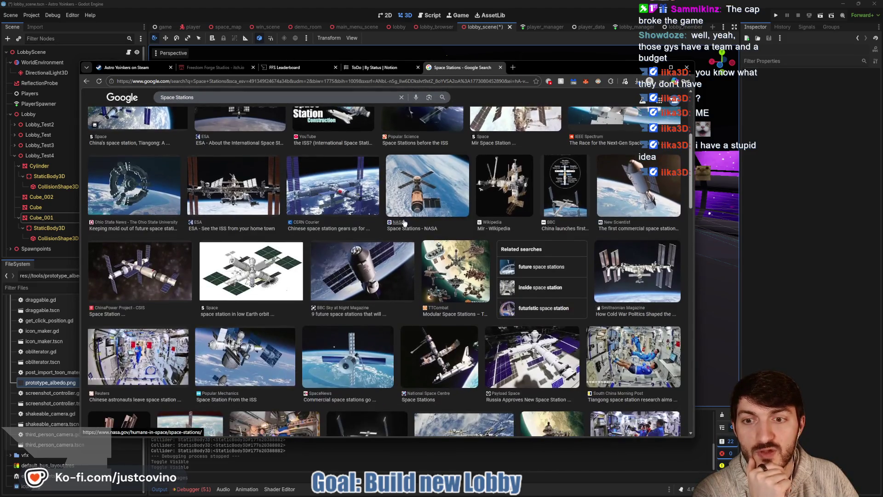
pyautogui.scroll(-1, 405, 223)
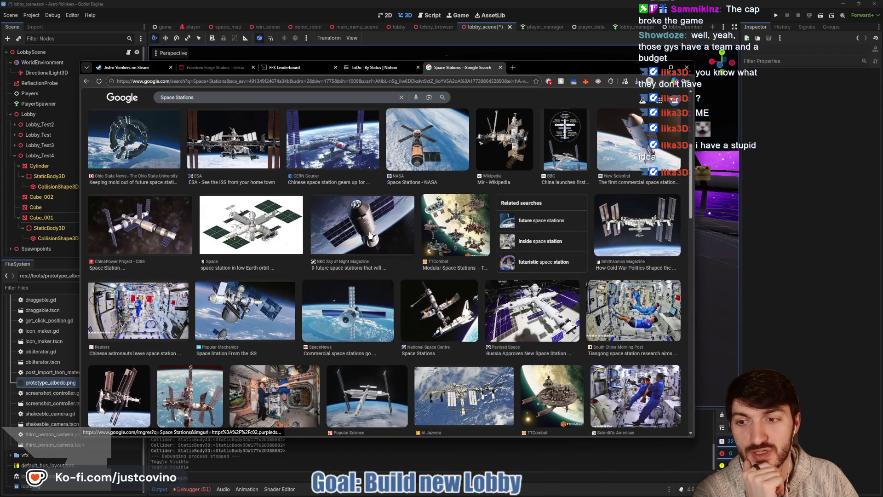
pyautogui.scroll(-2, 317, 244)
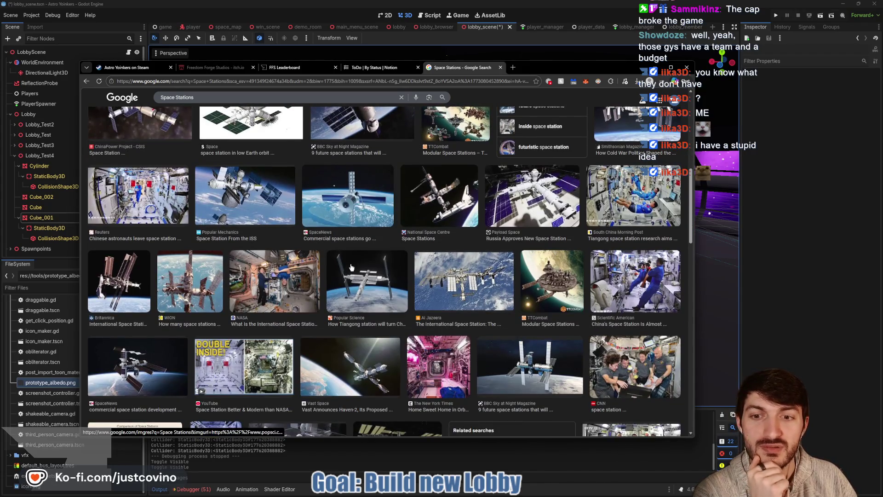
pyautogui.scroll(-1, 350, 266)
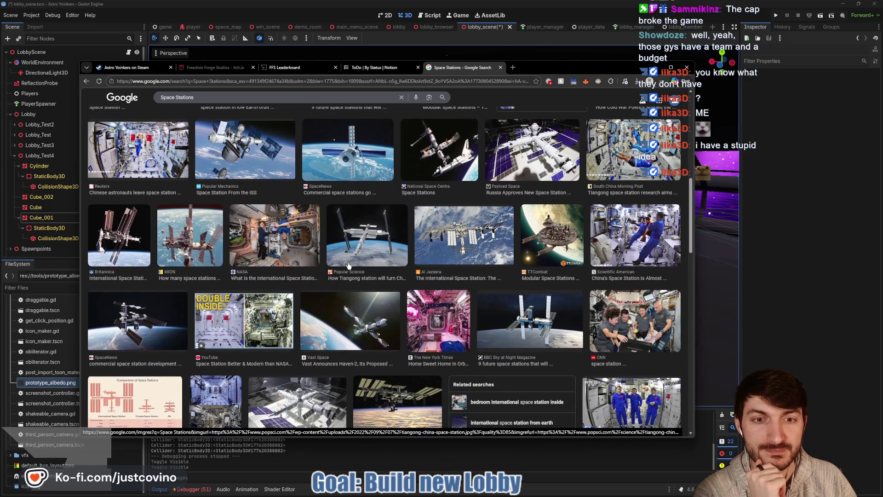
pyautogui.scroll(5, 354, 265)
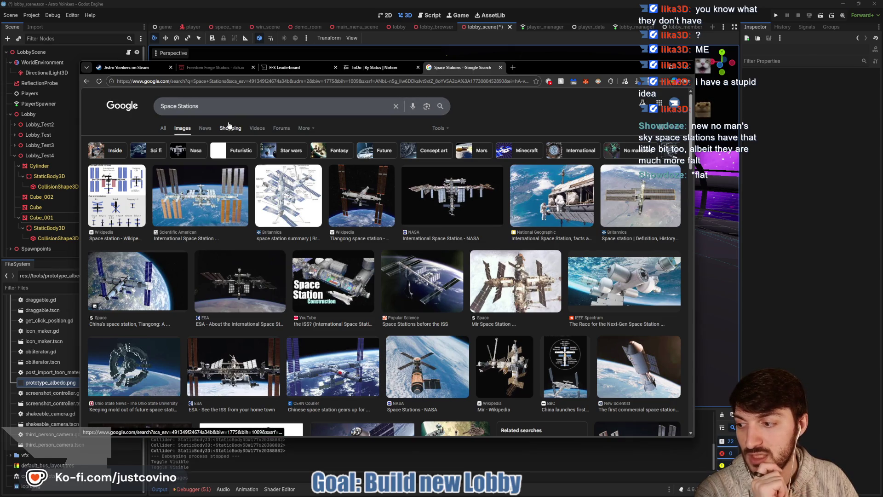
pyautogui.click(198, 105)
# Search images for 'No man's sky space station' and preview the first result
pyautogui.hotkey('ctrl', 'a')
pyautogui.write("No man's sky space station")
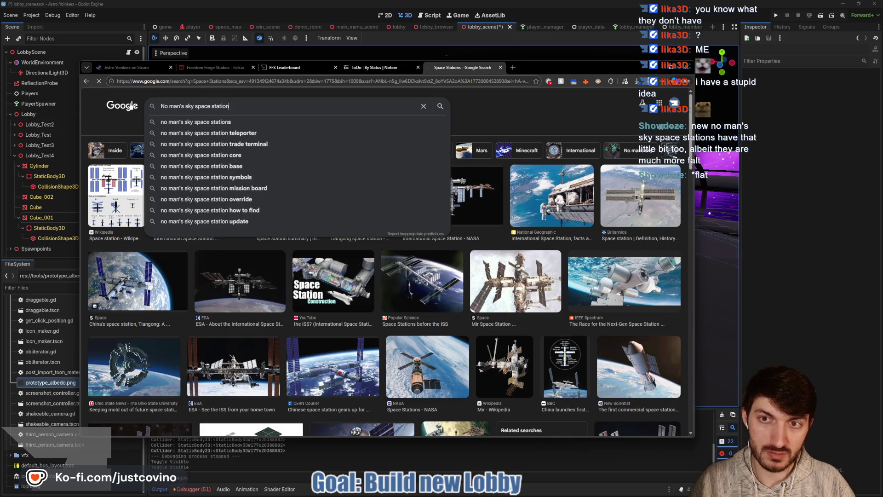
pyautogui.press('Return')
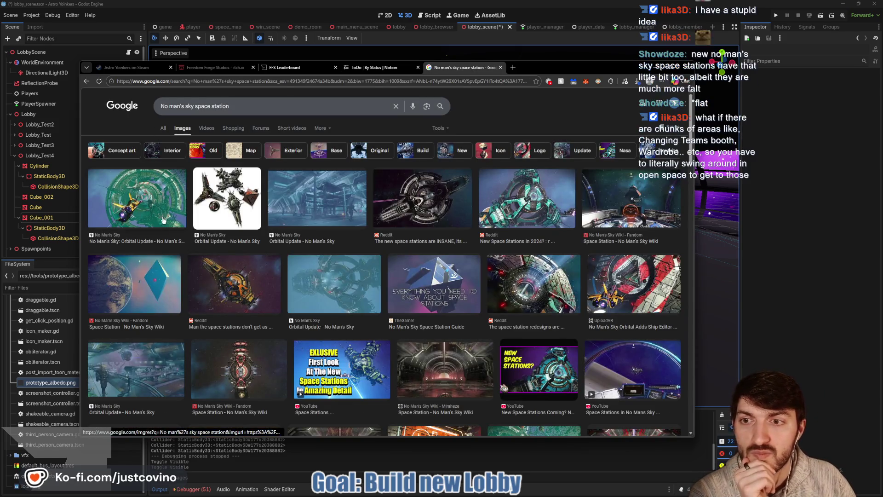
pyautogui.click(155, 205)
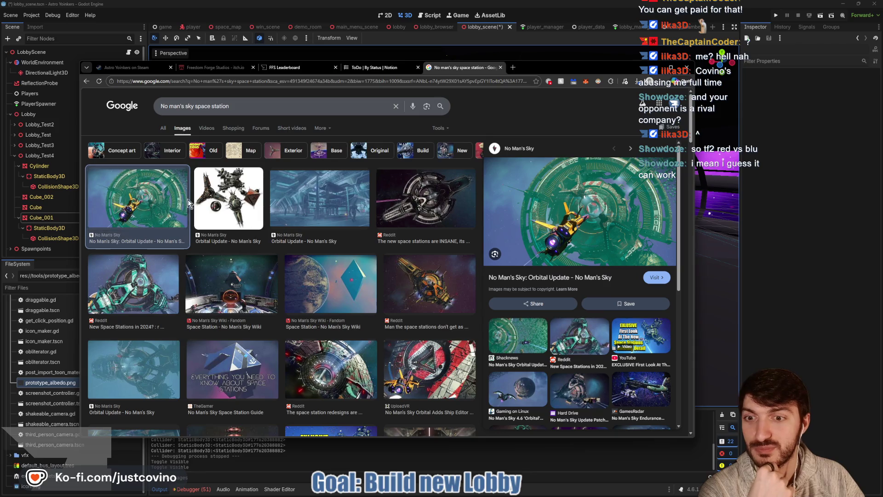
pyautogui.scroll(-3, 276, 318)
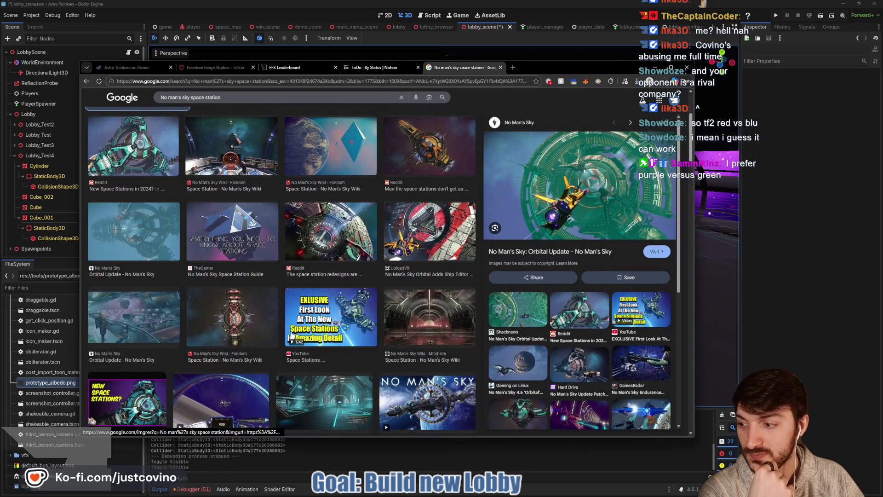
pyautogui.scroll(3, 292, 334)
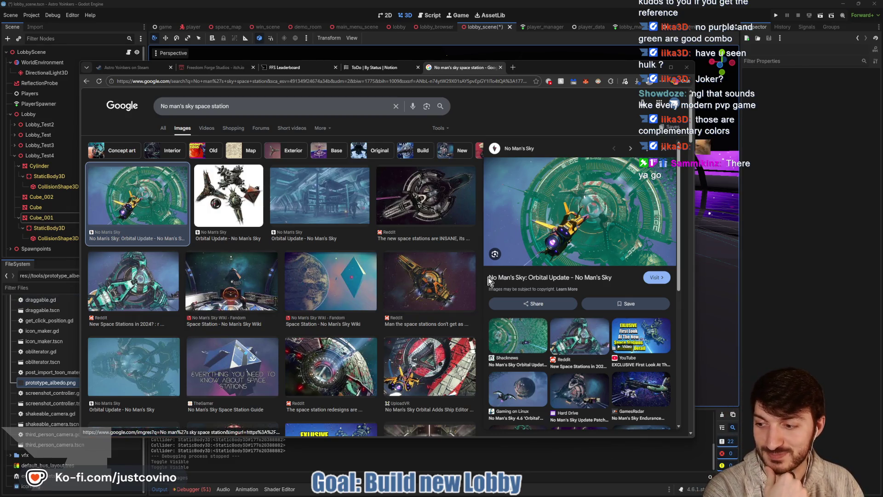
pyautogui.scroll(-1, 405, 212)
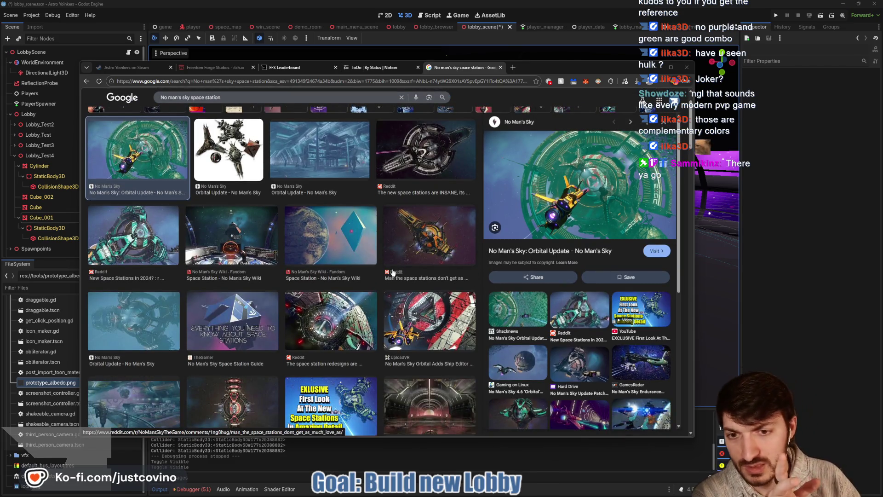
pyautogui.scroll(-2, 345, 259)
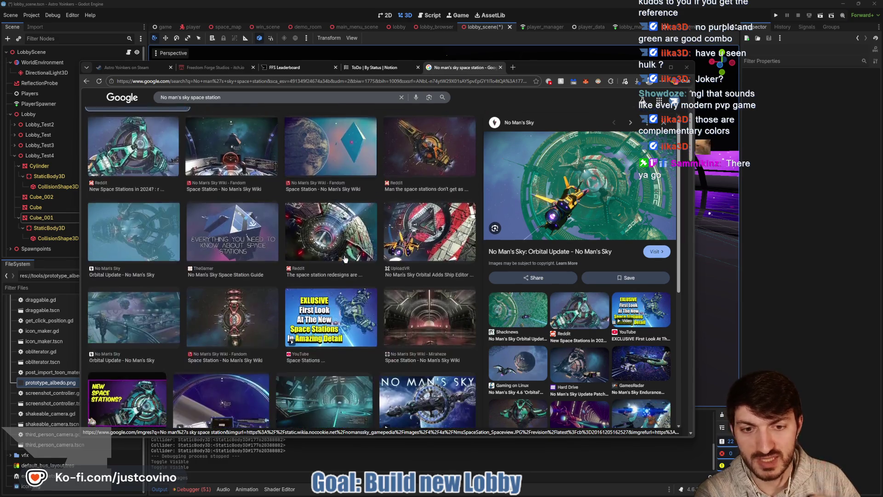
# Close the image search tab and minimise the browser to return to Godot
pyautogui.click(500, 67)
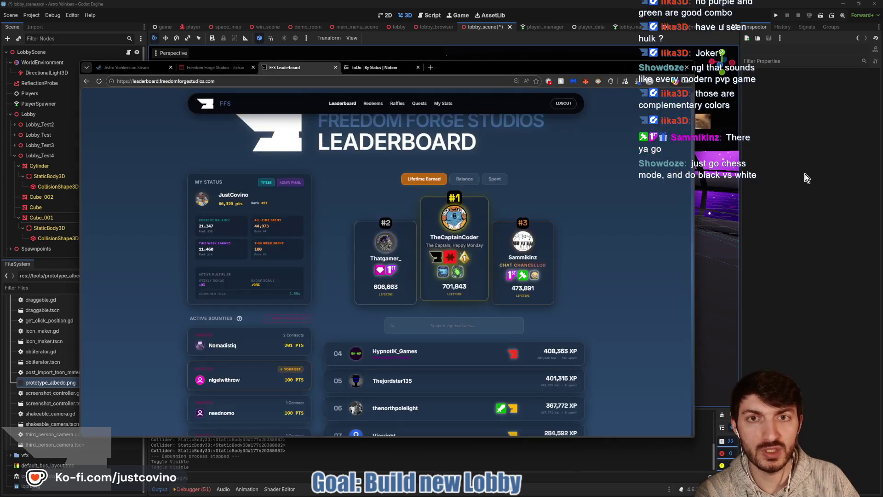
pyautogui.click(804, 178)
pyautogui.scroll(-5, 543, 198)
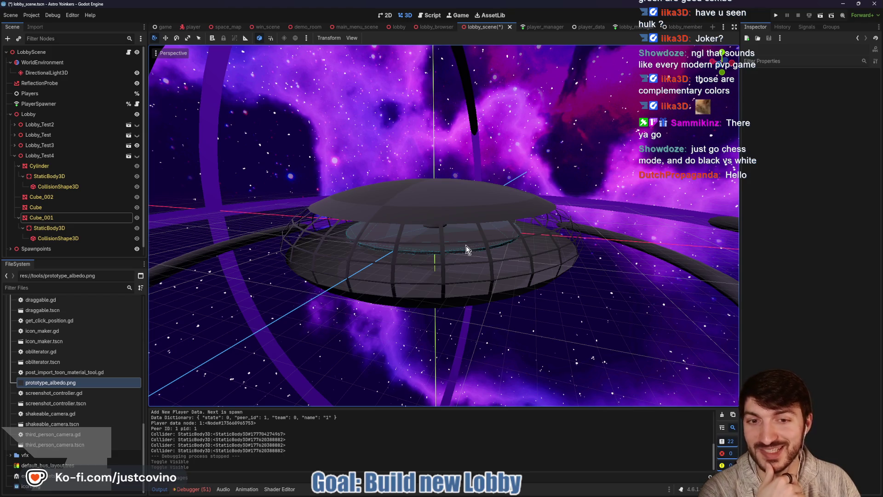
pyautogui.scroll(6, 465, 246)
pyautogui.scroll(-3, 474, 246)
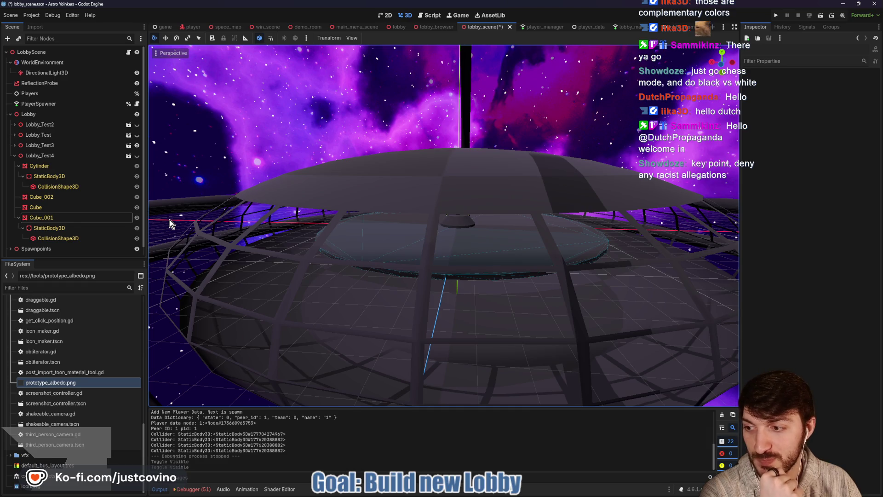
# Keep Lobby_Test hidden, show Lobby_Test4, and inspect its platform inside the dome
pyautogui.click(136, 135)
pyautogui.click(136, 134)
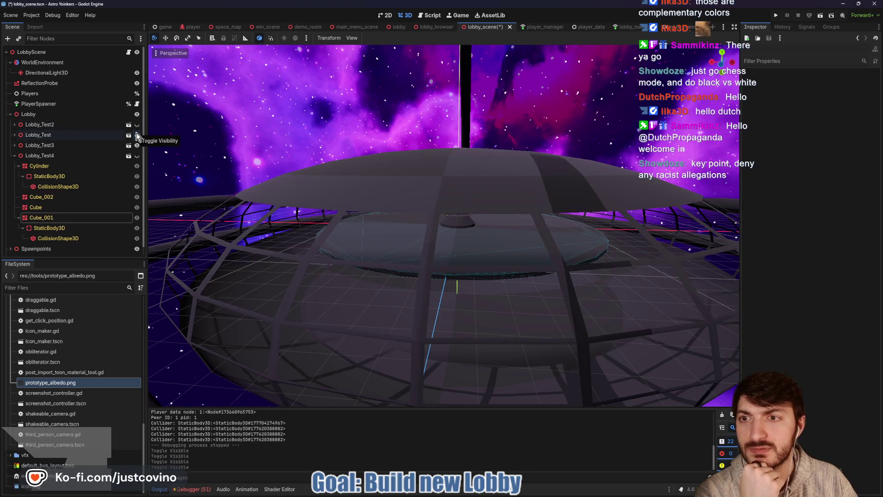
pyautogui.click(137, 155)
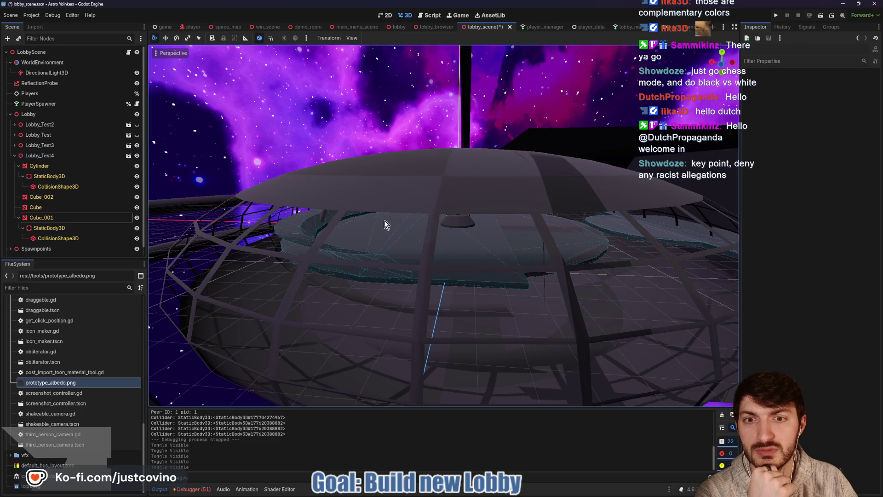
pyautogui.scroll(5, 387, 222)
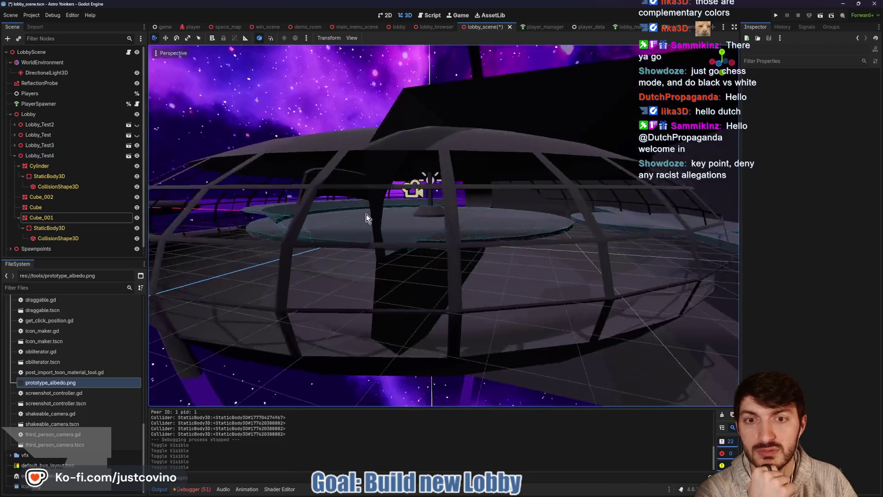
pyautogui.moveTo(366, 214)
pyautogui.mouseDown()
pyautogui.moveTo(432, 219)
pyautogui.moveTo(343, 219)
pyautogui.mouseUp()
pyautogui.scroll(-10, 342, 217)
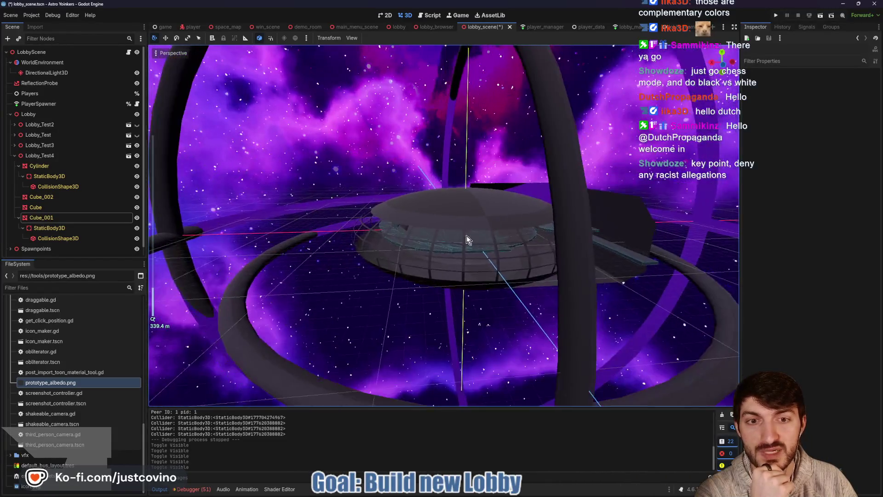
pyautogui.scroll(8, 488, 234)
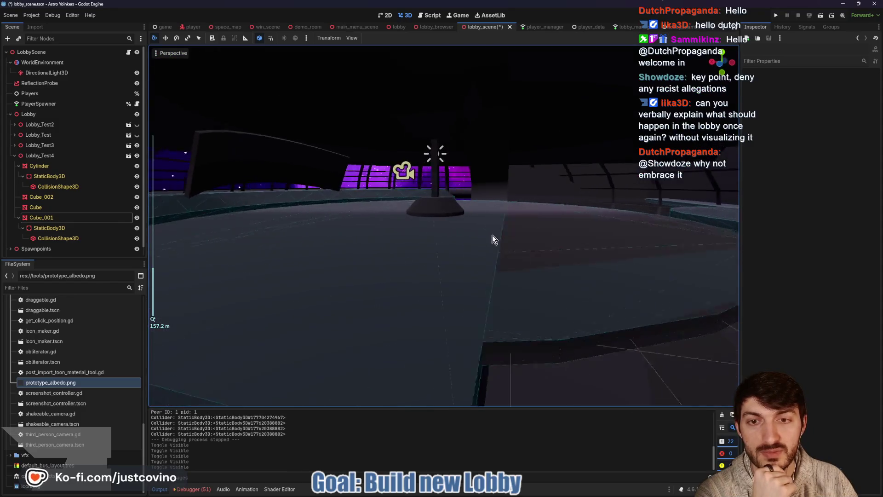
pyautogui.scroll(-3, 492, 239)
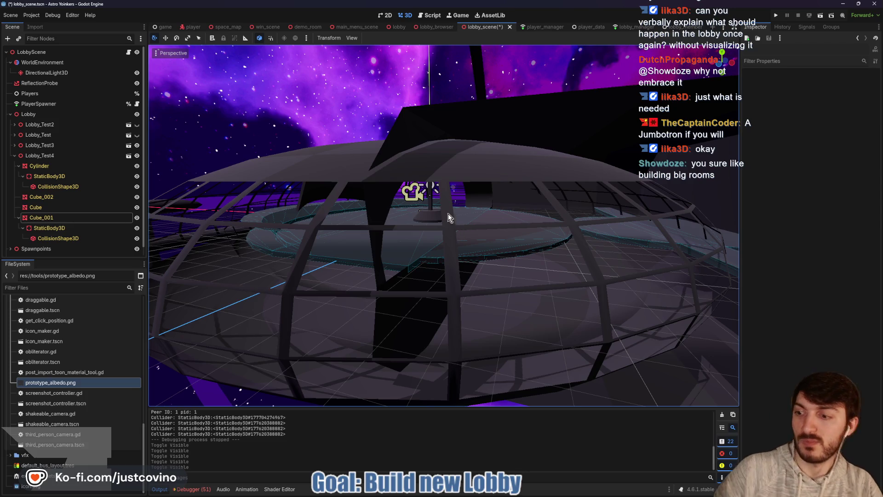
pyautogui.scroll(6, 437, 244)
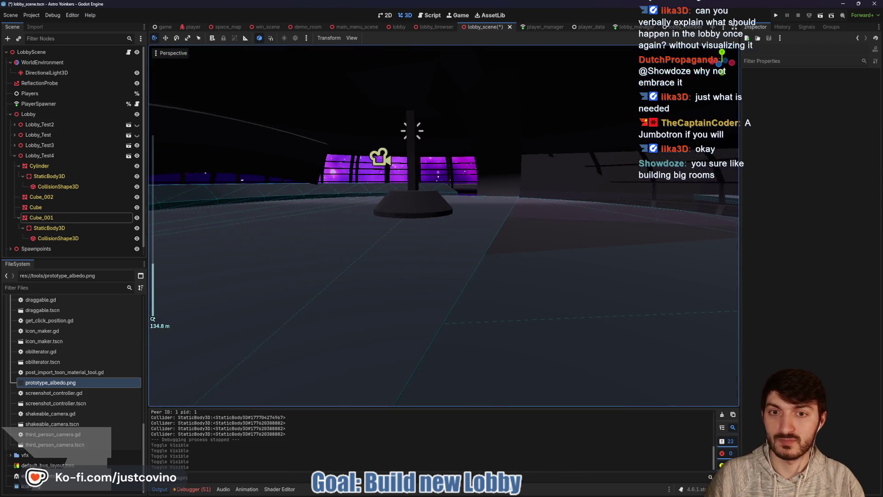
pyautogui.moveTo(443, 226); pyautogui.dragTo(332, 207)
pyautogui.press('s')
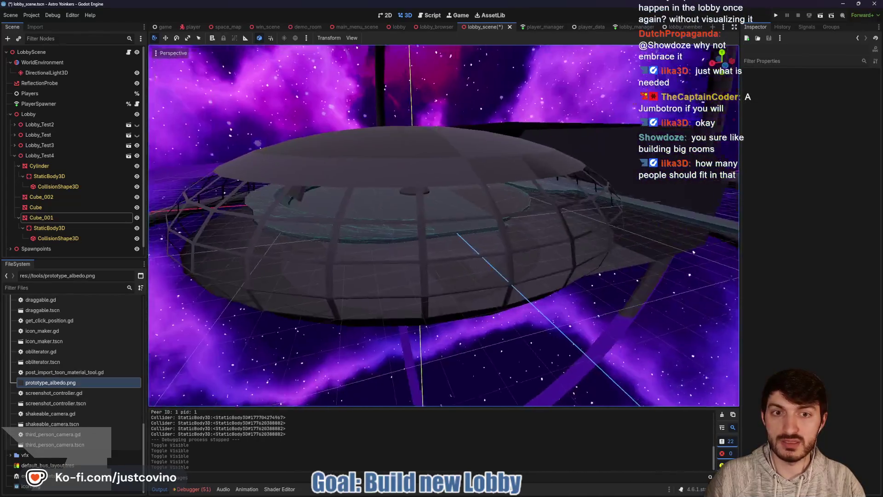
pyautogui.press('d')
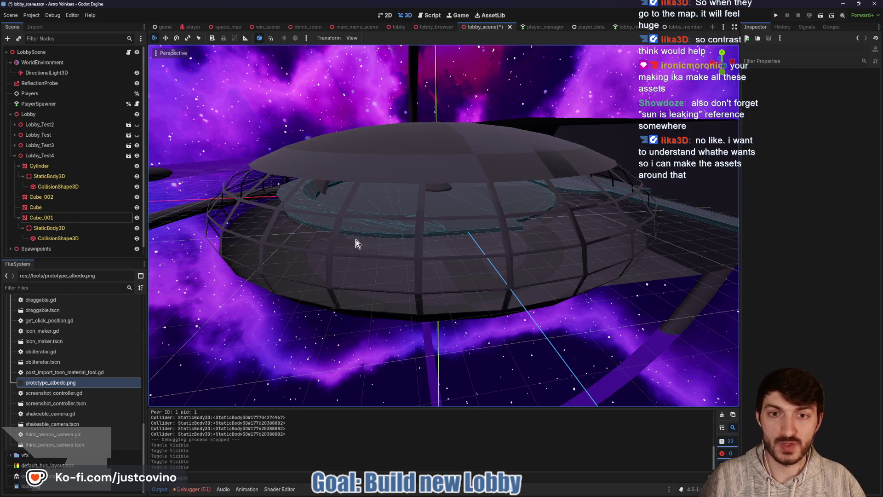
pyautogui.scroll(-5, 415, 169)
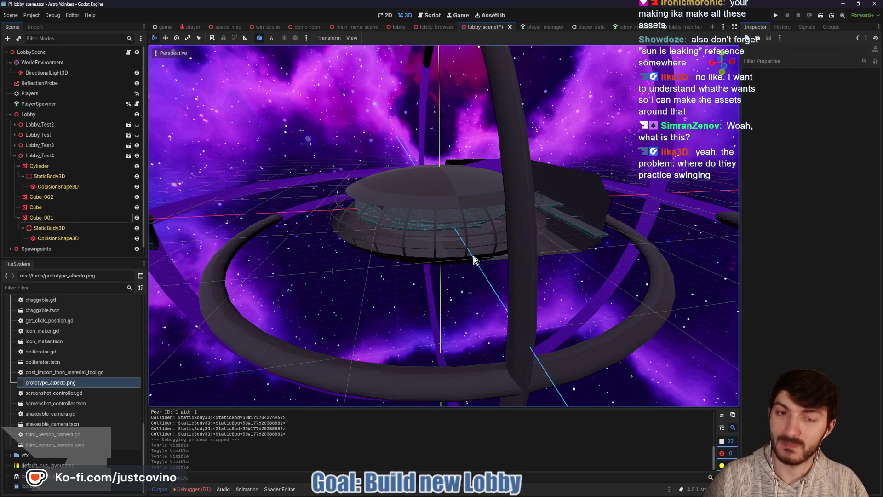
pyautogui.moveTo(466, 252)
pyautogui.mouseDown()
pyautogui.moveTo(420, 262)
pyautogui.moveTo(366, 298)
pyautogui.moveTo(373, 344)
pyautogui.moveTo(480, 292)
pyautogui.moveTo(473, 242)
pyautogui.moveTo(410, 279)
pyautogui.moveTo(386, 265)
pyautogui.mouseUp()
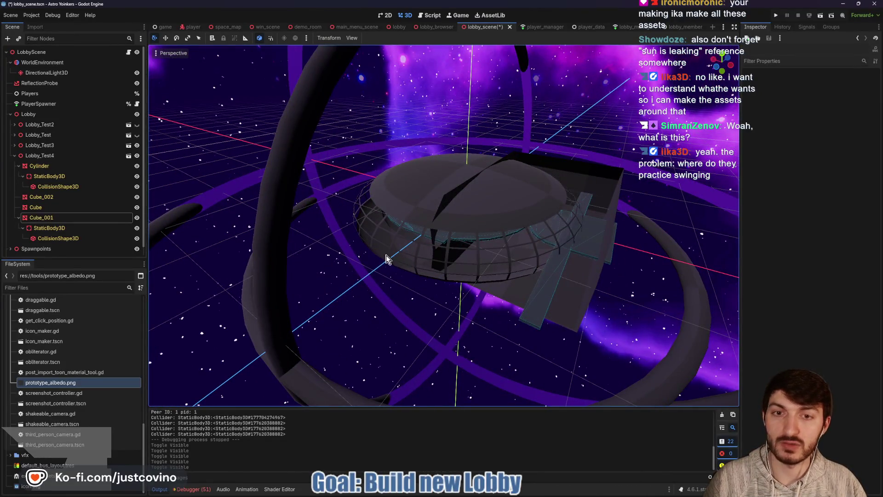
pyautogui.scroll(-5, 386, 262)
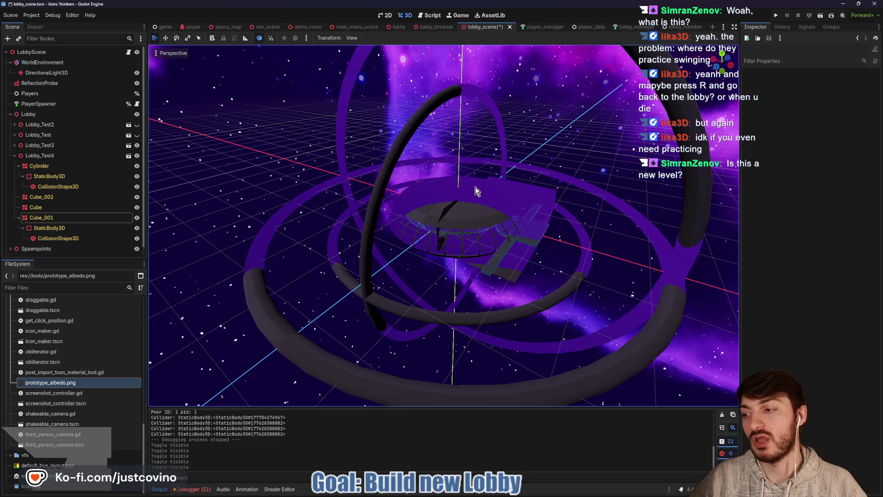
pyautogui.scroll(5, 464, 227)
pyautogui.moveTo(456, 238)
pyautogui.mouseDown()
pyautogui.moveTo(430, 252)
pyautogui.moveTo(474, 225)
pyautogui.moveTo(500, 229)
pyautogui.mouseUp()
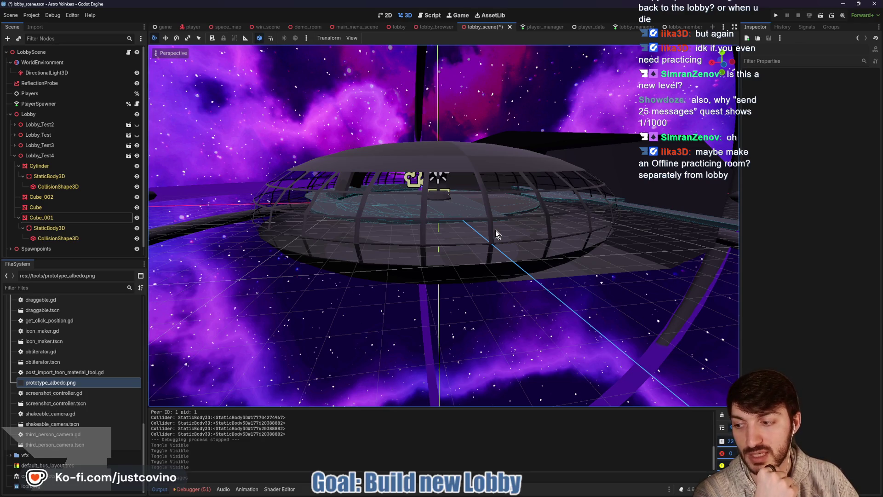
# Fly inside the dome to the central pillar, save lobby_scene.tscn, and launch the game
pyautogui.scroll(5, 496, 230)
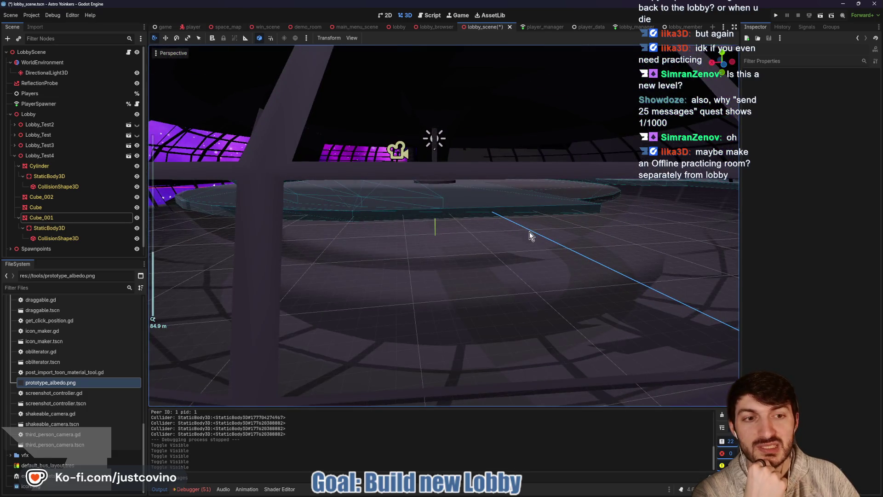
pyautogui.scroll(3, 531, 231)
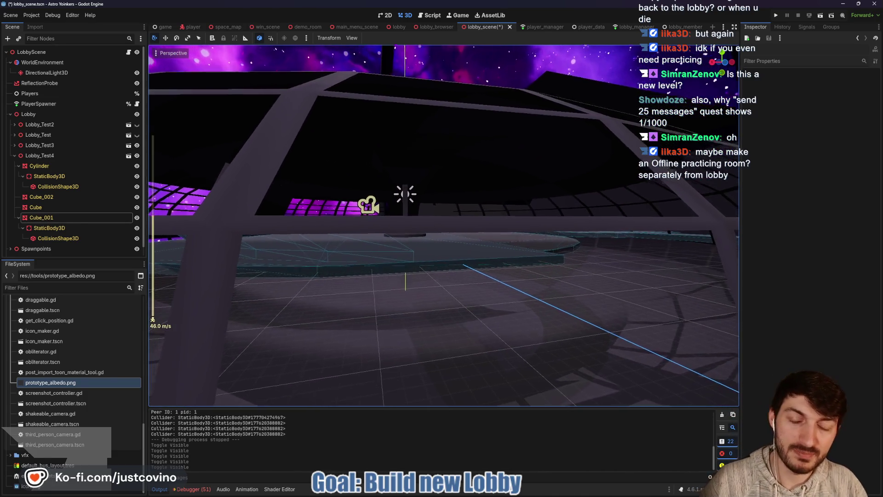
pyautogui.press('w')
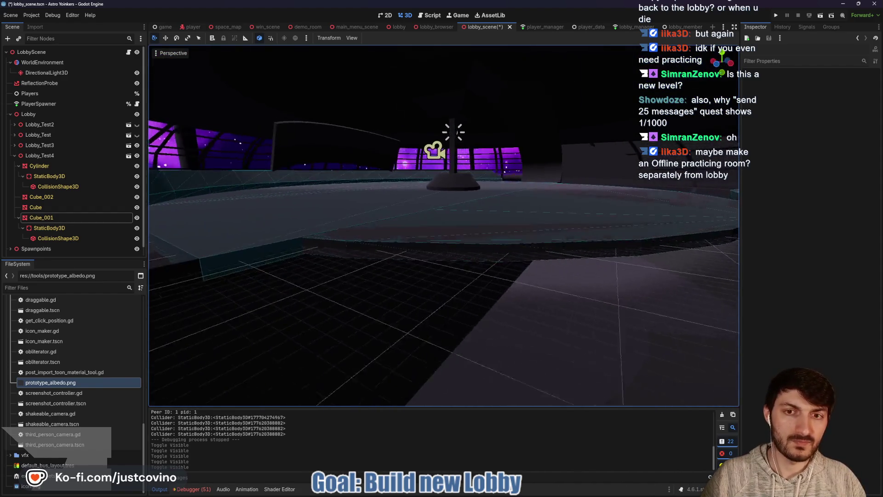
pyautogui.rightClick(538, 248)
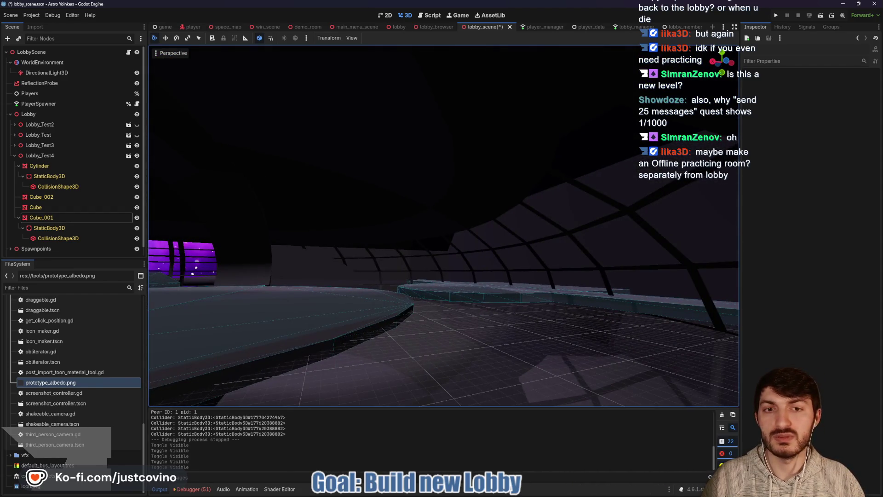
pyautogui.rightClick(791, 103)
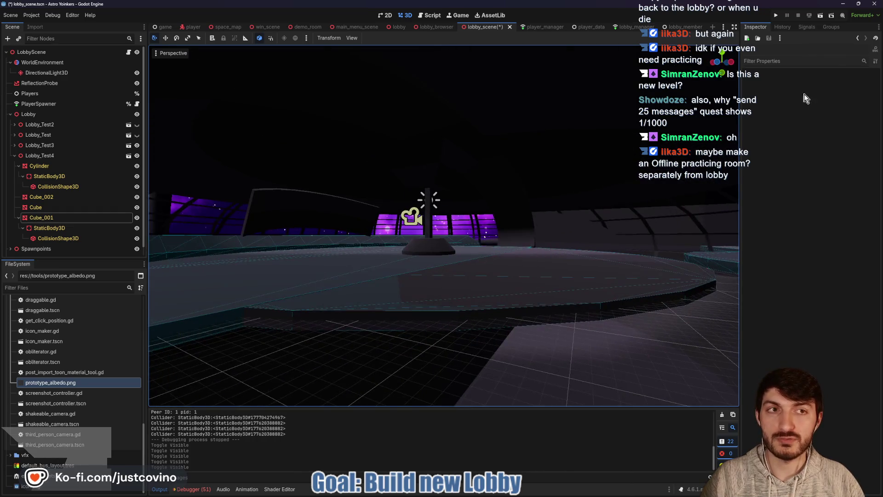
pyautogui.hotkey('ctrl', 's')
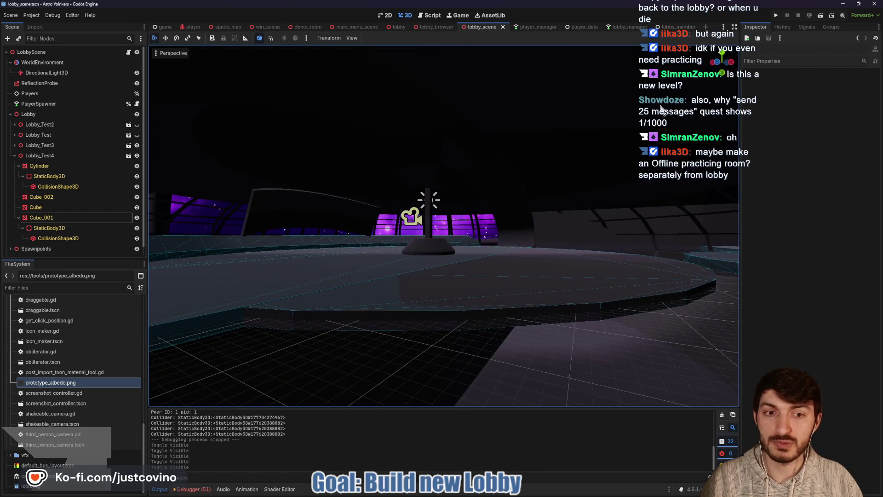
pyautogui.click(776, 15)
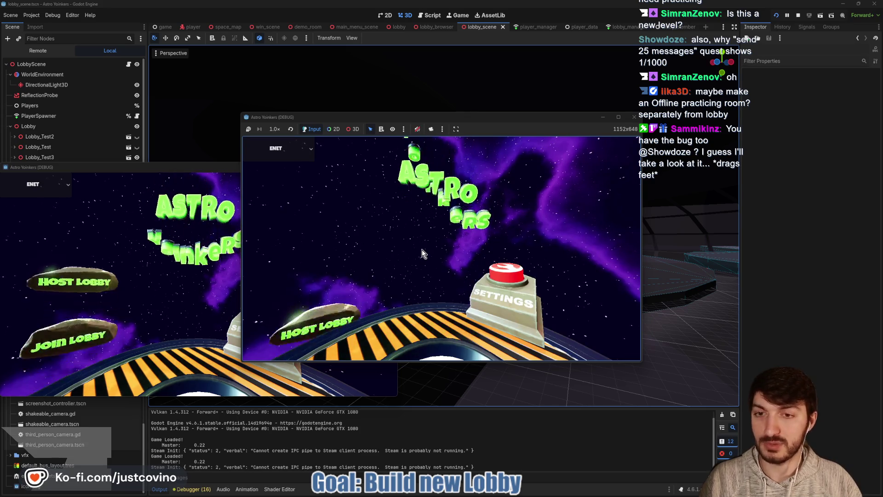
# Host a lobby in the running game and test movement, jumping and sword swings by the platform
pyautogui.click(328, 214)
pyautogui.click(434, 240)
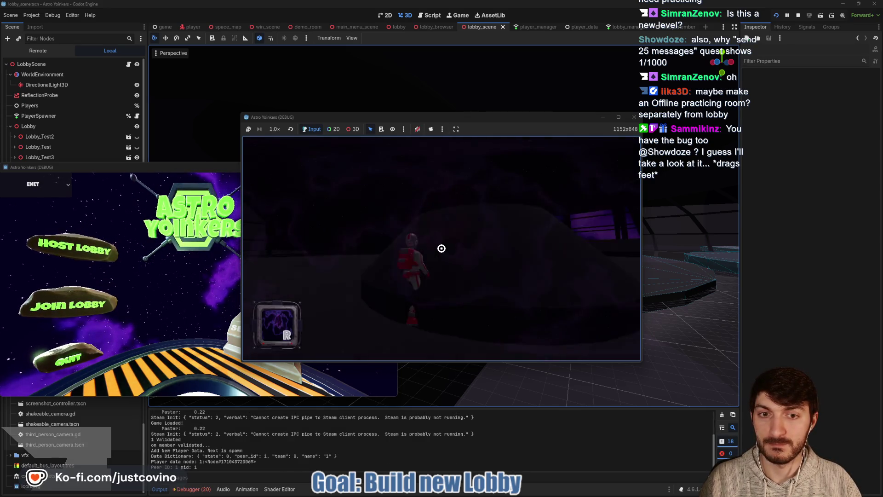
pyautogui.press('w')
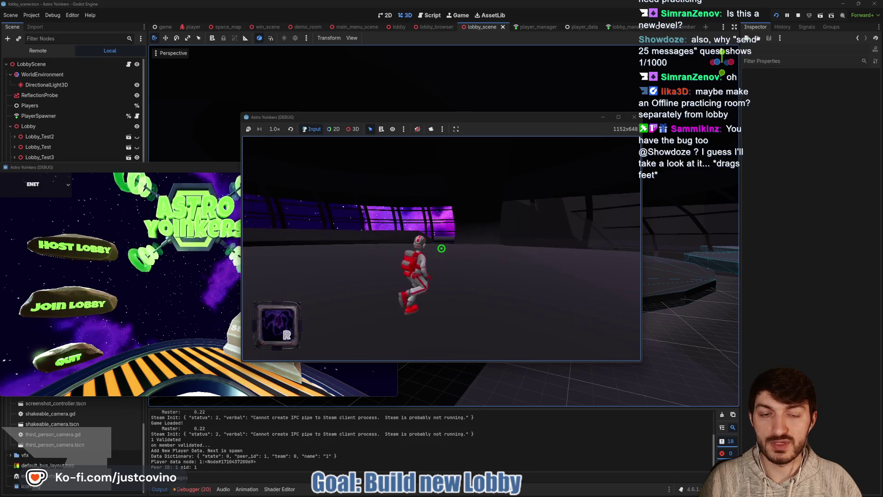
pyautogui.press('d')
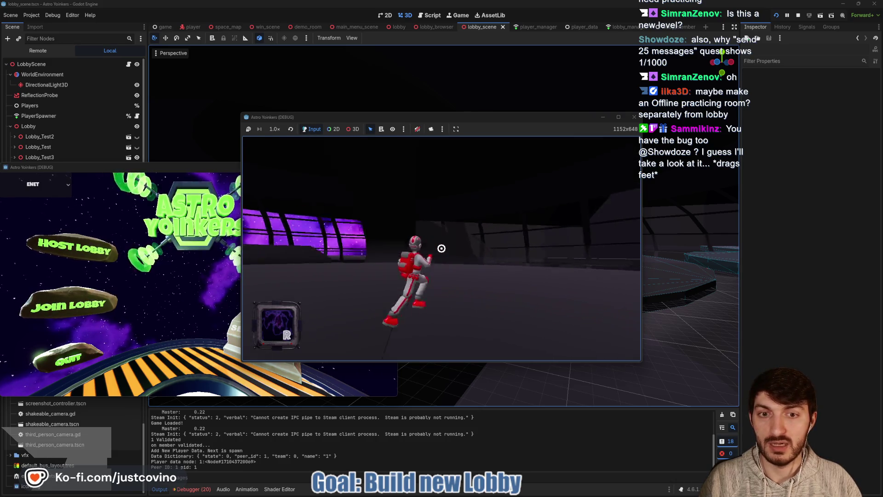
pyautogui.press('a')
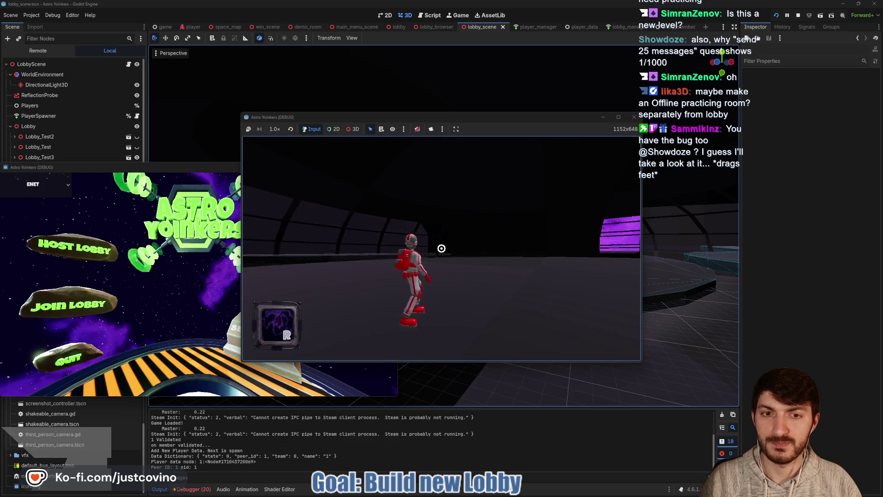
pyautogui.click(441, 249)
pyautogui.press('space')
pyautogui.click(441, 248)
pyautogui.click(441, 248)
# Run along the dome wall toward the purple space windows, testing glowing sword attacks
pyautogui.press('w')
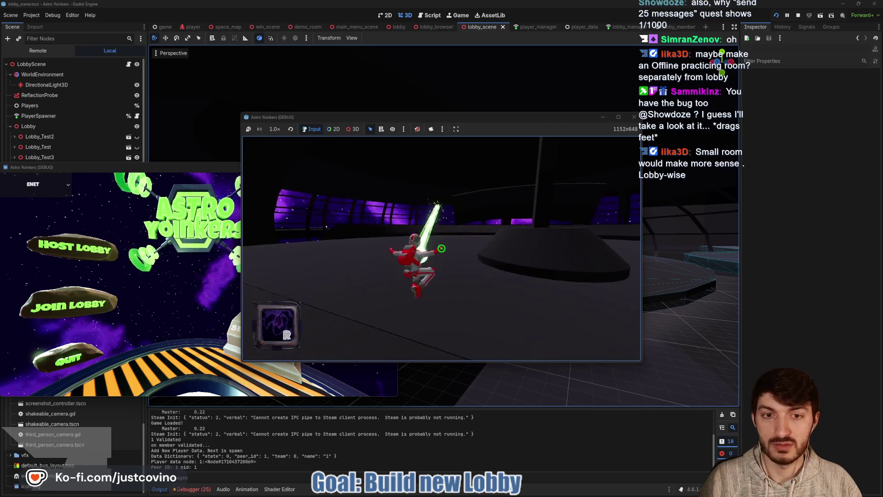
pyautogui.click(441, 248)
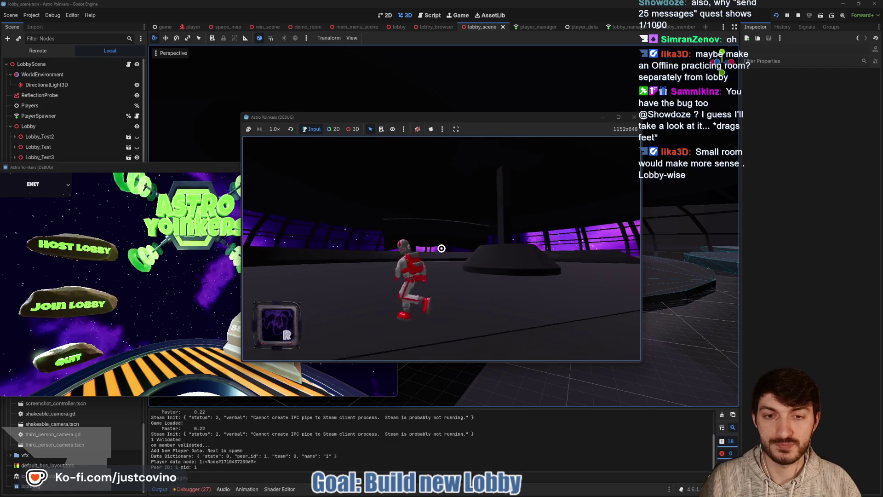
pyautogui.press('space')
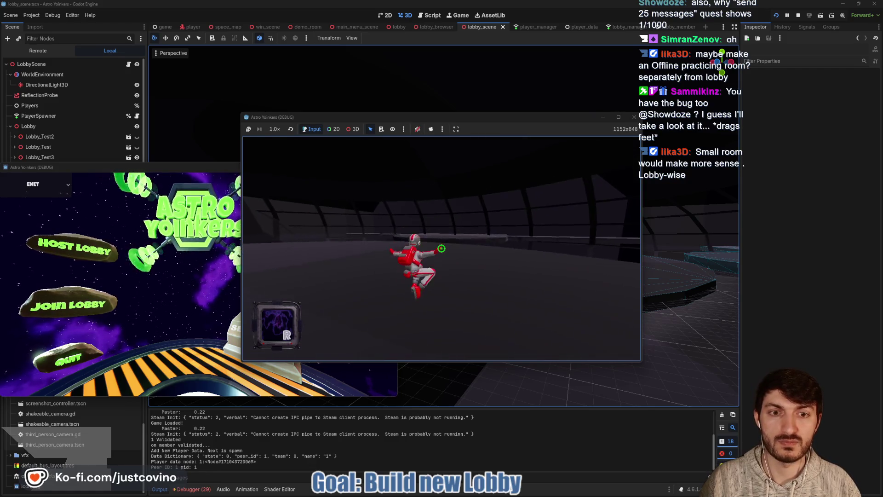
pyautogui.press('w')
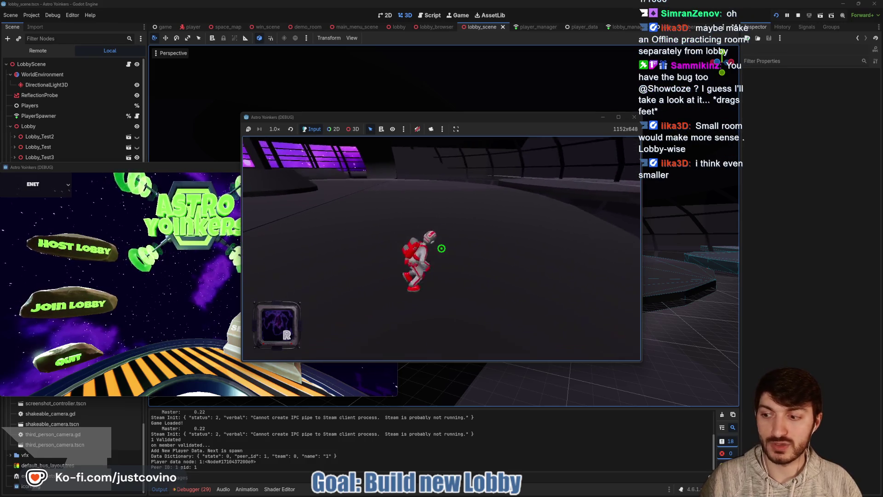
pyautogui.press('w')
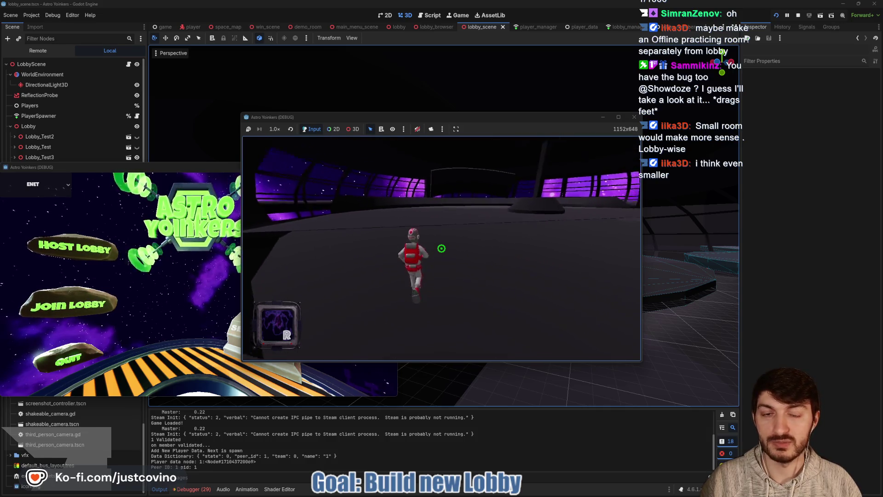
pyautogui.click(442, 249)
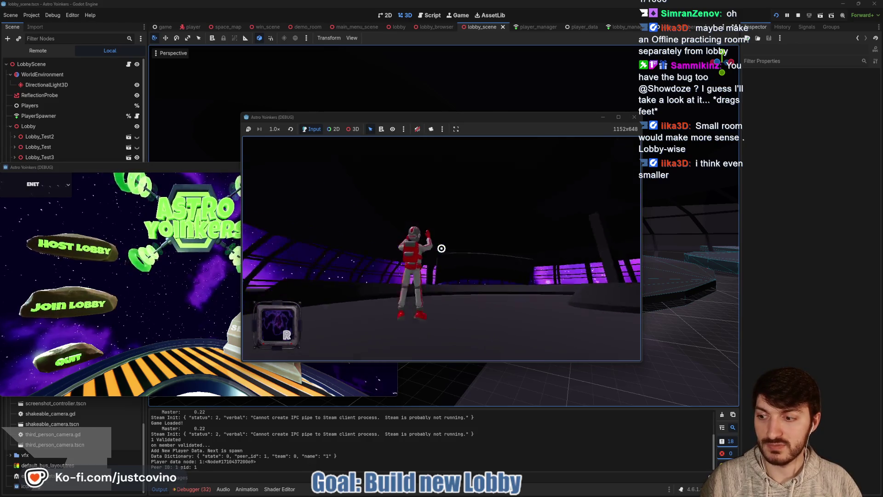
pyautogui.click(441, 249)
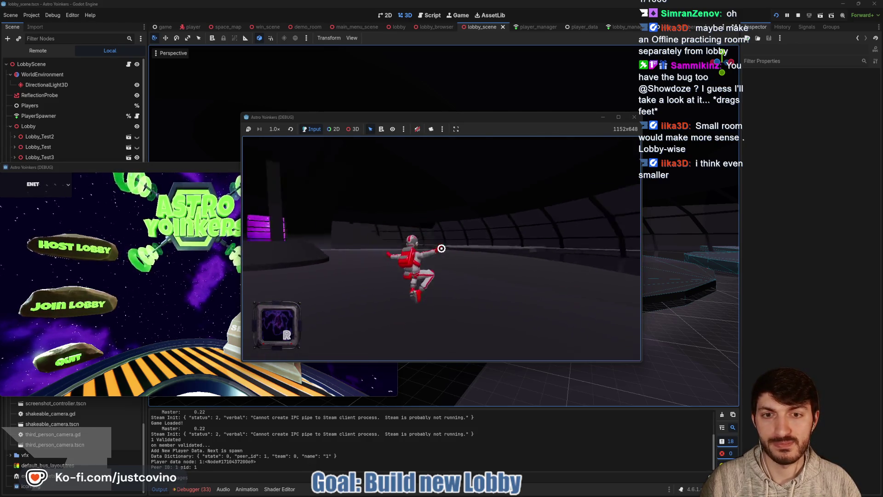
pyautogui.press('w')
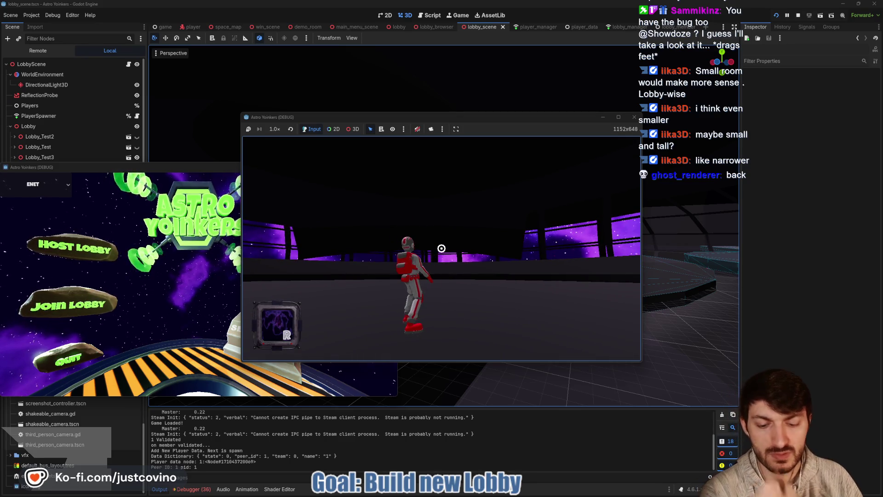
# Stop the game with F8, collapse Lobby_Test4 and hide it
pyautogui.press('F8')
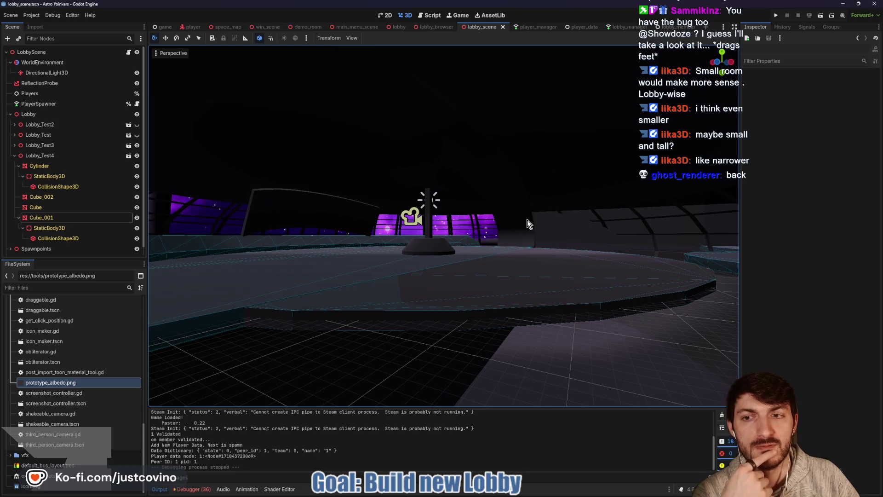
pyautogui.scroll(-5, 528, 219)
pyautogui.scroll(3, 479, 247)
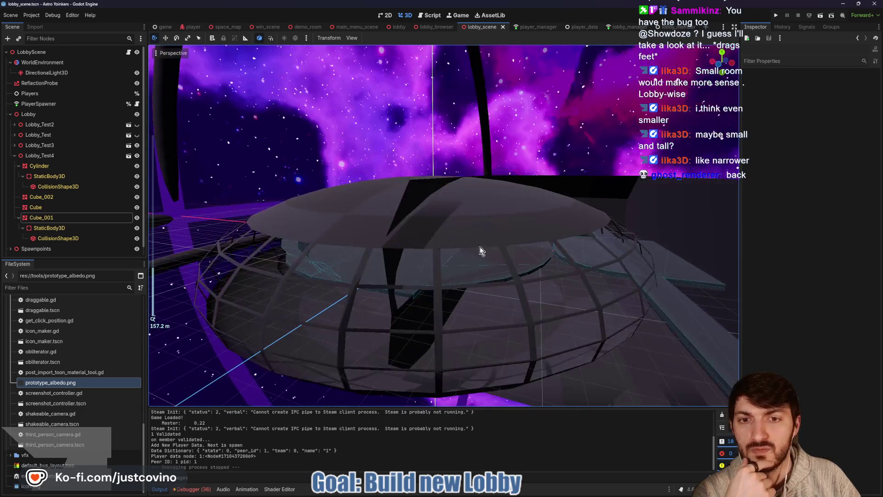
pyautogui.click(14, 155)
pyautogui.click(140, 156)
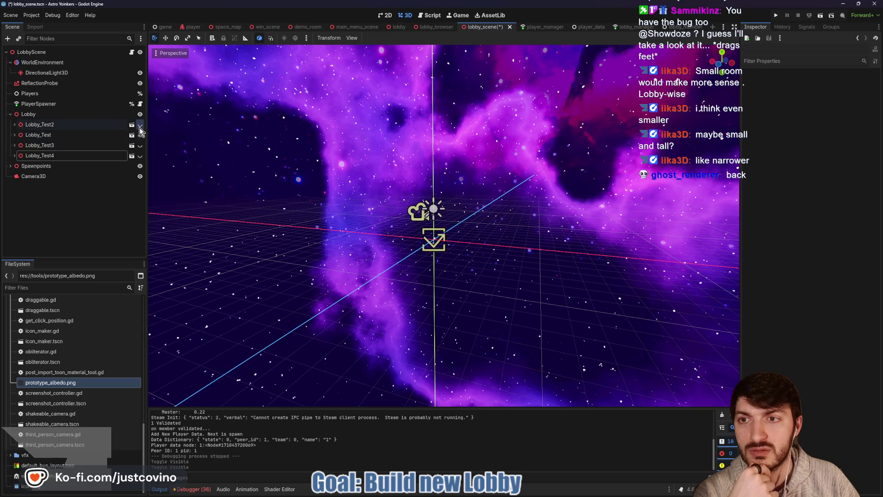
# Show Lobby_Test2 and orbit around the building to look down its corridor
pyautogui.click(140, 125)
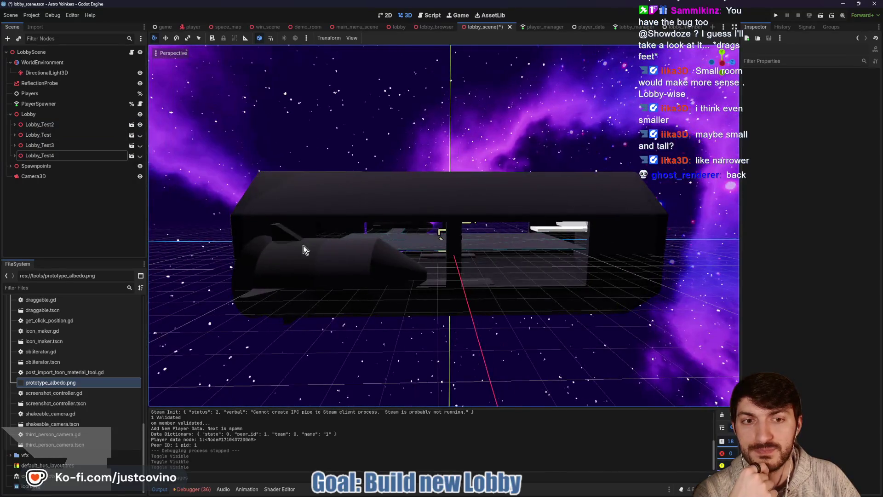
pyautogui.moveTo(385, 262); pyautogui.dragTo(455, 252)
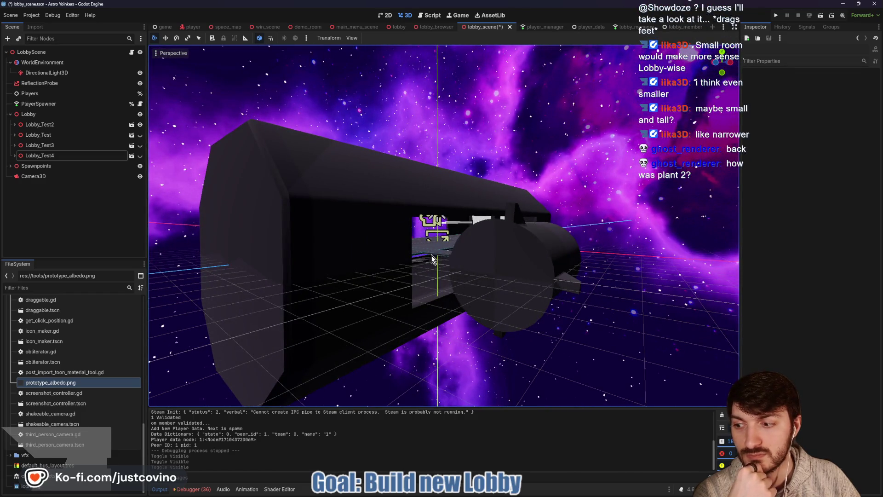
pyautogui.scroll(6, 433, 256)
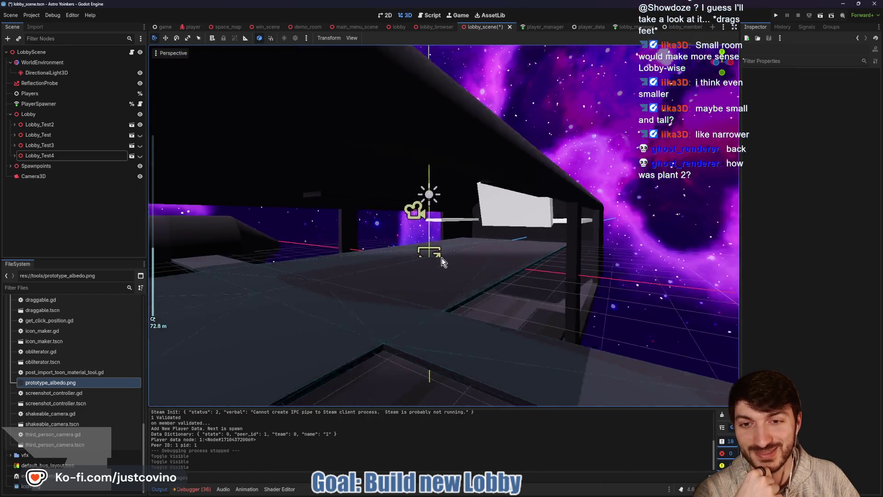
pyautogui.moveTo(442, 258)
pyautogui.mouseDown()
pyautogui.moveTo(484, 265)
pyautogui.moveTo(427, 271)
pyautogui.moveTo(584, 267)
pyautogui.mouseUp()
pyautogui.scroll(-6, 584, 267)
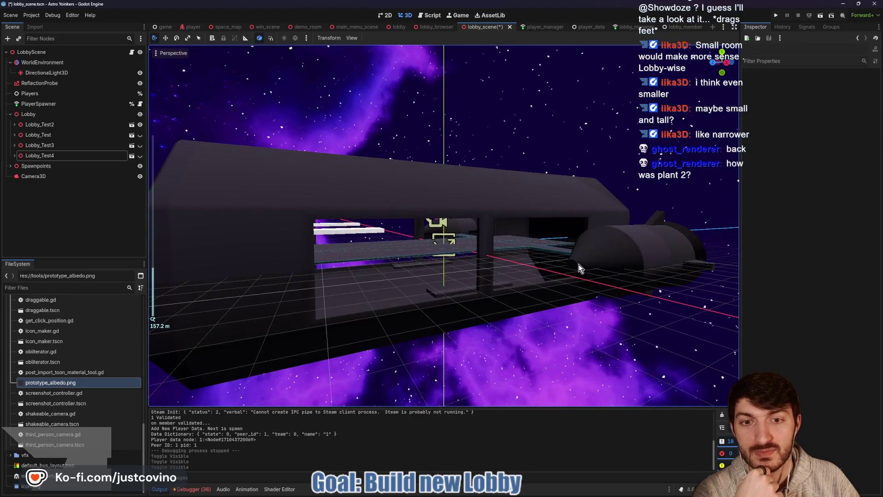
pyautogui.moveTo(516, 281); pyautogui.dragTo(574, 261)
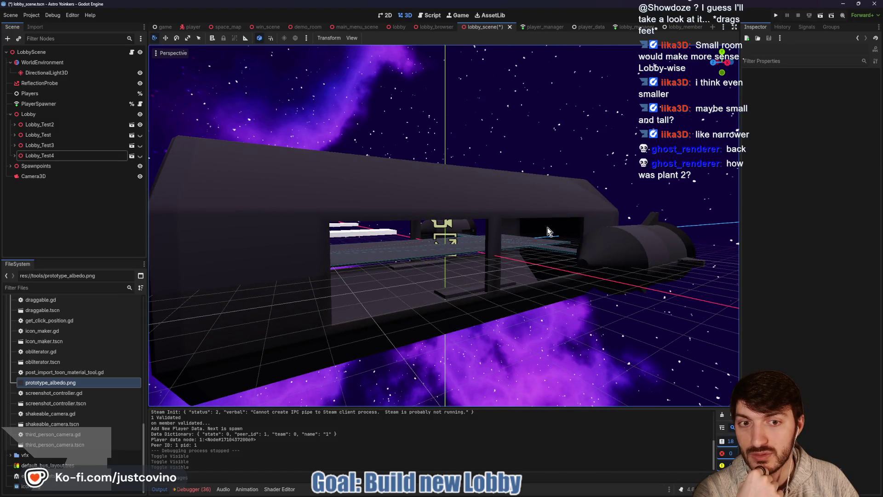
# Orbit back inside the Lobby_Test2 interior, then bring up the Windows Start menu
pyautogui.moveTo(548, 227); pyautogui.dragTo(535, 240)
pyautogui.scroll(5, 509, 248)
pyautogui.moveTo(578, 269)
pyautogui.mouseDown()
pyautogui.moveTo(511, 250)
pyautogui.moveTo(441, 261)
pyautogui.mouseUp()
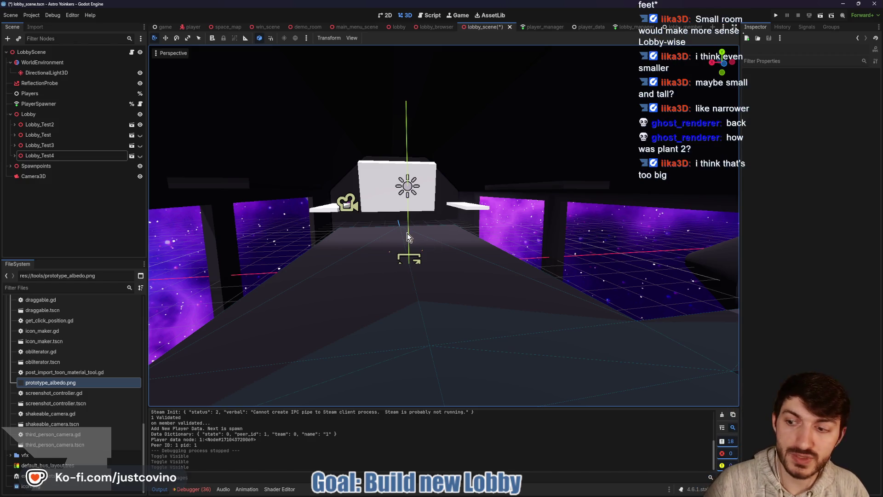
pyautogui.scroll(-10, 396, 260)
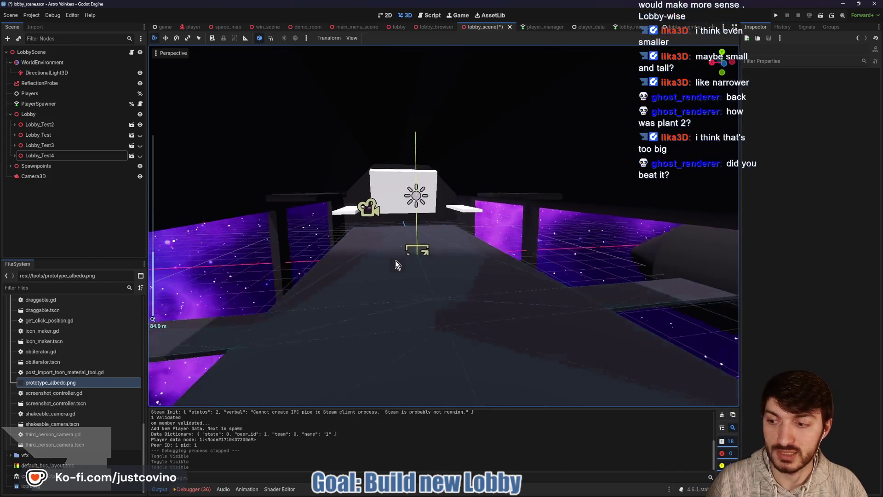
pyautogui.scroll(6, 392, 262)
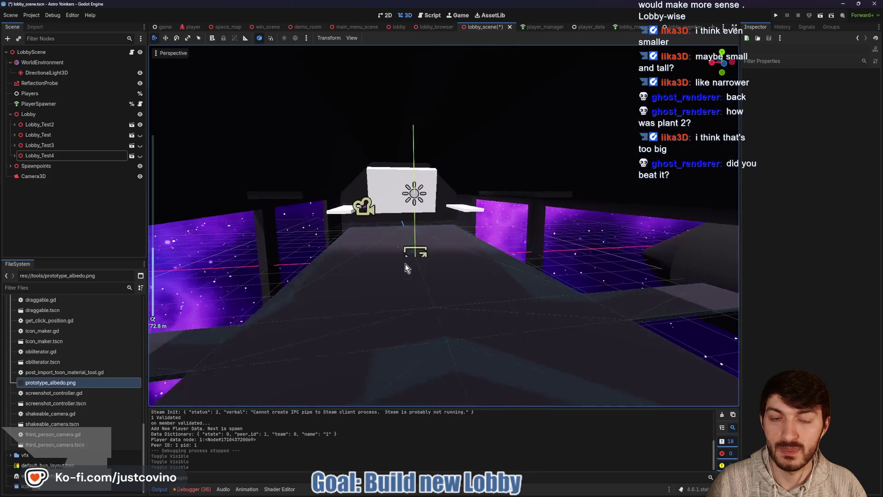
pyautogui.scroll(8, 396, 262)
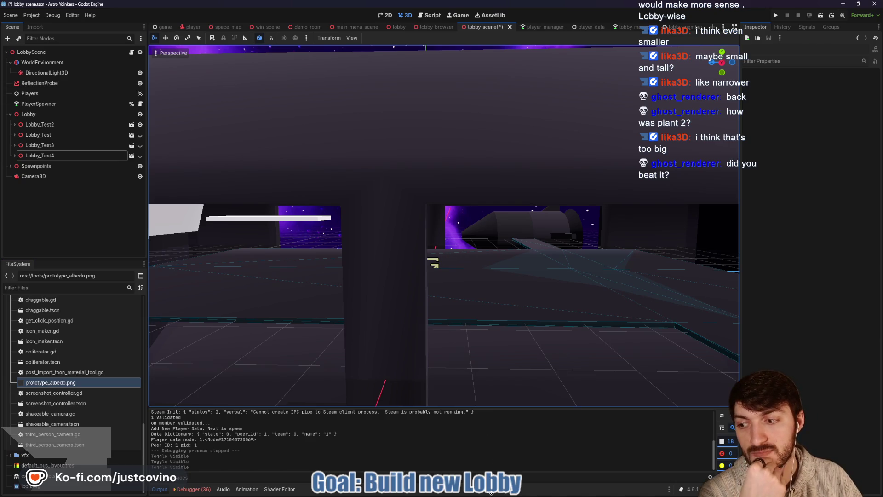
pyautogui.moveTo(480, 494)
pyautogui.press('super')
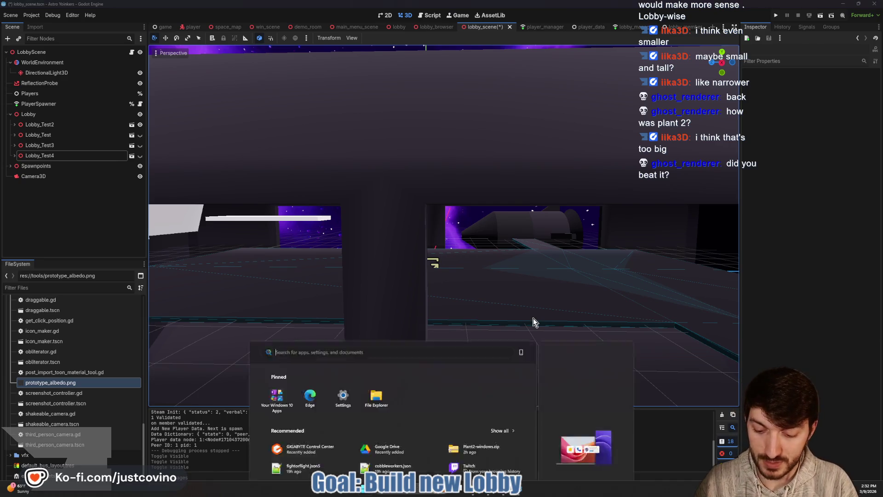
# Launch Steam from the Start menu search and log in to the account
pyautogui.write('steam')
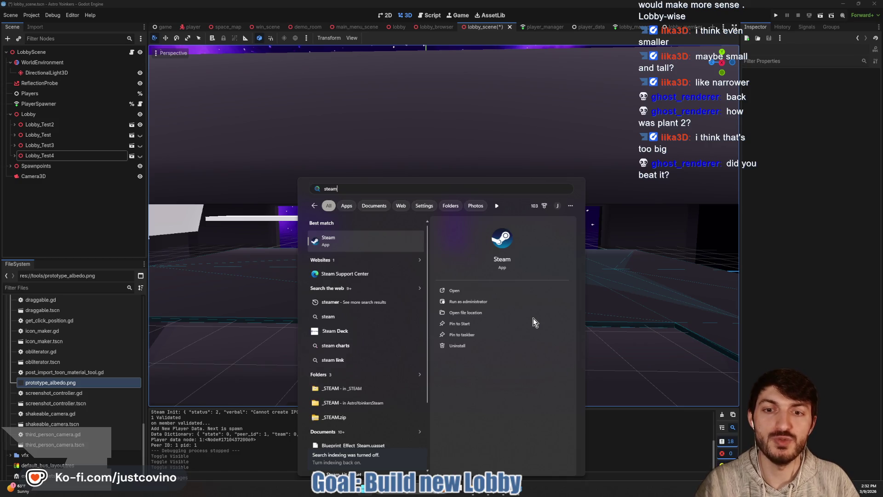
pyautogui.press('Return')
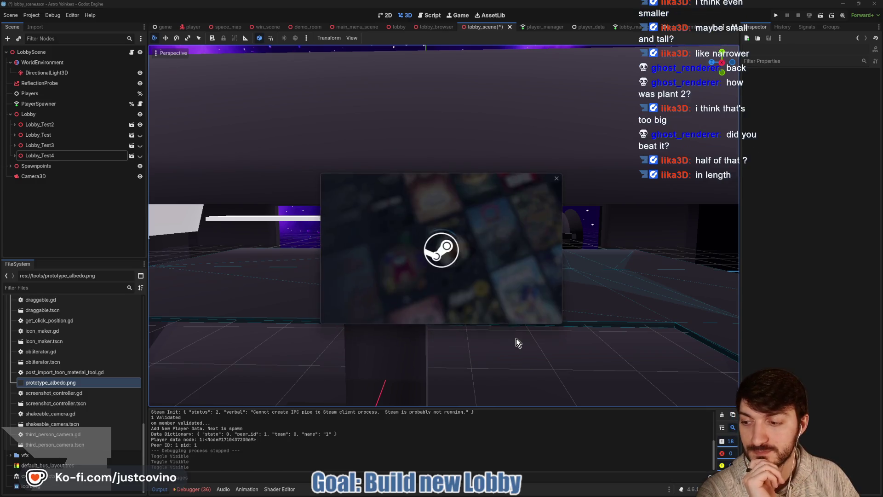
pyautogui.click(390, 255)
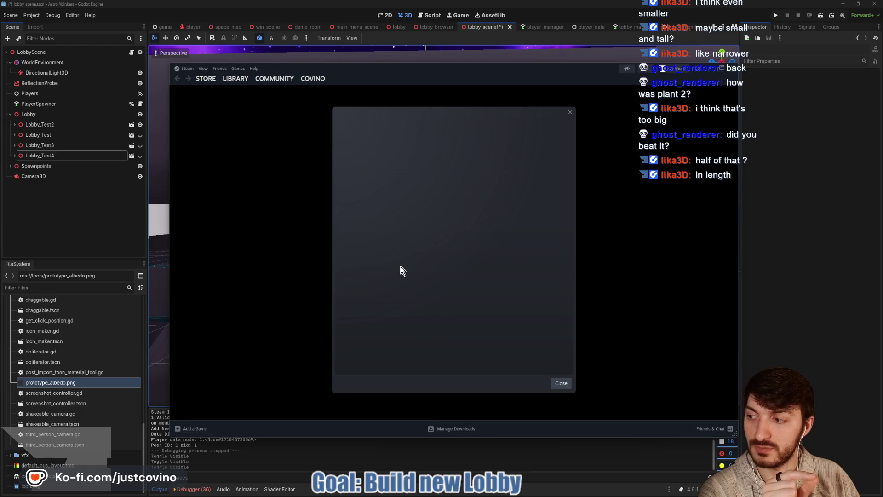
# Dismiss the Tower Defense Fest promo, find PEAK in the library, and open its store page
pyautogui.press('Escape')
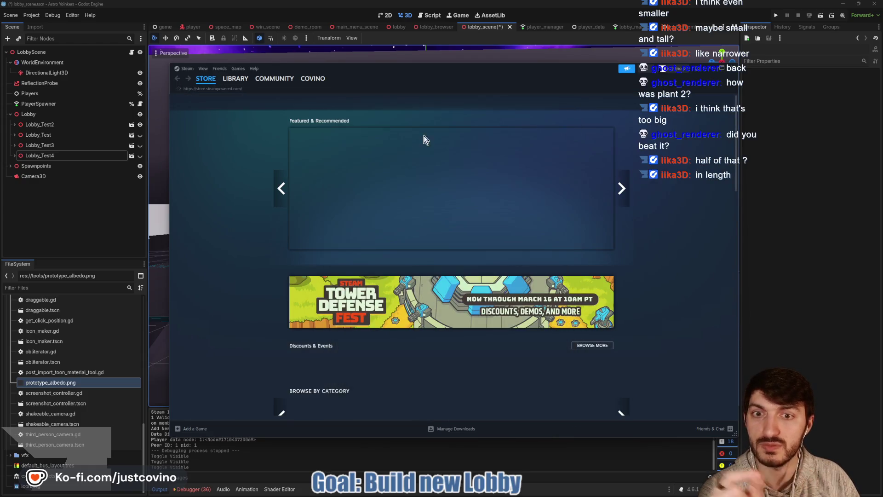
pyautogui.moveTo(235, 79)
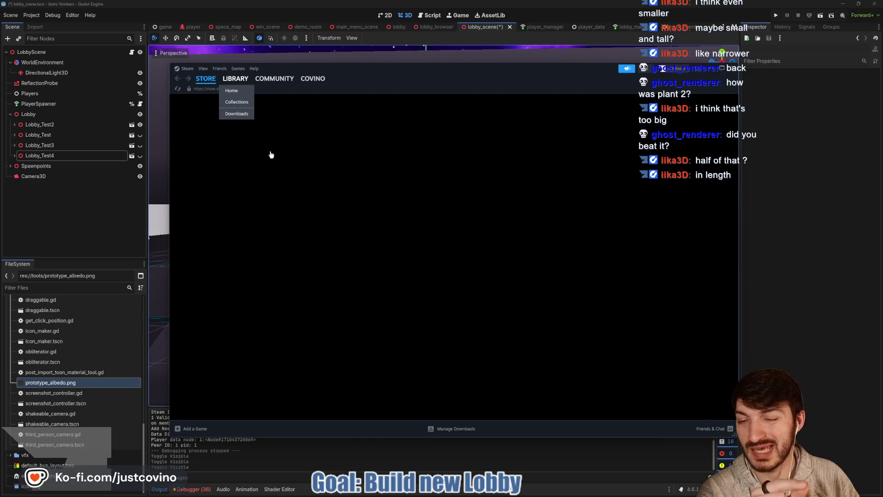
pyautogui.scroll(-3, 216, 283)
pyautogui.scroll(-3, 217, 283)
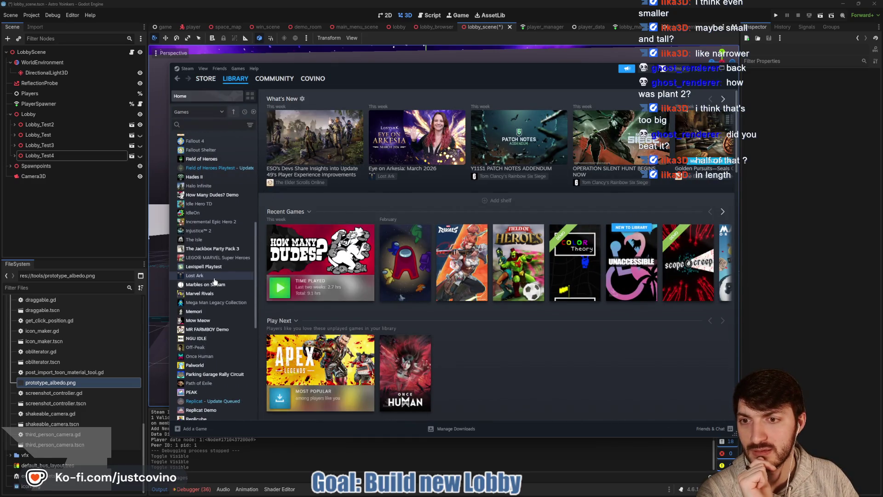
pyautogui.scroll(-2, 214, 281)
pyautogui.click(198, 323)
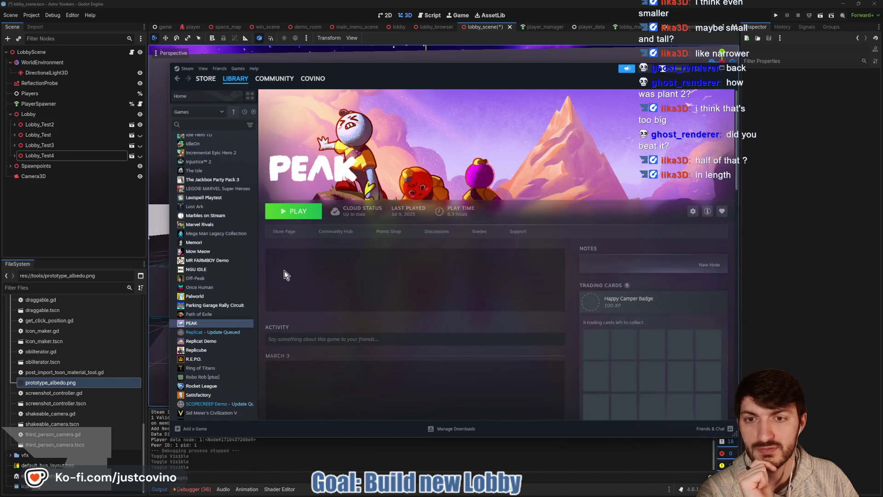
pyautogui.scroll(-2, 398, 283)
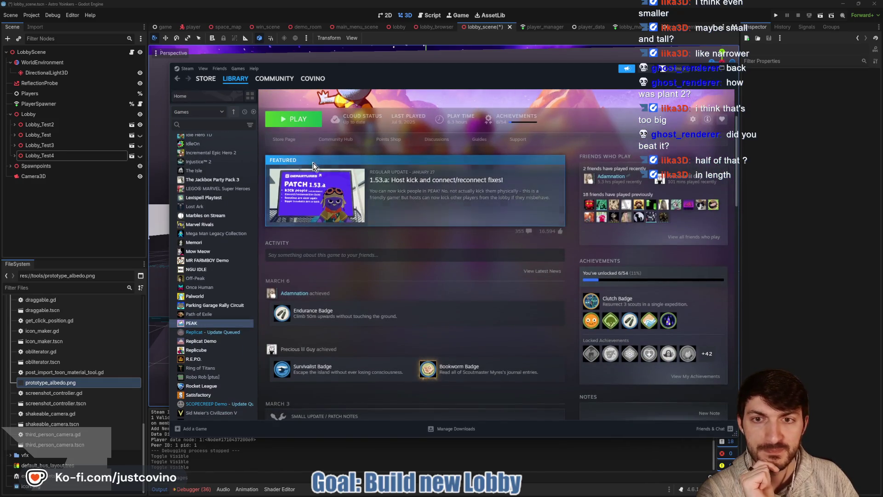
pyautogui.click(280, 141)
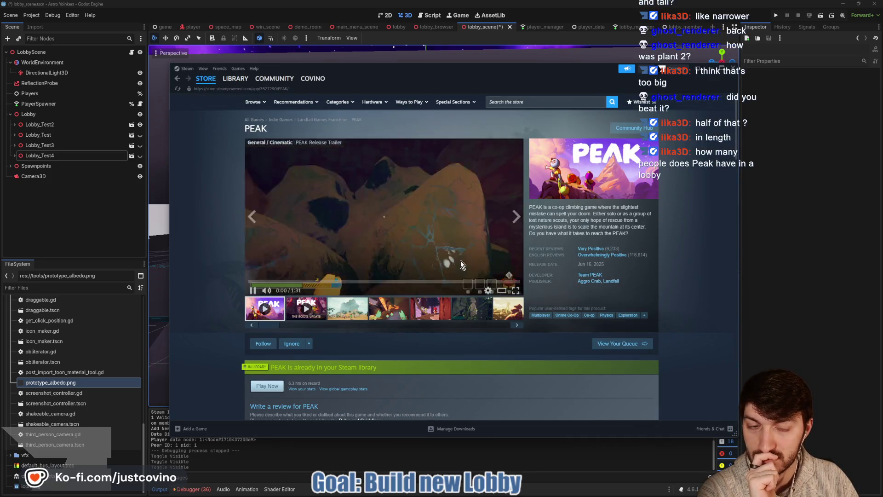
# Browse the PEAK screenshots (rope climbing, rope bridge, desert, plane crash) and play then pause the trailer
pyautogui.click(353, 312)
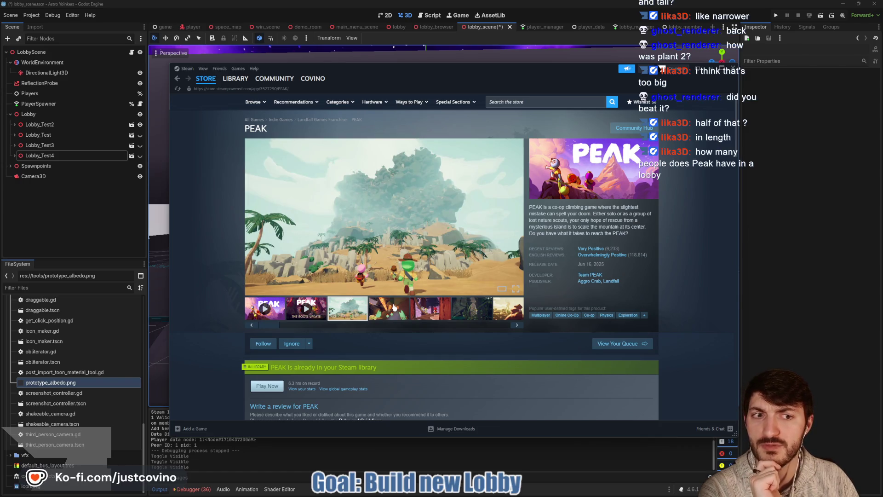
pyautogui.click(393, 308)
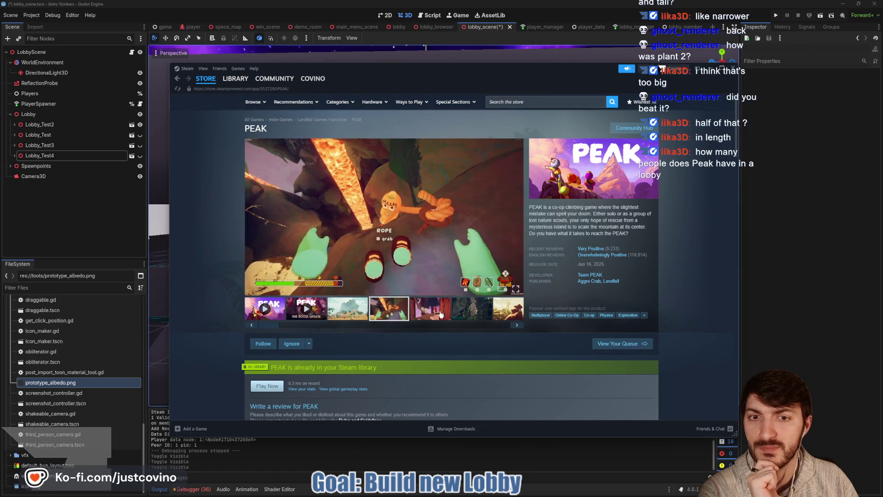
pyautogui.click(437, 314)
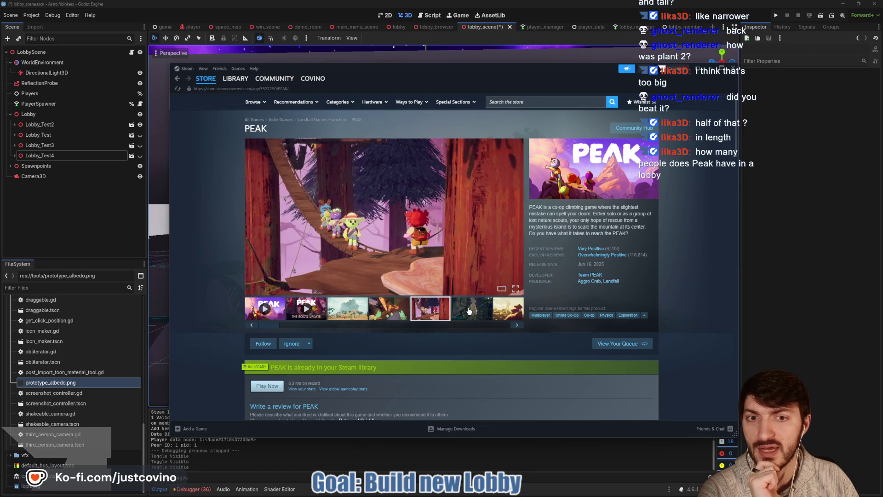
pyautogui.click(468, 317)
pyautogui.click(497, 324)
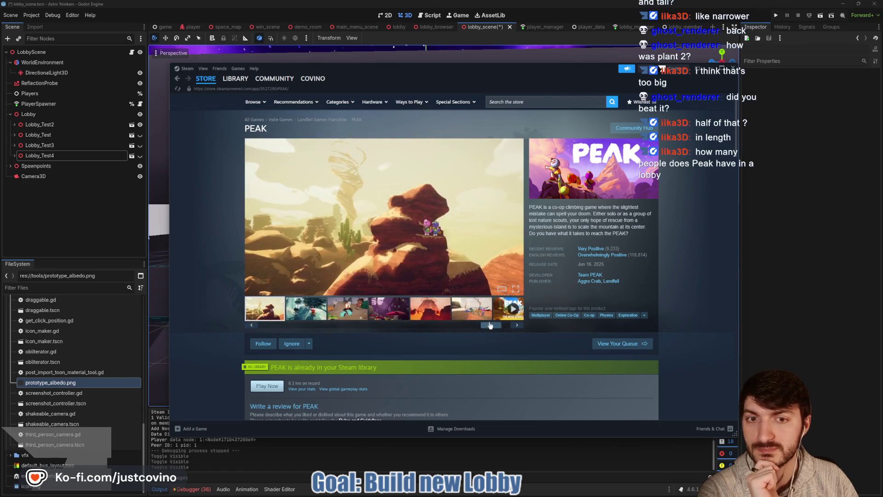
pyautogui.click(475, 317)
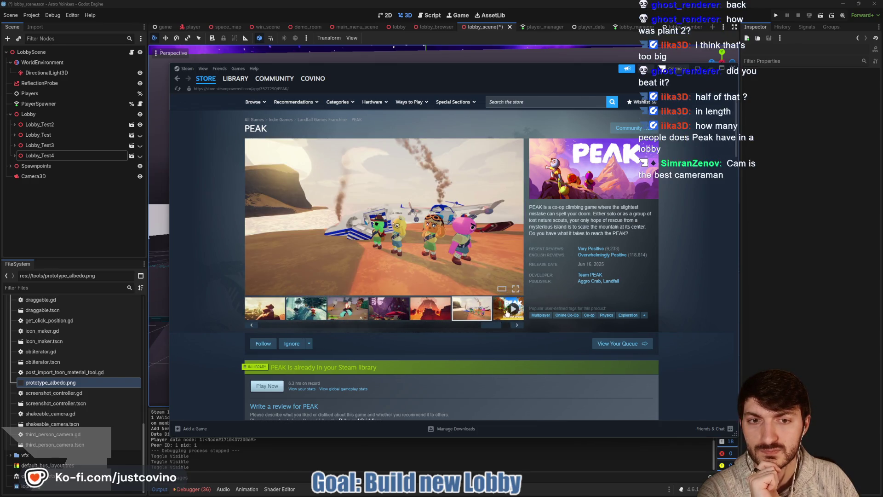
pyautogui.click(507, 313)
pyautogui.click(253, 289)
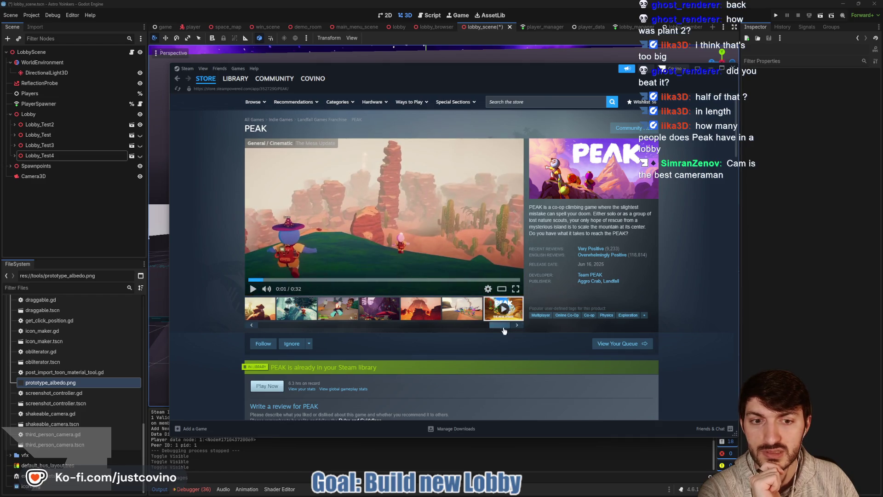
pyautogui.moveTo(503, 328); pyautogui.dragTo(226, 329)
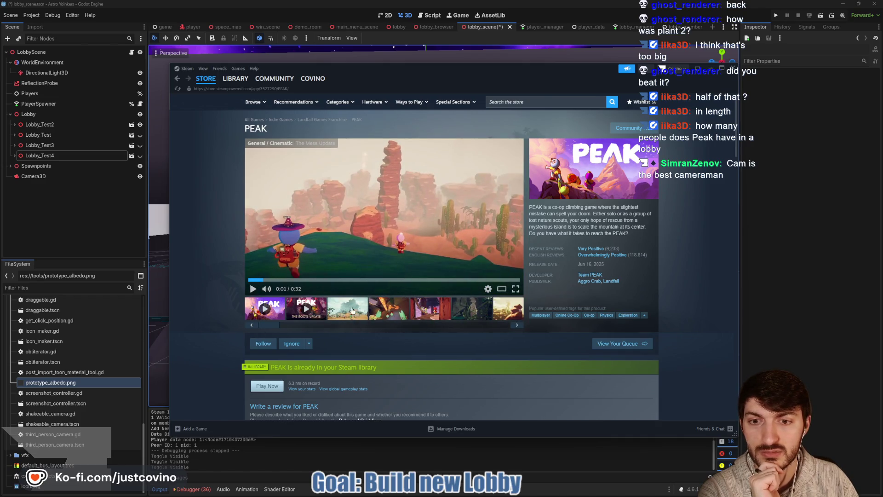
pyautogui.click(352, 311)
# Scroll the PEAK store page down to the system requirements, then close the Steam window
pyautogui.scroll(-6, 450, 328)
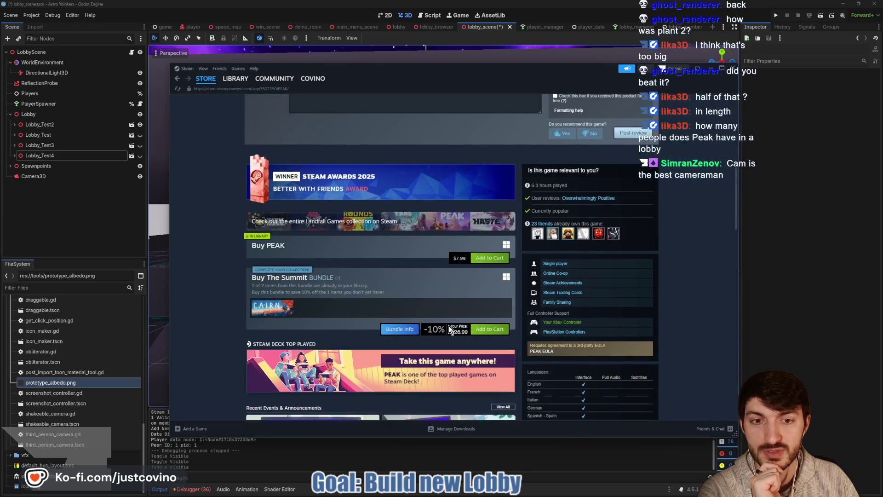
pyautogui.scroll(-7, 447, 324)
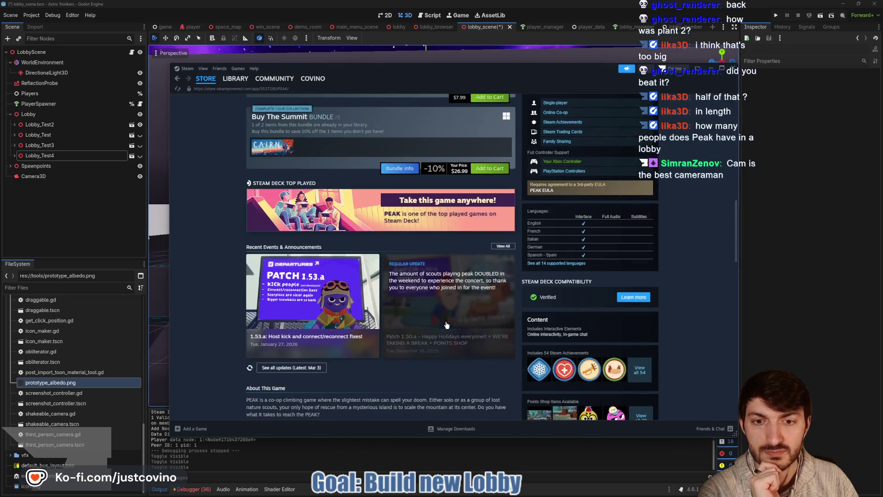
pyautogui.scroll(-8, 445, 320)
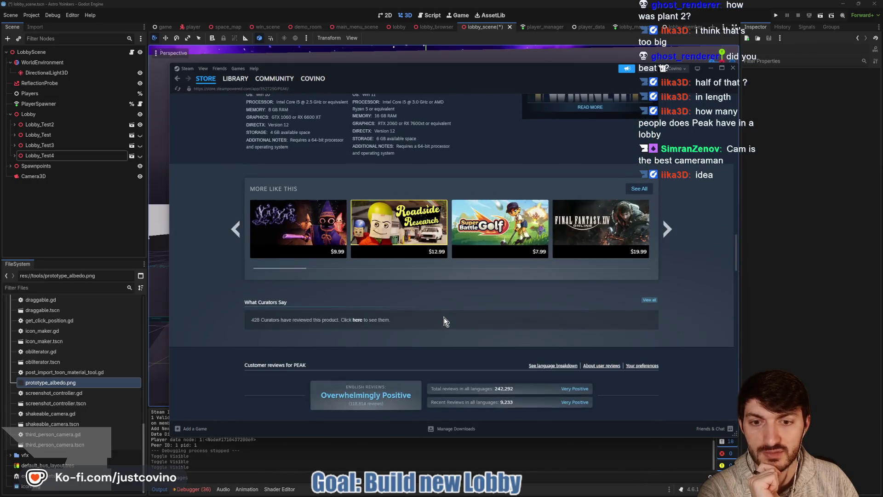
pyautogui.scroll(9, 444, 317)
pyautogui.scroll(5, 473, 298)
pyautogui.click(711, 68)
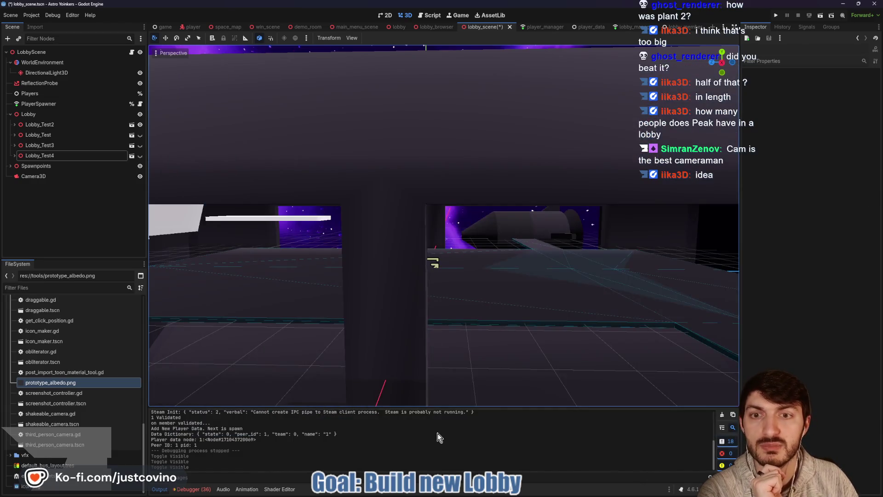
# In Chrome, search Google for 'peak lobby size' in a new tab and switch to image results
pyautogui.click(525, 489)
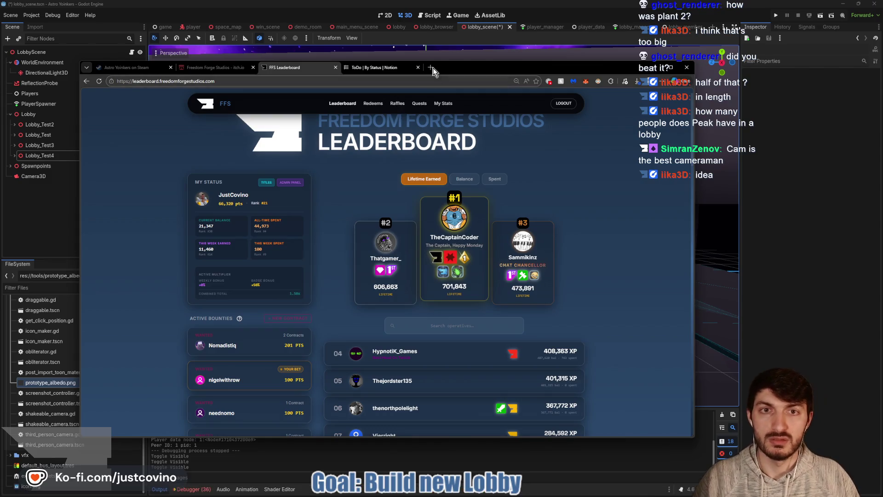
pyautogui.click(430, 68)
pyautogui.write('peak lobby size')
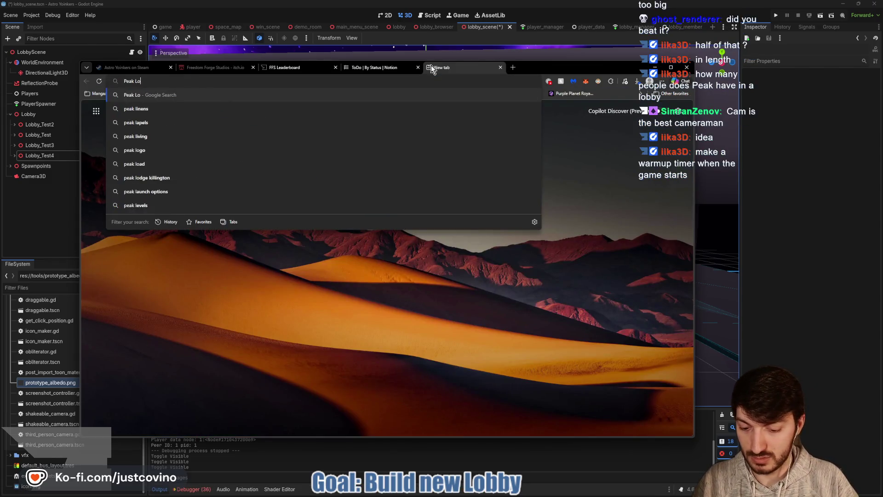
pyautogui.press('Return')
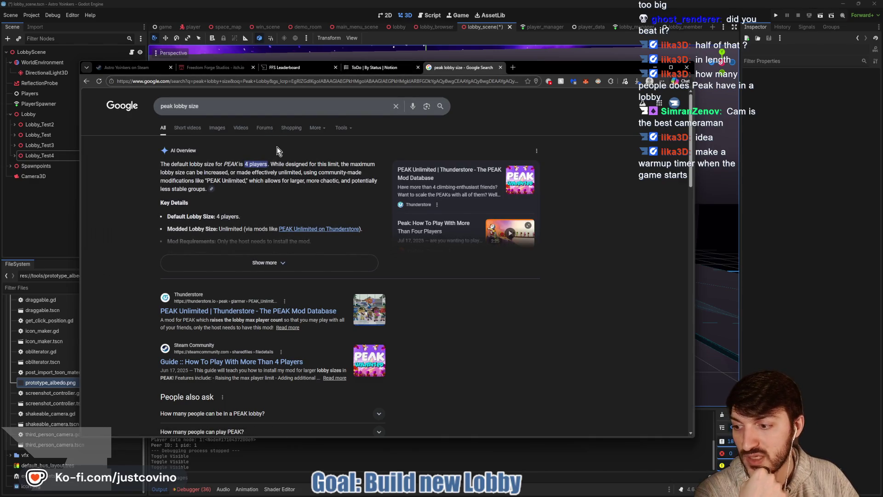
pyautogui.click(217, 129)
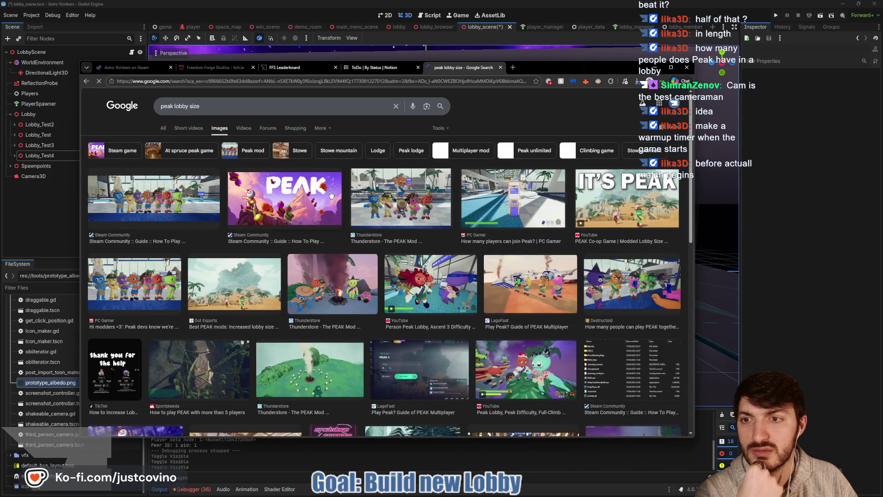
# Preview the first lobby image result and scroll through the image grid
pyautogui.click(161, 198)
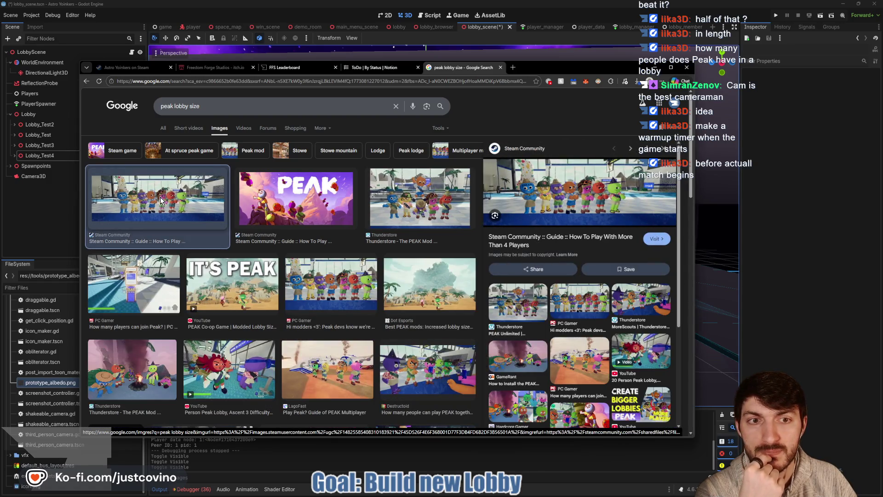
pyautogui.scroll(-3, 400, 207)
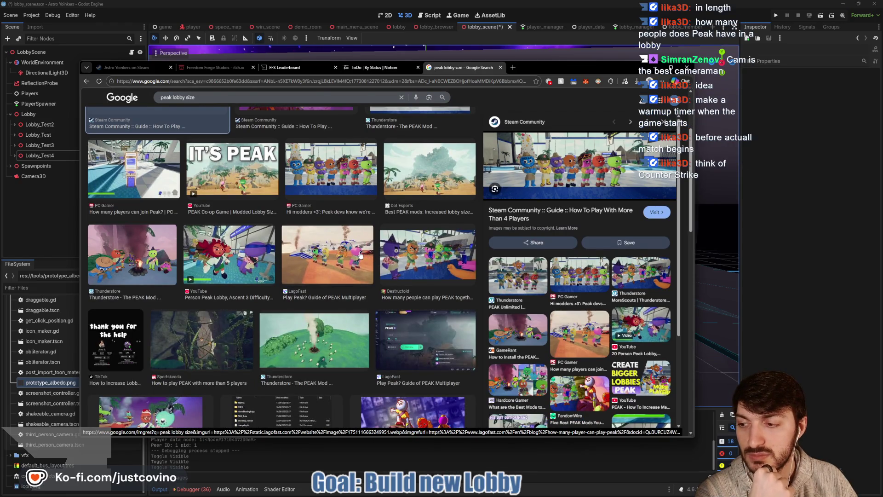
pyautogui.scroll(-6, 361, 254)
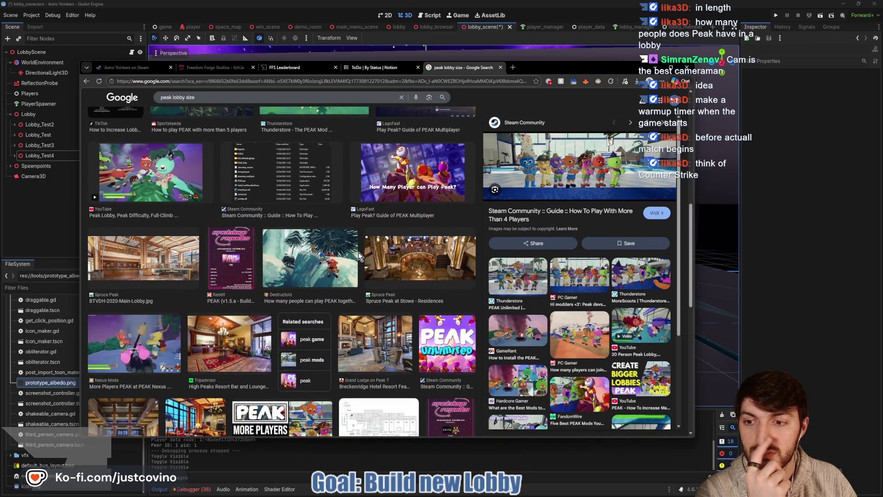
pyautogui.scroll(-1, 351, 252)
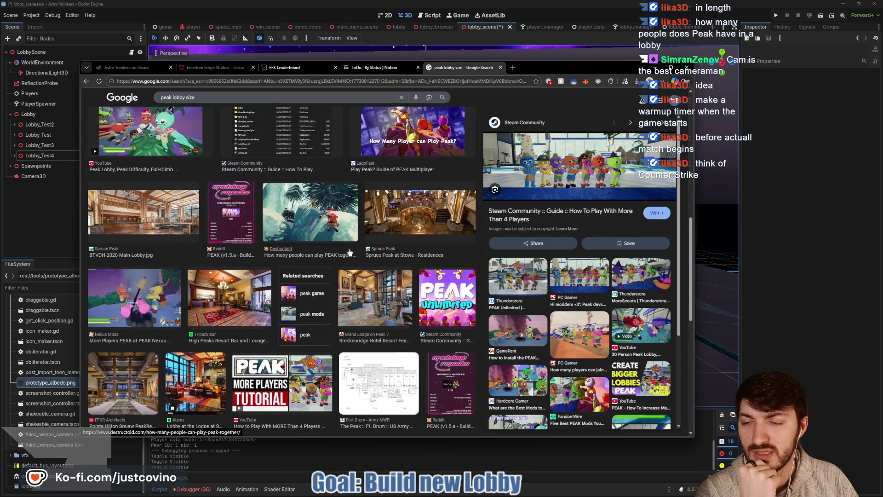
pyautogui.scroll(-1, 241, 275)
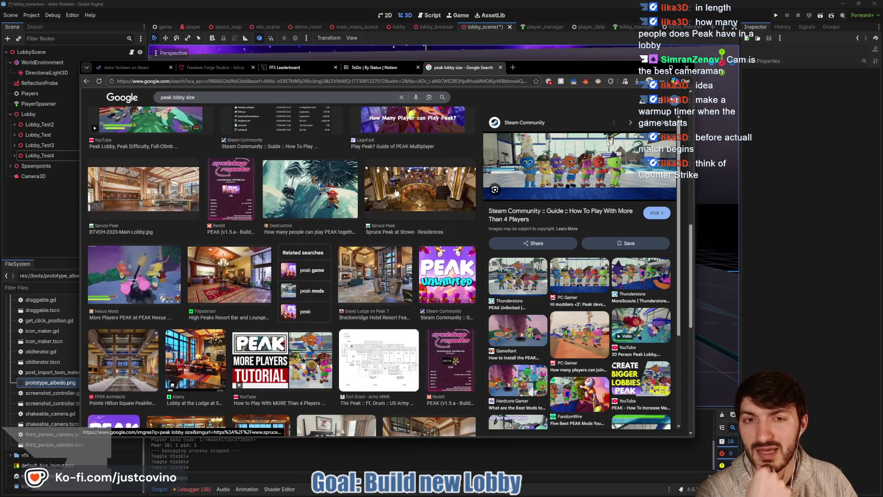
pyautogui.scroll(-2, 322, 216)
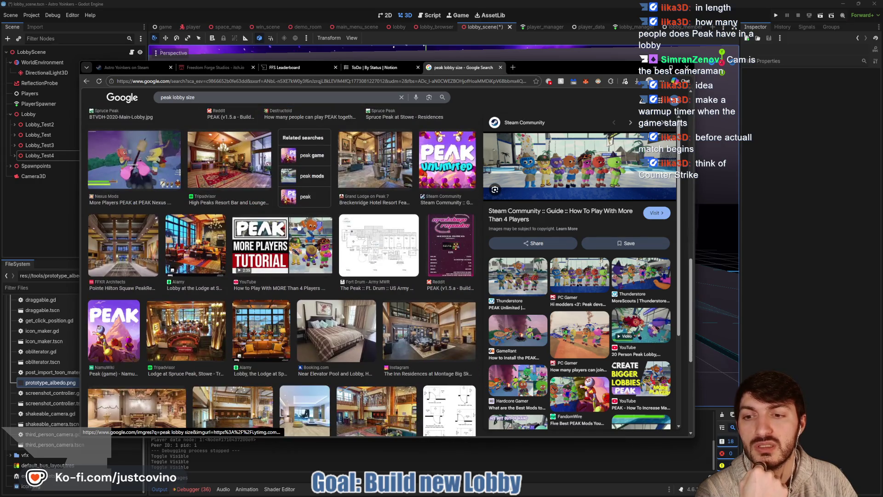
pyautogui.scroll(3, 297, 223)
pyautogui.scroll(2, 298, 226)
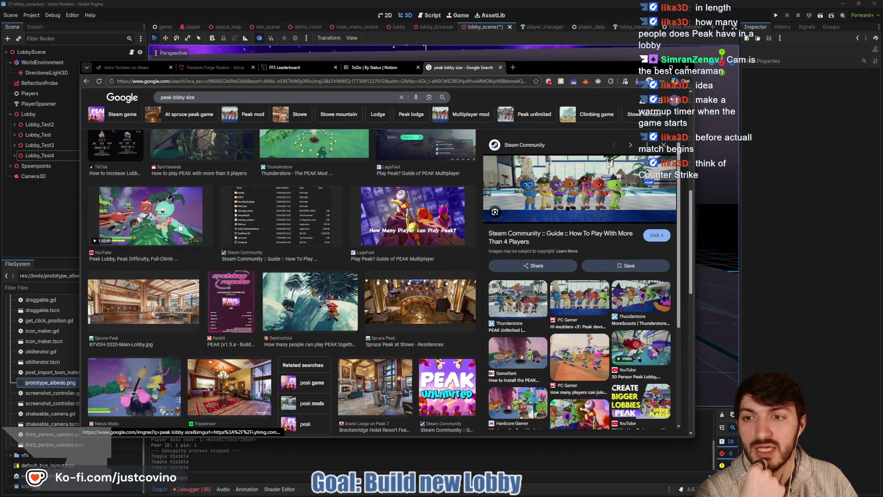
pyautogui.scroll(2, 161, 227)
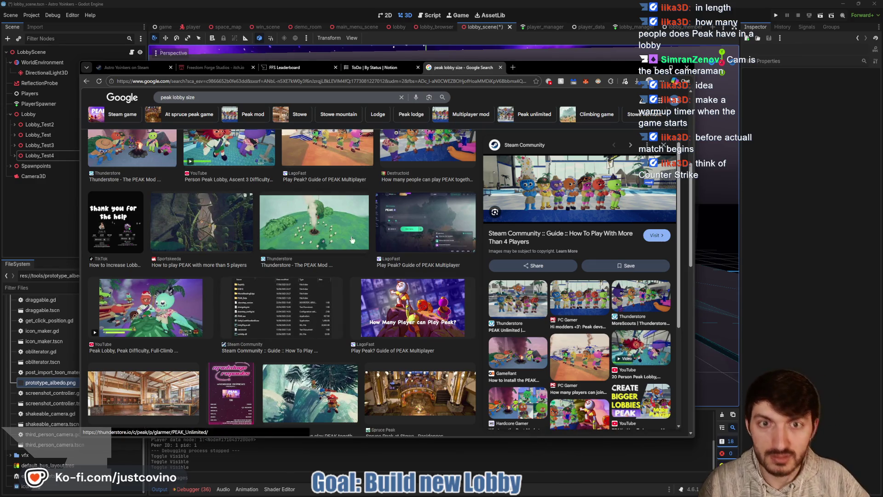
pyautogui.scroll(4, 247, 251)
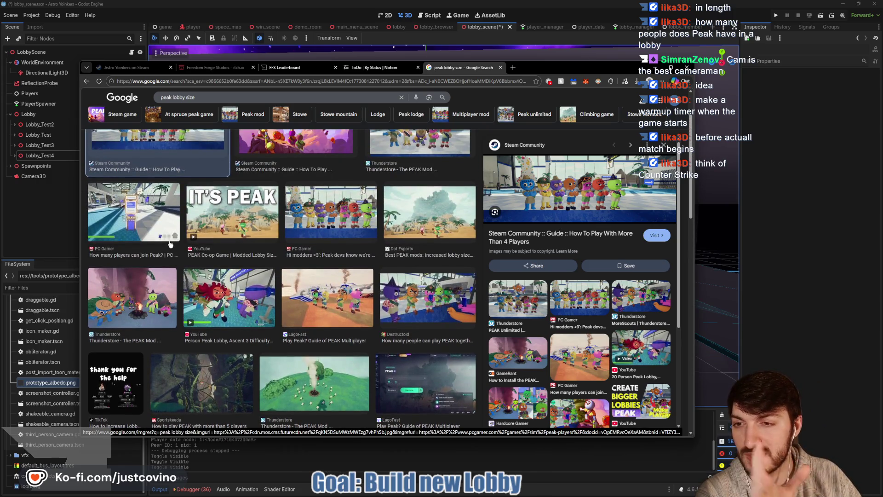
# Preview the PC Gamer lobby image, then return to the Steam Community guide image
pyautogui.click(169, 244)
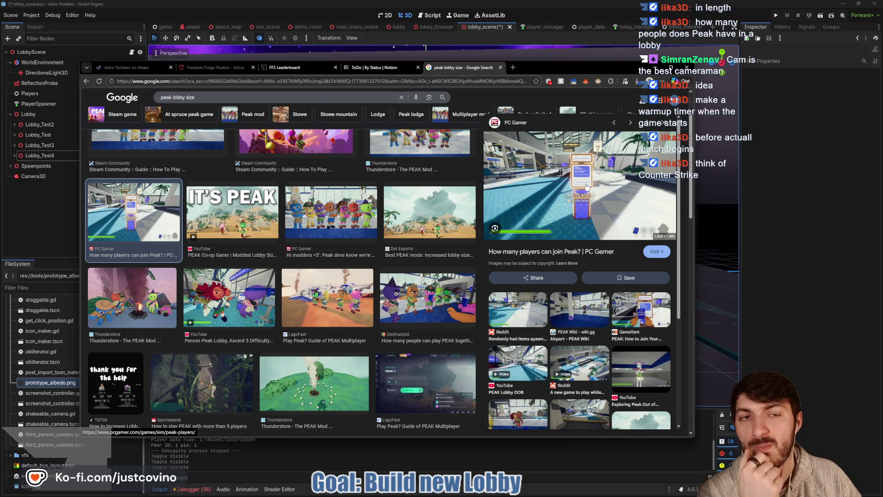
pyautogui.scroll(3, 303, 211)
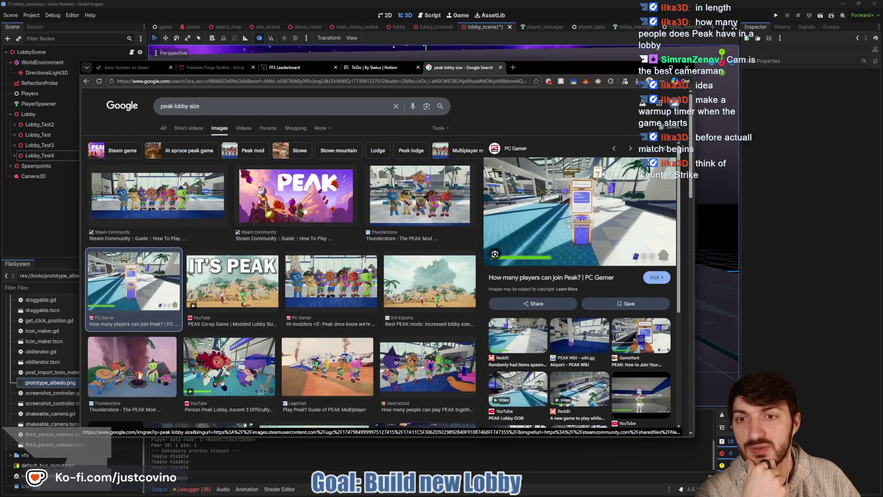
pyautogui.click(155, 208)
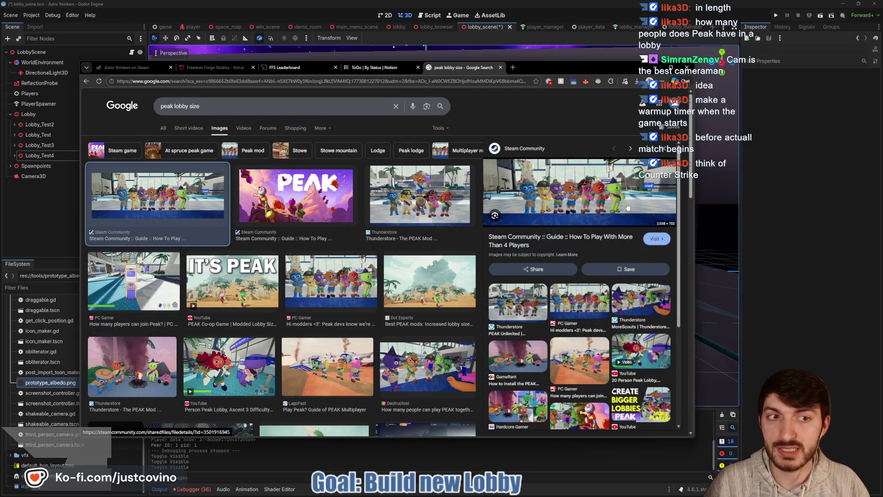
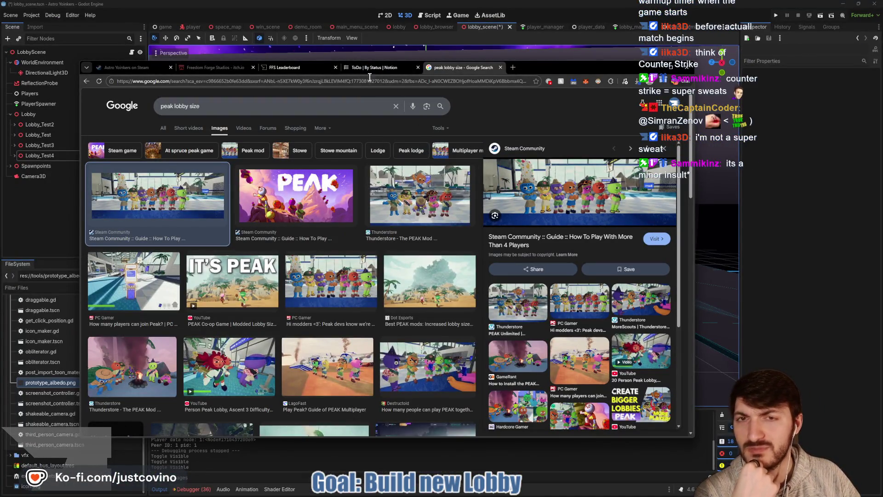
# Close the PEAK lobby size search, minimize Chrome and open the PEAK Steam store page
pyautogui.click(499, 69)
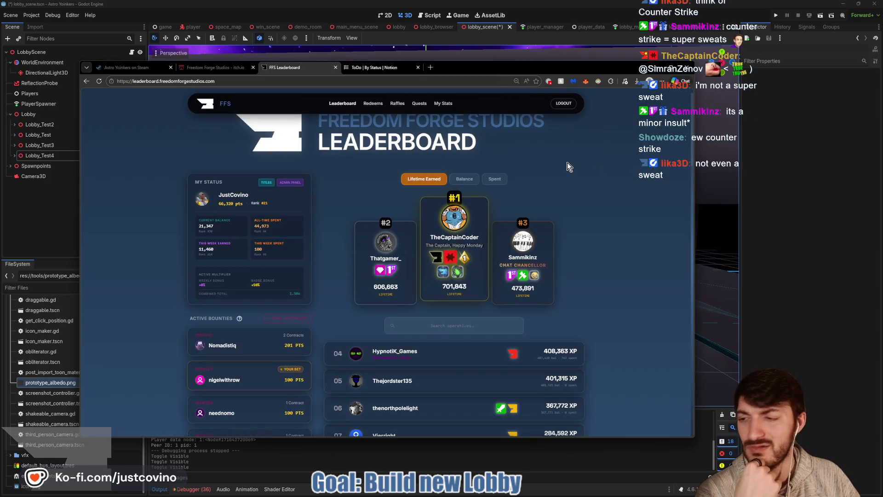
pyautogui.click(766, 219)
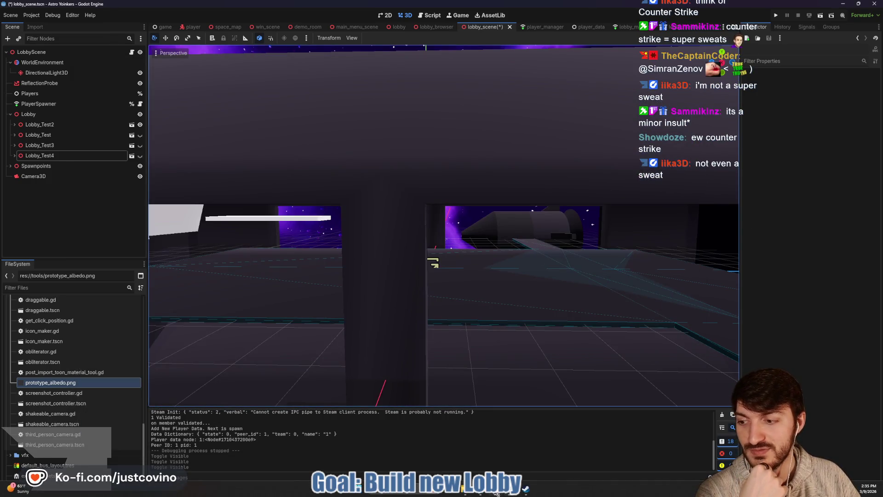
pyautogui.moveTo(496, 491)
pyautogui.click(526, 491)
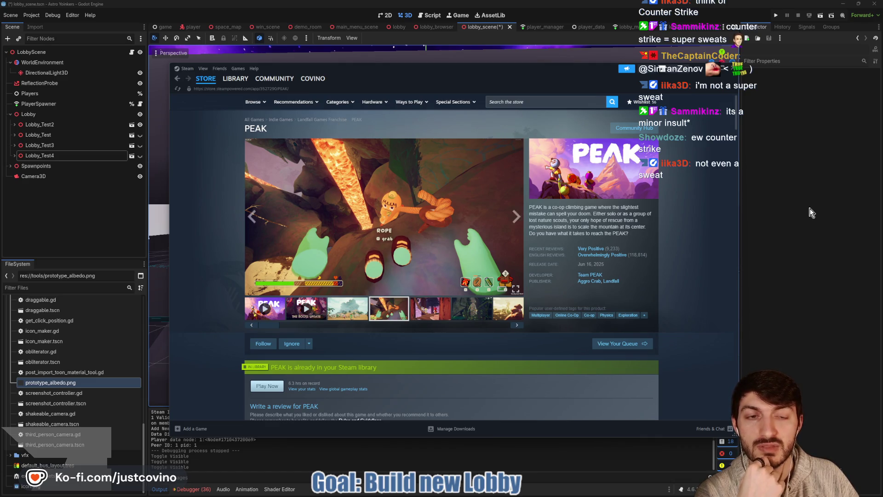
# Leave the PEAK store page and frame the Godot lobby floor again
pyautogui.hotkey('alt', 'Tab')
pyautogui.scroll(3, 487, 272)
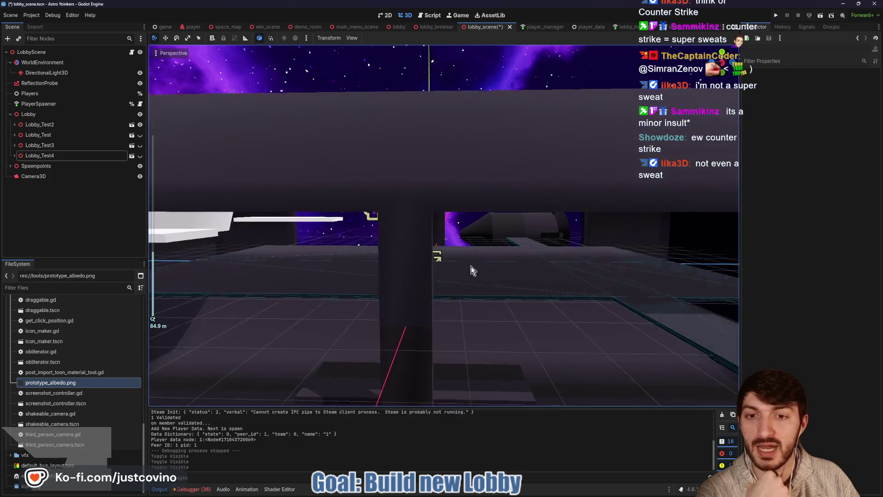
pyautogui.press('f')
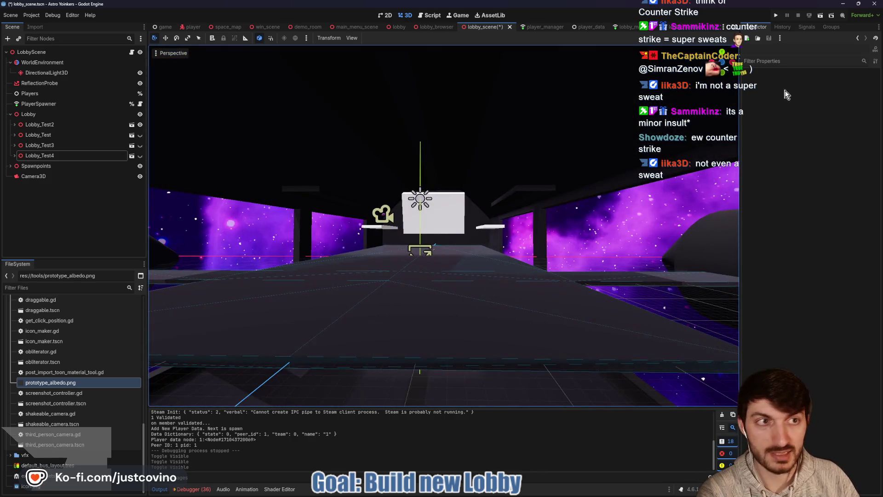
# Flick Lobby_Test4 visible and hidden, then save the lobby scene and run the project
pyautogui.click(141, 155)
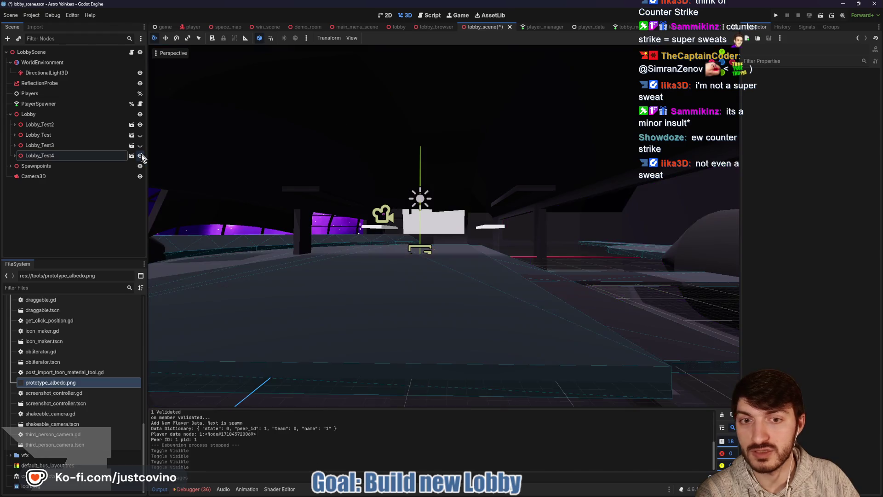
pyautogui.click(141, 155)
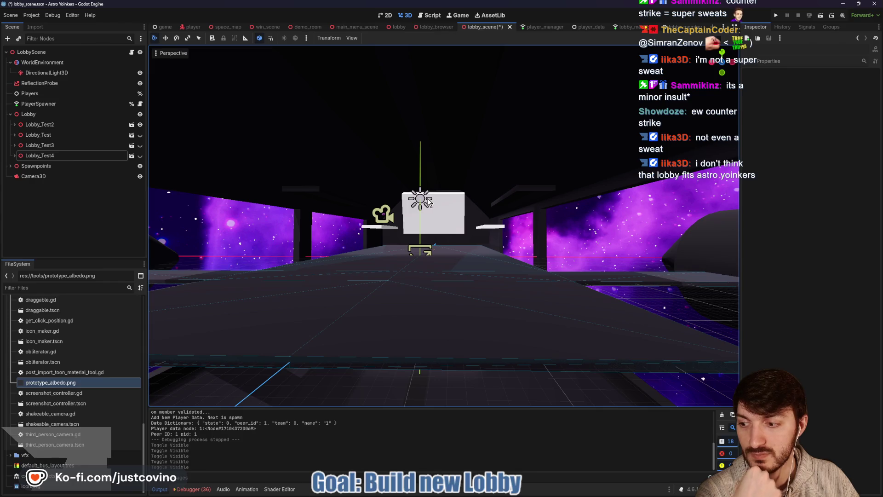
pyautogui.scroll(-1, 428, 204)
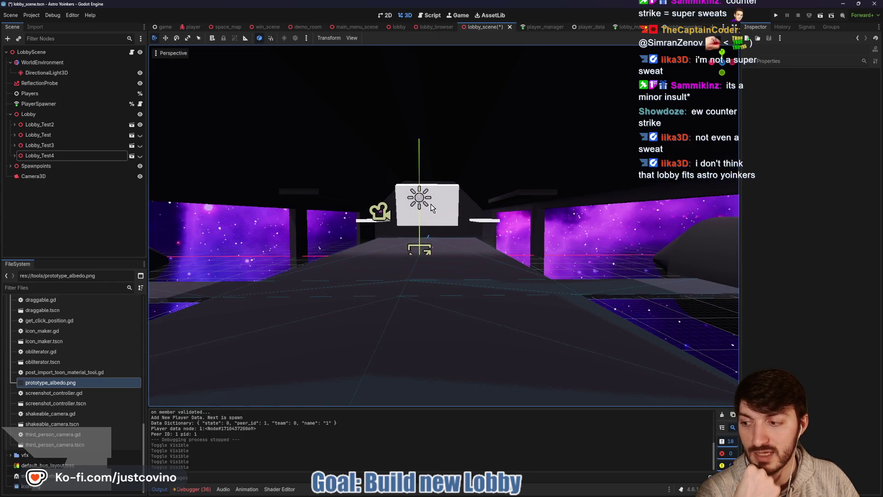
pyautogui.scroll(-1, 460, 198)
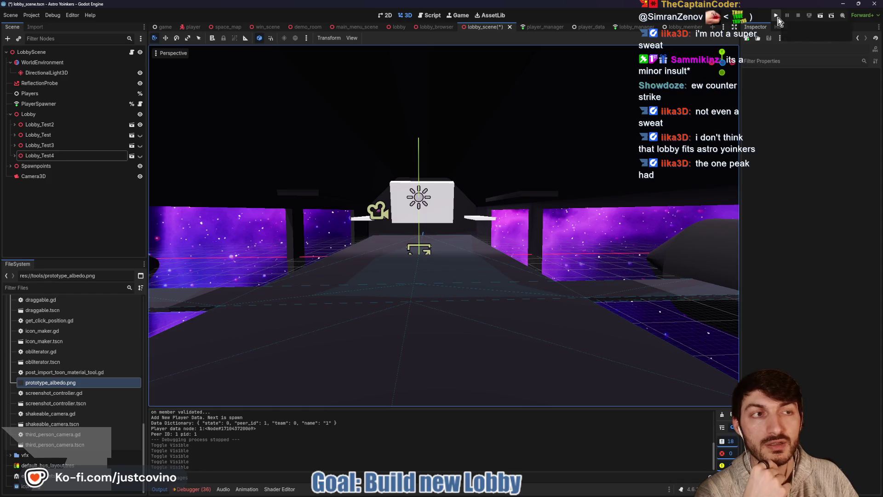
pyautogui.click(776, 16)
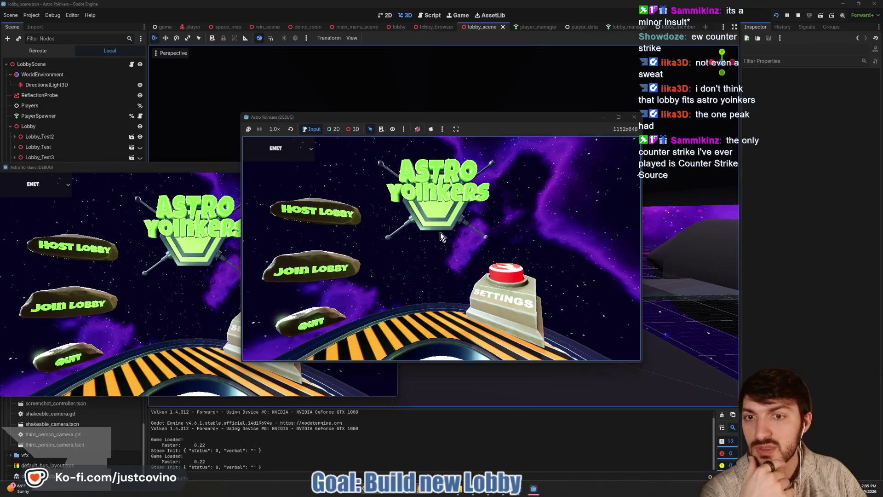
# Host a lobby in the running game and run the character along the corridor
pyautogui.click(443, 211)
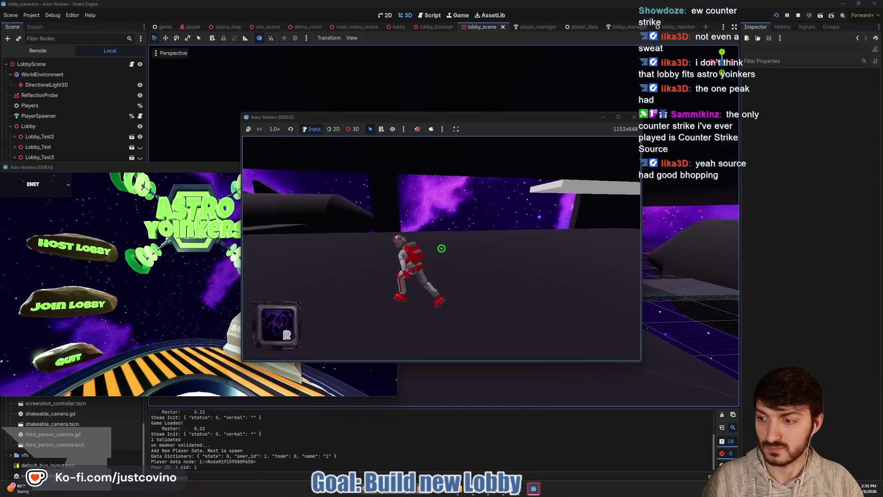
pyautogui.click(442, 249)
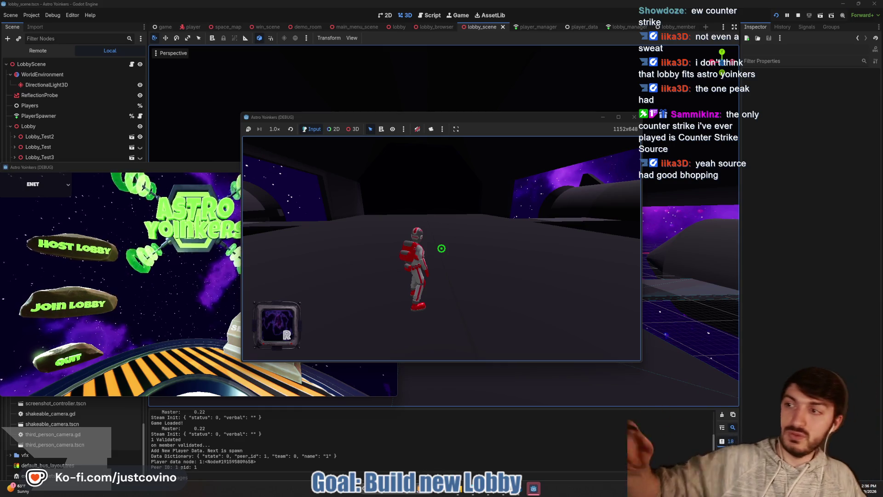
pyautogui.press('w')
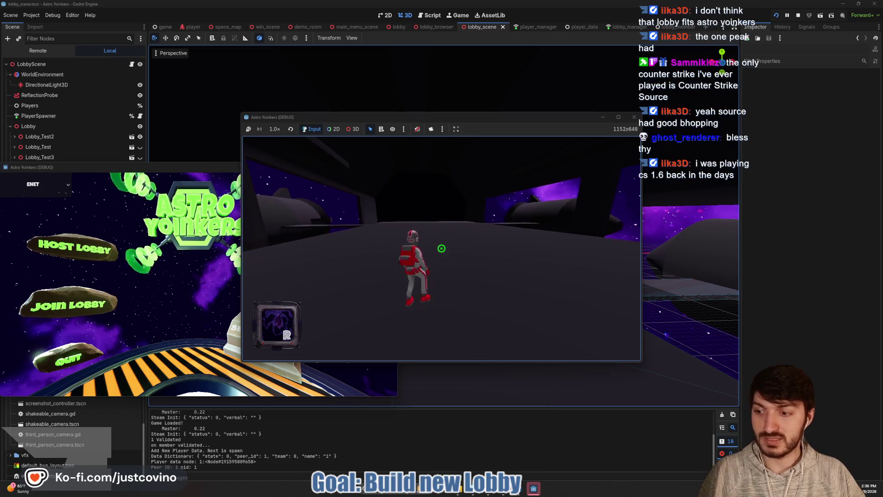
pyautogui.press('w')
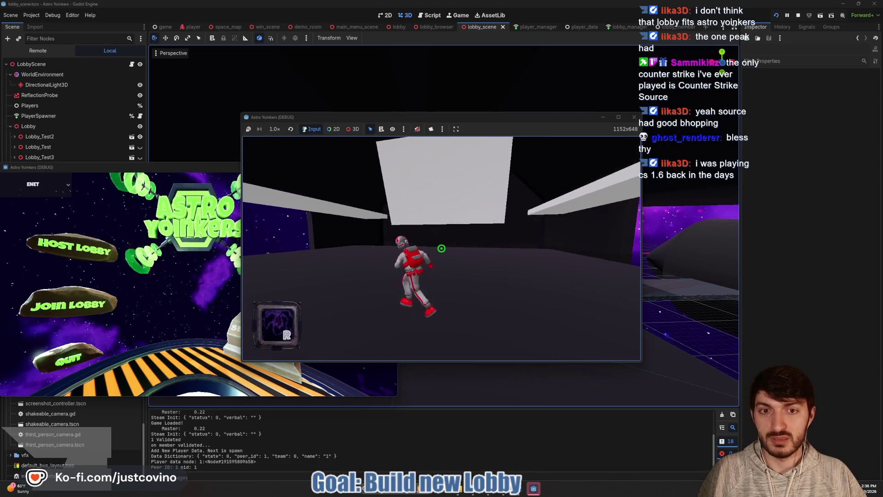
# Swing the saber twice, run to the far end of the hangar, then stop the game
pyautogui.click(441, 249)
pyautogui.click(441, 248)
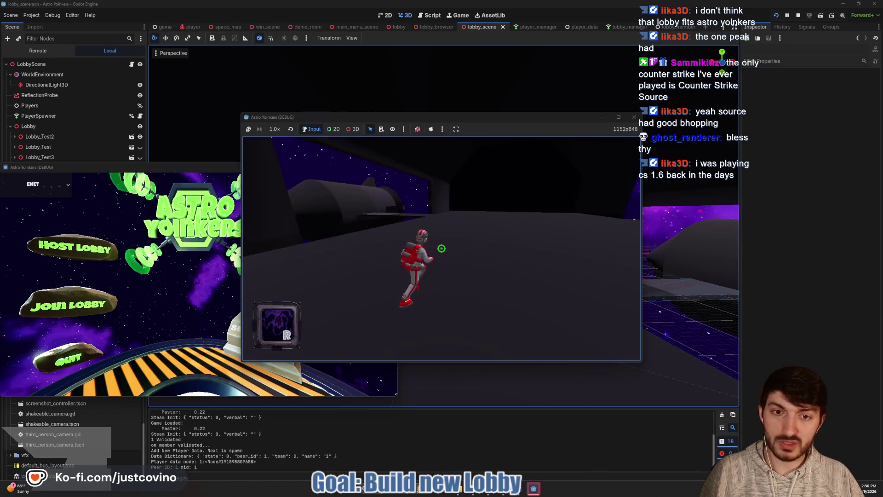
pyautogui.press('w')
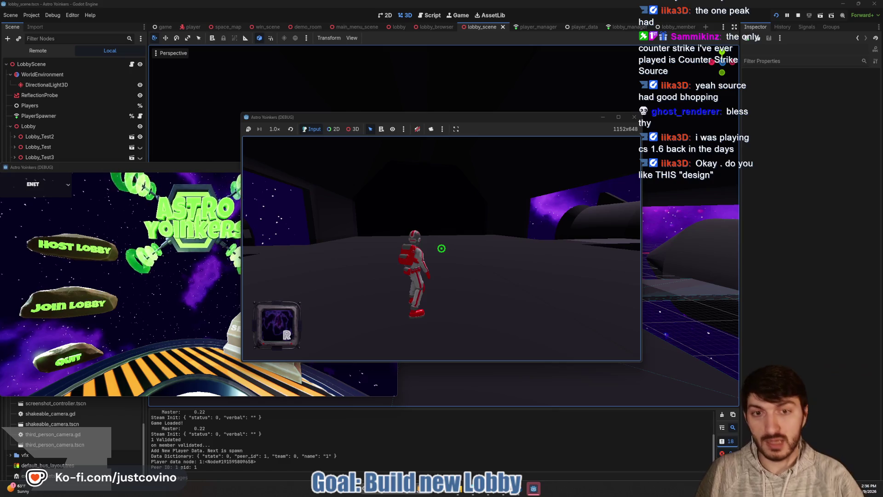
pyautogui.press('F8')
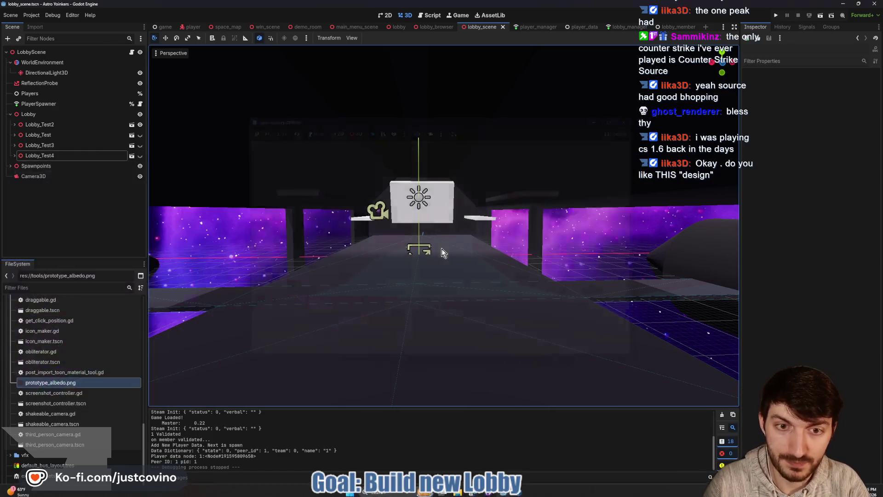
# Make Lobby_Test4 visible and bring the view closer to the lobby platform
pyautogui.click(140, 155)
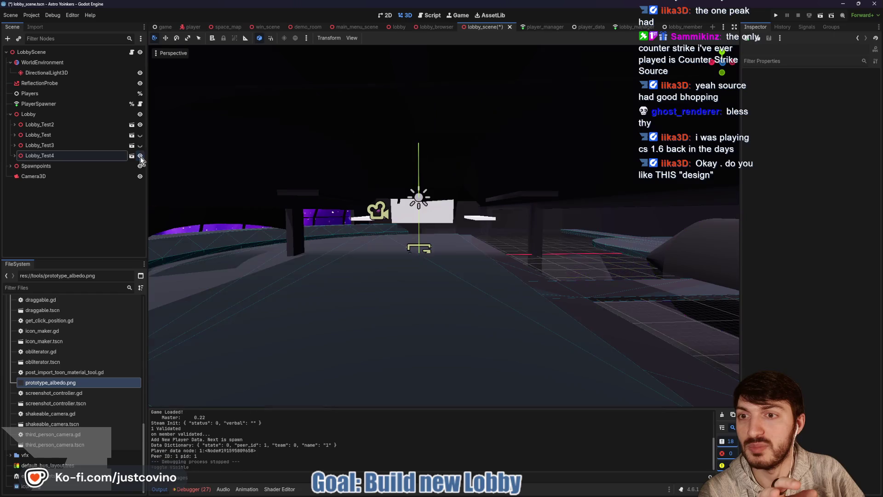
pyautogui.scroll(-1, 277, 237)
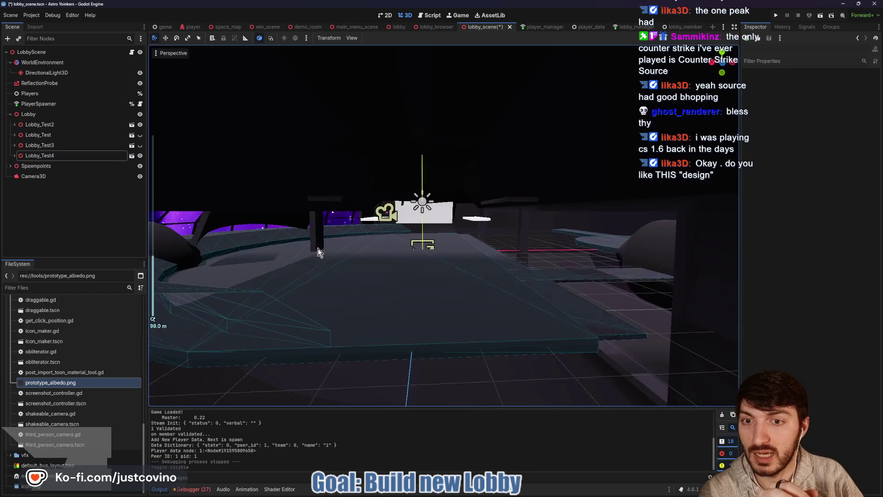
pyautogui.moveTo(317, 247); pyautogui.dragTo(360, 242)
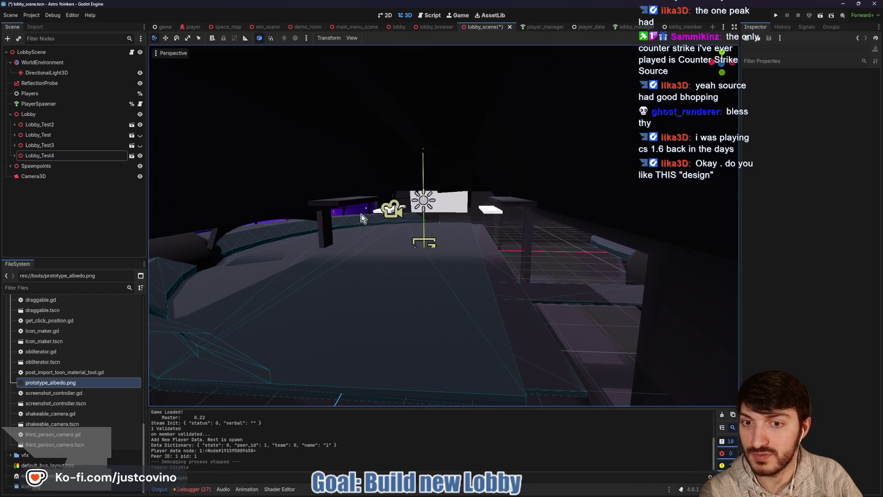
pyautogui.scroll(2, 360, 242)
pyautogui.moveTo(483, 257)
pyautogui.mouseDown()
pyautogui.moveTo(552, 249)
pyautogui.moveTo(482, 267)
pyautogui.moveTo(421, 266)
pyautogui.moveTo(452, 248)
pyautogui.moveTo(444, 248)
pyautogui.mouseUp()
pyautogui.scroll(-3, 420, 266)
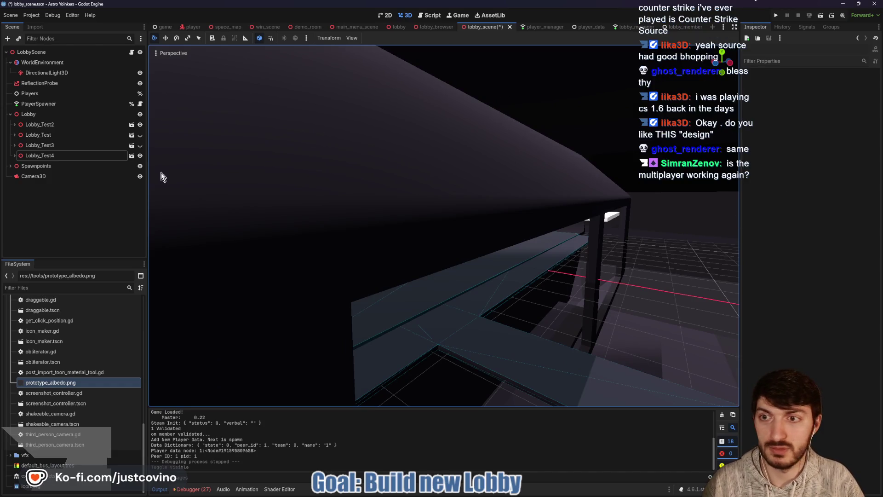
# Scale Lobby_Test4 to 0.265, rotate it to -88.6° and raise it to 13.932
pyautogui.click(41, 155)
pyautogui.moveTo(777, 154); pyautogui.dragTo(752, 153)
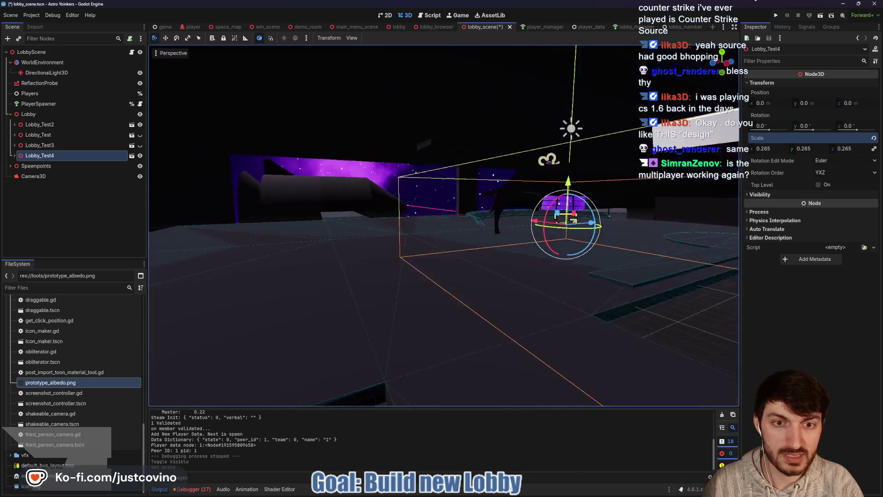
pyautogui.moveTo(558, 215); pyautogui.dragTo(571, 281)
pyautogui.moveTo(569, 316)
pyautogui.mouseDown()
pyautogui.moveTo(690, 221)
pyautogui.moveTo(699, 148)
pyautogui.mouseUp()
pyautogui.press('f')
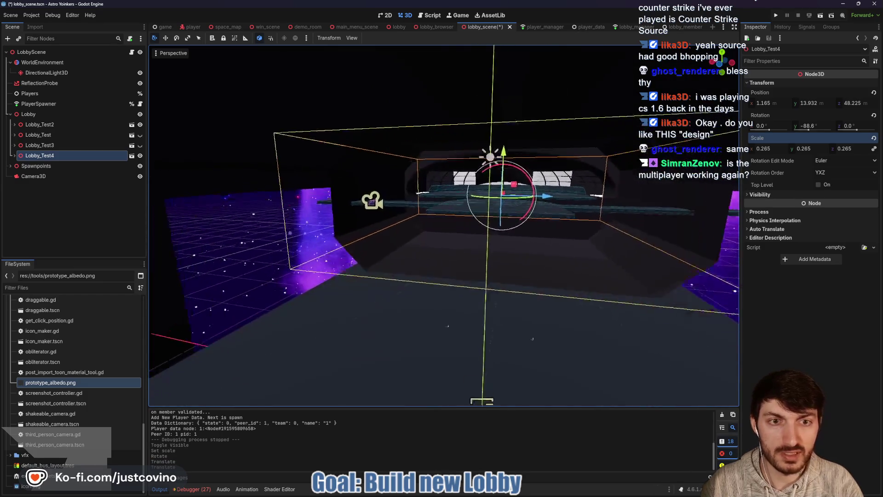
# Show then hide Lobby_Test, show Lobby_Test3 and toggle Lobby_Test4's visibility
pyautogui.moveTo(582, 159)
pyautogui.mouseDown()
pyautogui.moveTo(754, 216)
pyautogui.moveTo(233, 193)
pyautogui.mouseUp()
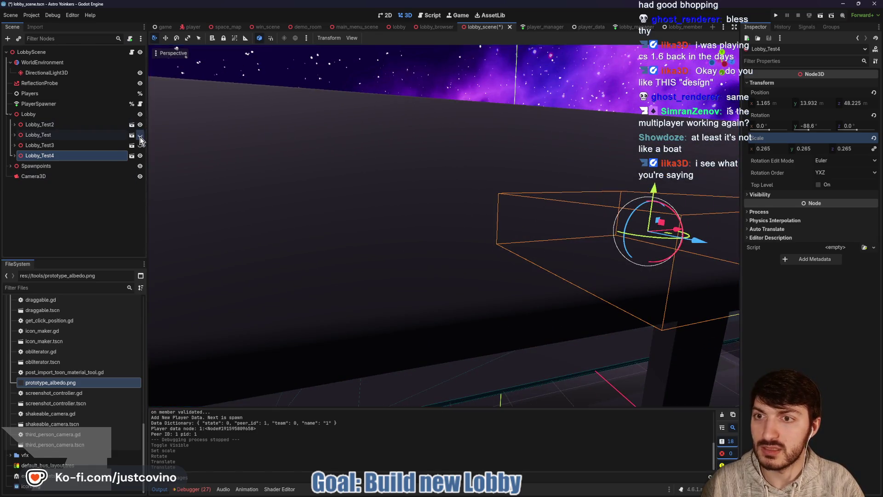
pyautogui.click(140, 135)
pyautogui.click(140, 134)
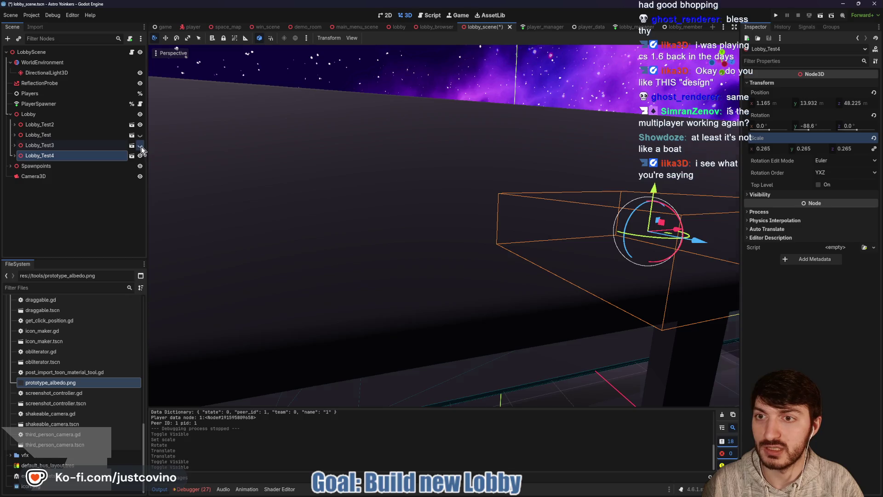
pyautogui.click(139, 146)
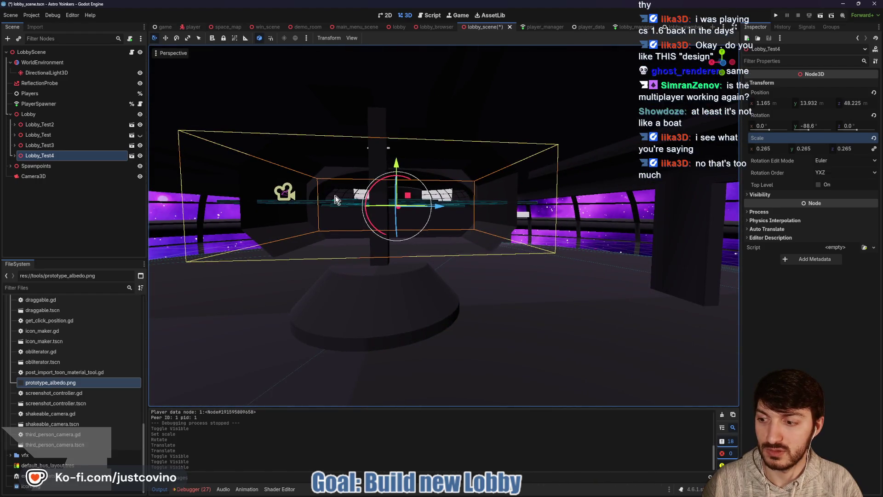
pyautogui.click(140, 157)
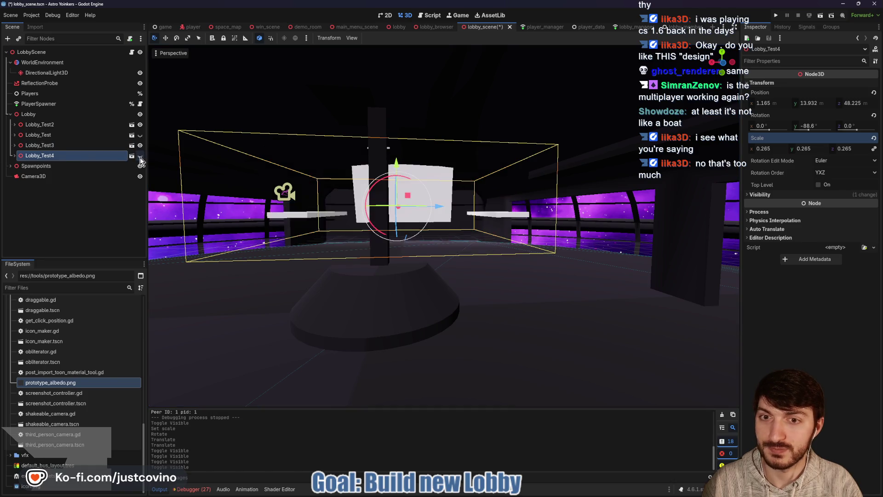
# Flick Lobby_Test2 off and on, hide Lobby_Test3 and select the LobbyScene root
pyautogui.click(140, 128)
pyautogui.click(140, 128)
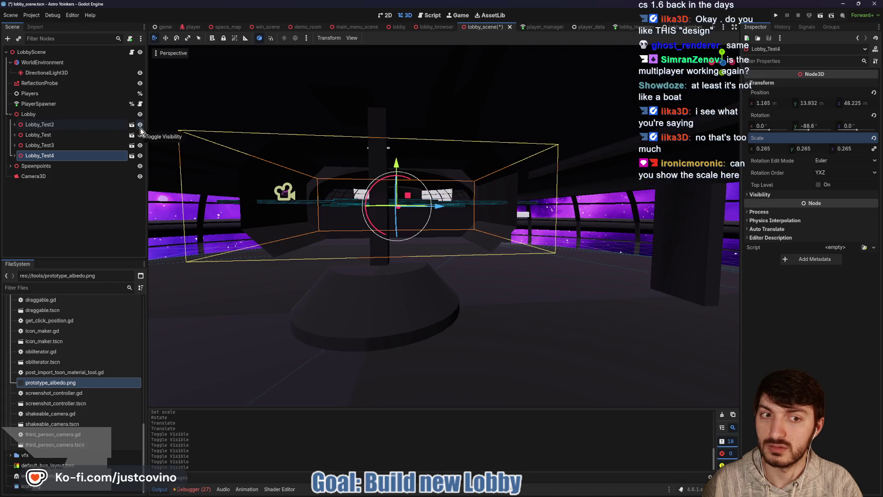
pyautogui.click(140, 145)
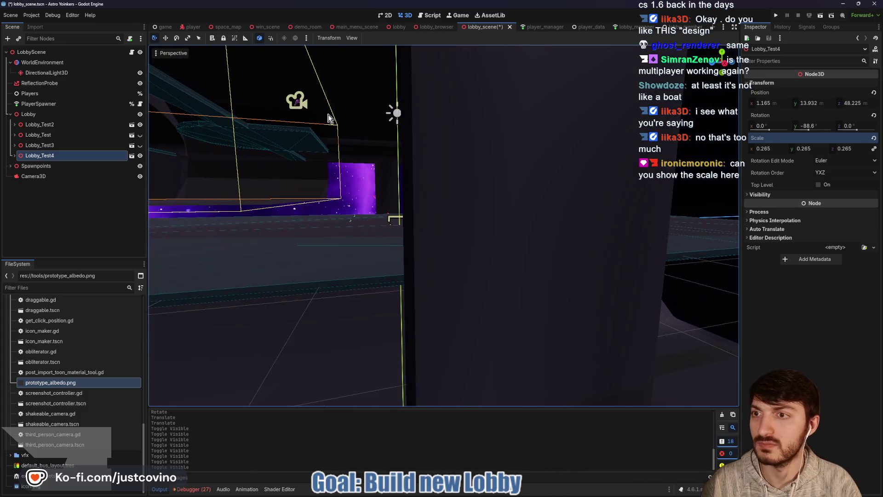
pyautogui.click(32, 52)
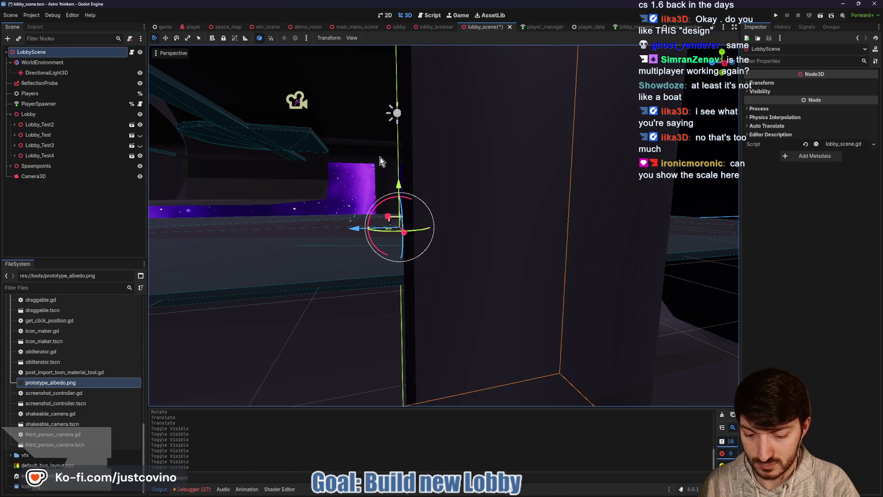
# Search 'playe' in the instance picker and raise the Player about 2.9 units, cancelling a sideways move
pyautogui.hotkey('ctrl', 'shift', 'a')
pyautogui.write('playe')
pyautogui.moveTo(421, 176); pyautogui.dragTo(400, 221)
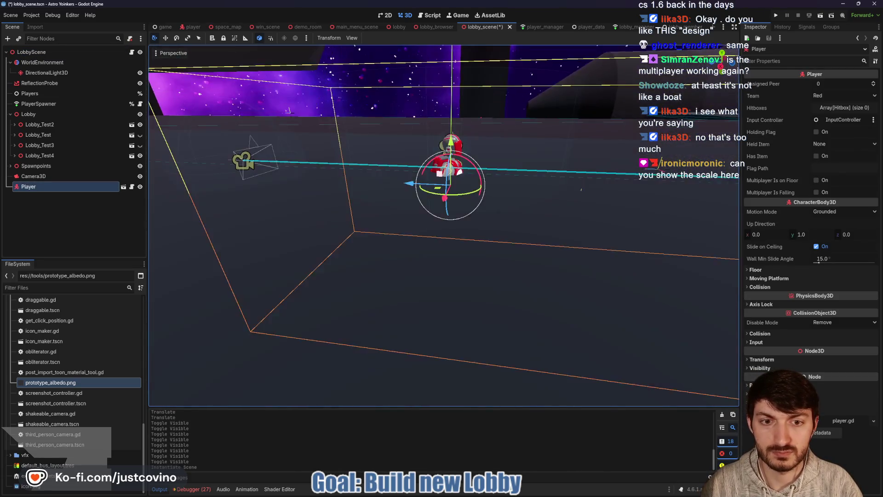
pyautogui.moveTo(444, 168)
pyautogui.mouseDown()
pyautogui.moveTo(455, 37)
pyautogui.moveTo(455, 62)
pyautogui.mouseUp()
pyautogui.moveTo(287, 132)
pyautogui.mouseDown()
pyautogui.moveTo(395, 224)
pyautogui.moveTo(381, 198)
pyautogui.moveTo(400, 123)
pyautogui.moveTo(328, 225)
pyautogui.moveTo(357, 296)
pyautogui.mouseUp()
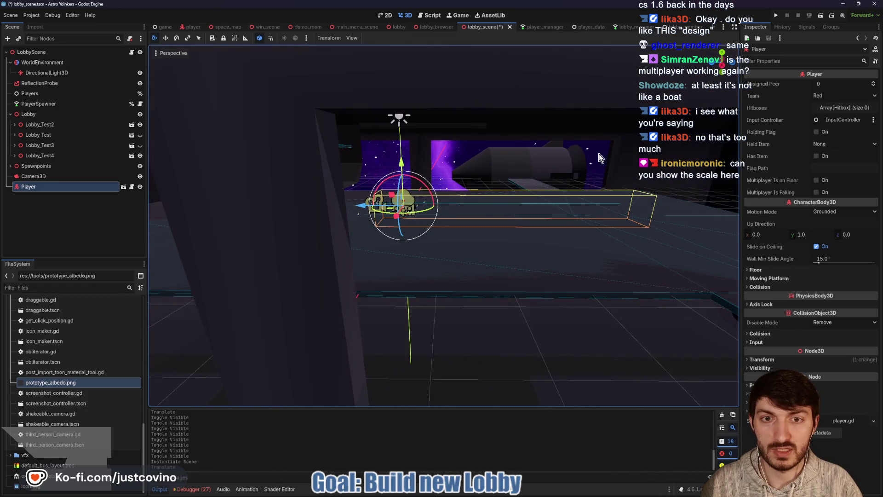
pyautogui.moveTo(363, 203)
pyautogui.mouseDown()
pyautogui.moveTo(548, 197)
pyautogui.moveTo(379, 196)
pyautogui.mouseUp()
pyautogui.press('Escape')
# Select the lobby's Cylinder mesh, then switch to the space_map scene
pyautogui.click(509, 171)
pyautogui.scroll(-5, 509, 182)
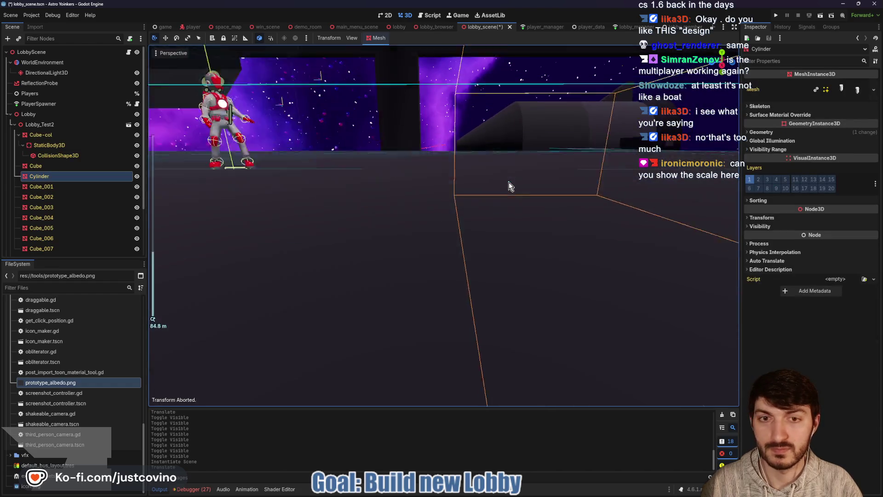
pyautogui.scroll(5, 509, 182)
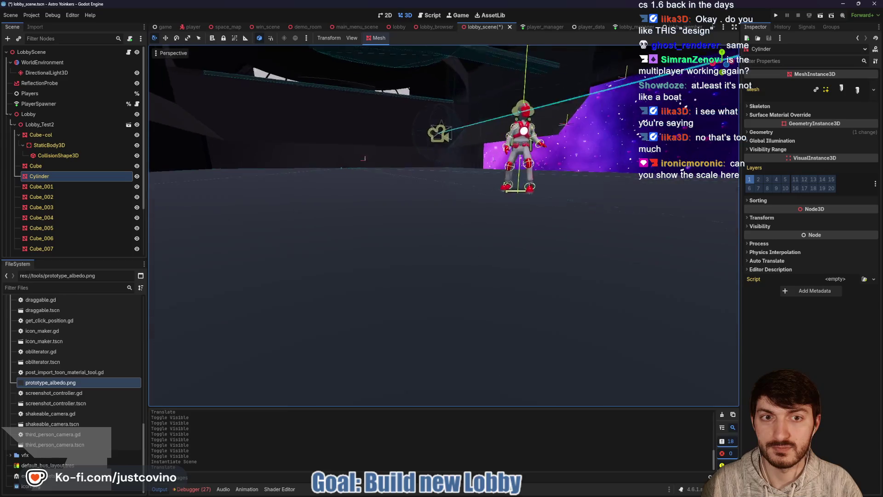
pyautogui.scroll(-5, 444, 225)
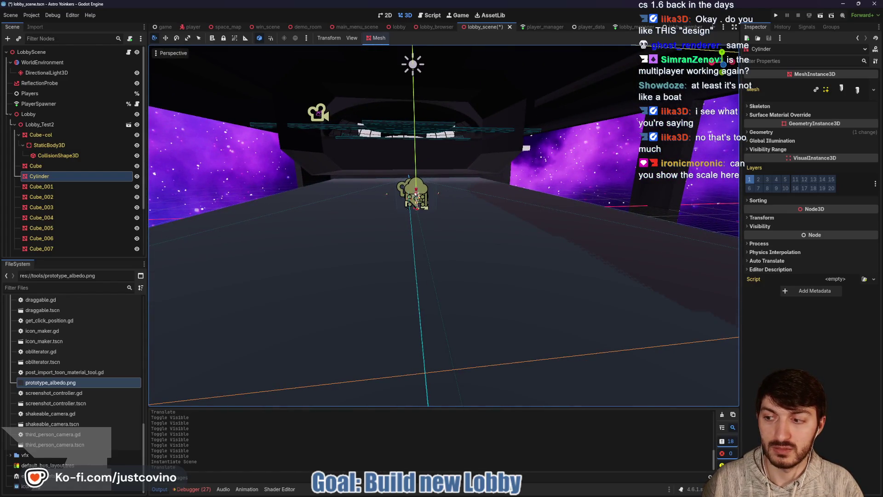
pyautogui.hotkey('ctrl', 'shift', 'Tab')
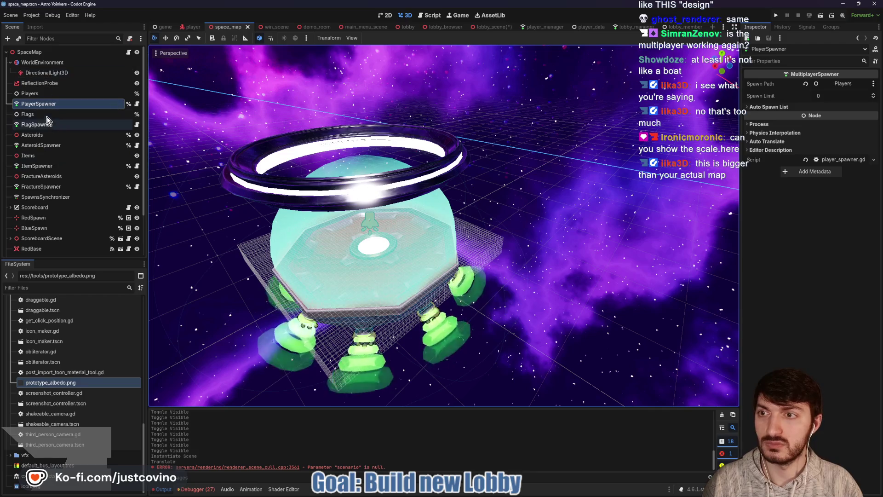
# Instance the Player scene under the SpaceMap root and orbit around it to compare scale
pyautogui.click(29, 52)
pyautogui.hotkey('ctrl', 'shift', 'a')
pyautogui.write('player')
pyautogui.press('Return')
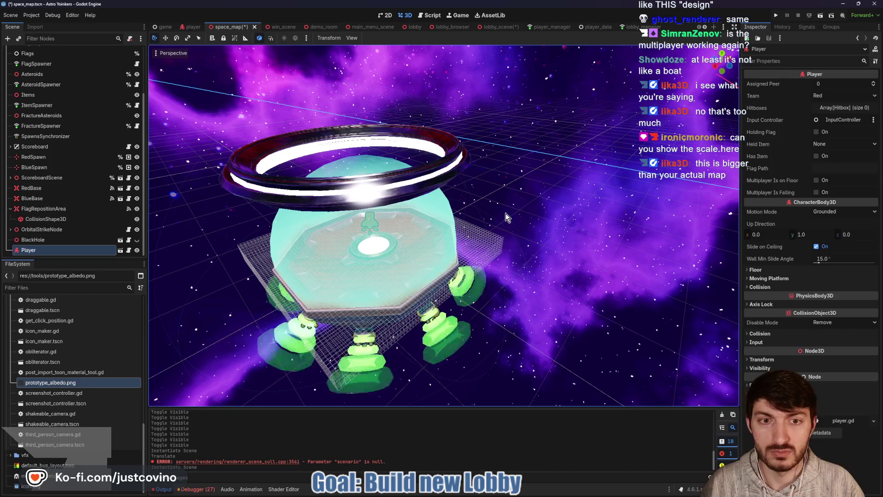
pyautogui.press('f')
pyautogui.scroll(5, 507, 228)
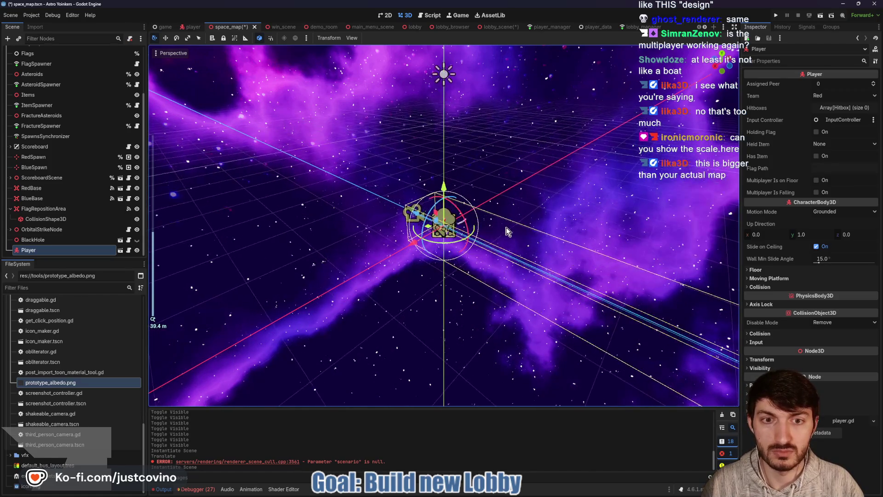
pyautogui.moveTo(543, 247); pyautogui.dragTo(594, 253)
pyautogui.scroll(5, 479, 240)
pyautogui.moveTo(478, 240)
pyautogui.mouseDown()
pyautogui.moveTo(338, 228)
pyautogui.moveTo(293, 237)
pyautogui.mouseUp()
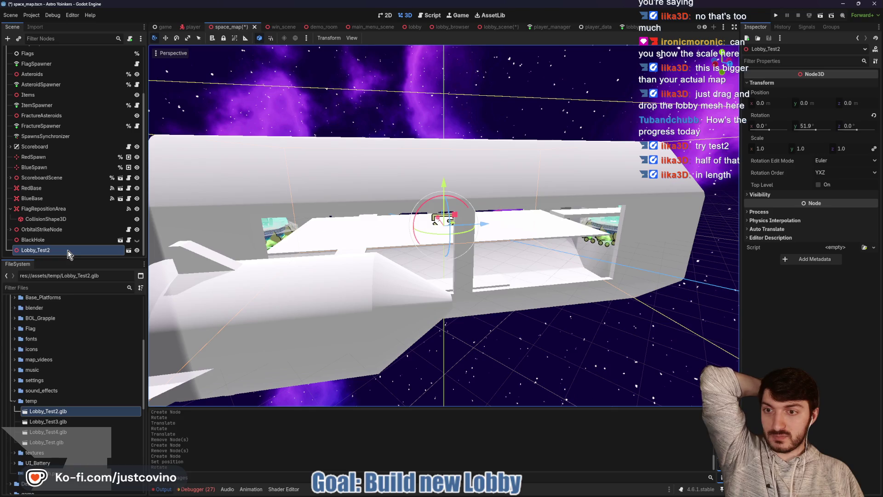
# Delete Lobby_Test2 from the space map and save the scene
pyautogui.press('Delete')
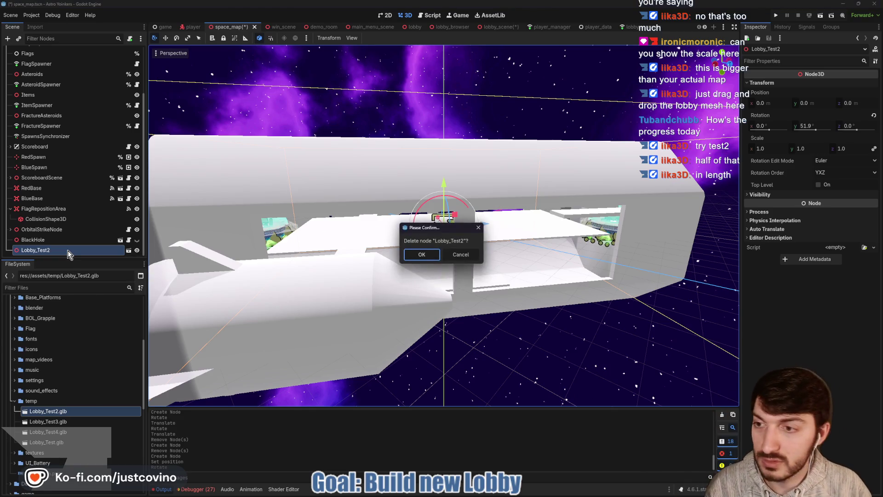
pyautogui.click(416, 254)
pyautogui.hotkey('ctrl', 's')
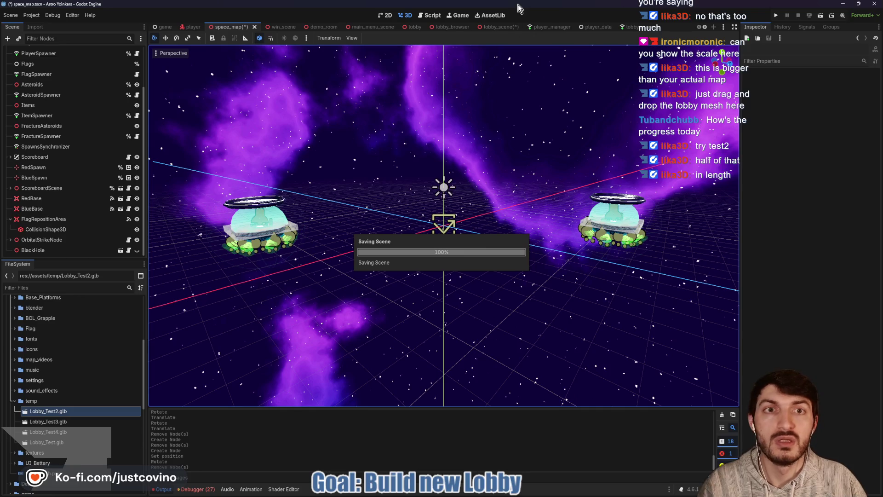
# In lobby_scene, select Lobby_Test2 and shrink its Z scale to 0.705
pyautogui.click(501, 28)
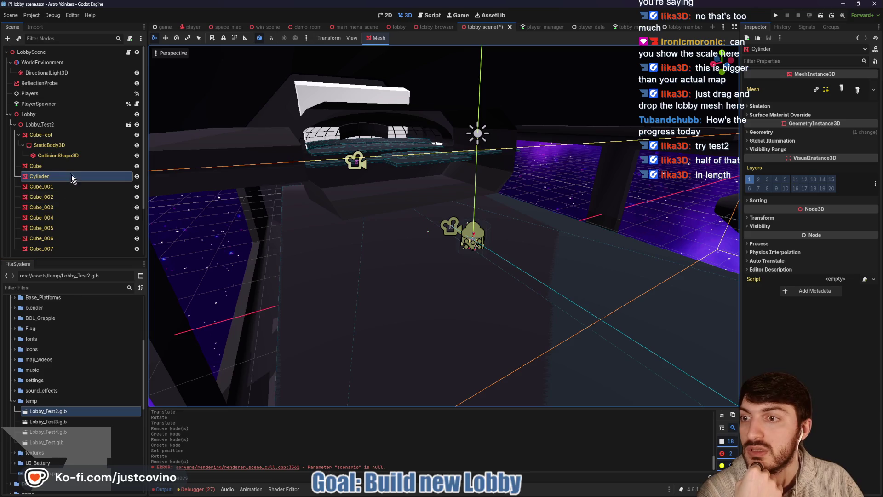
pyautogui.doubleClick(39, 124)
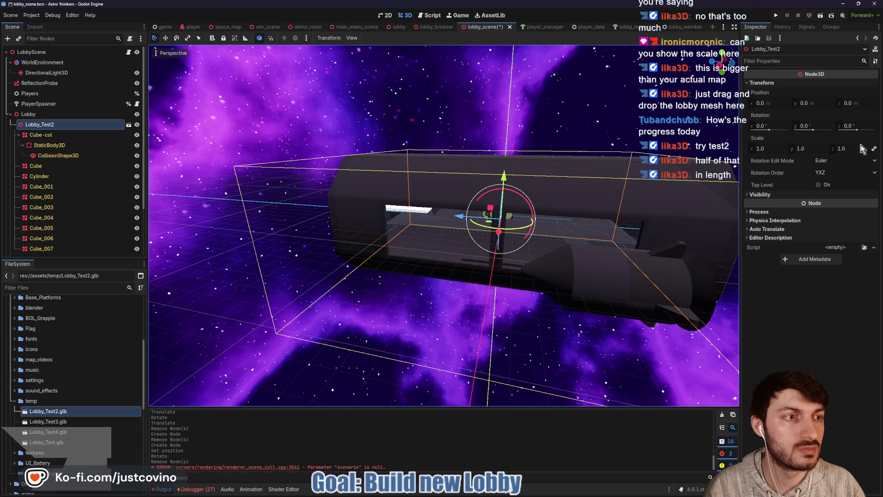
pyautogui.moveTo(846, 149); pyautogui.dragTo(823, 149)
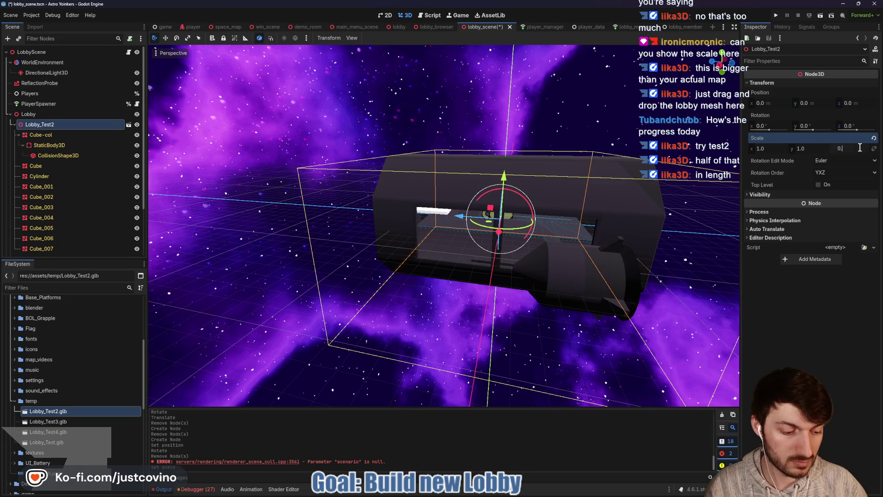
# Set Lobby_Test2's Z scale to 0.5 and lower Lobby_Test4 to about Y 1.5
pyautogui.write('5')
pyautogui.press('Return')
pyautogui.scroll(8, 643, 236)
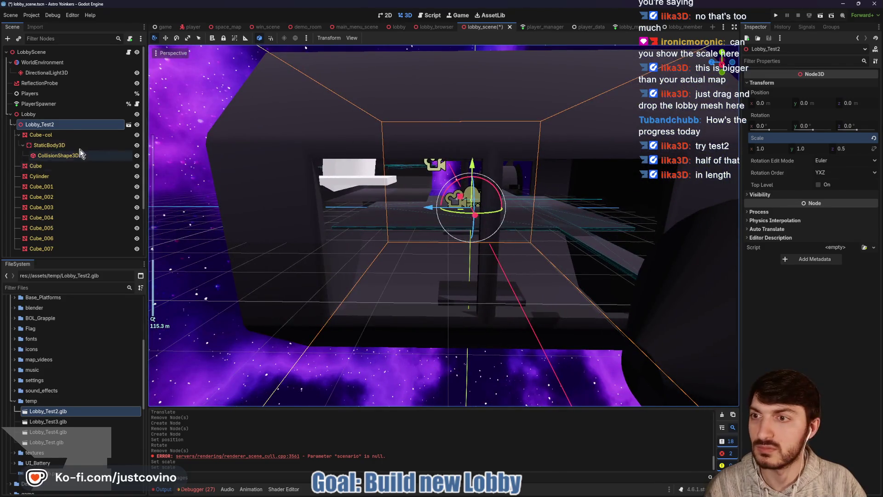
pyautogui.click(13, 124)
pyautogui.click(39, 155)
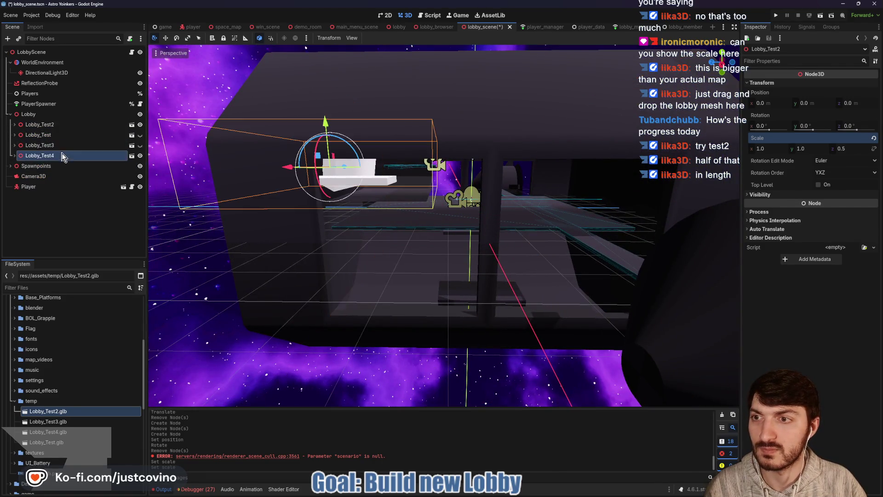
pyautogui.moveTo(327, 119); pyautogui.dragTo(329, 167)
# Expand Lobby_Test4 and toggle its Cube_001, Cube and Cylinder pieces to identify each one
pyautogui.click(14, 155)
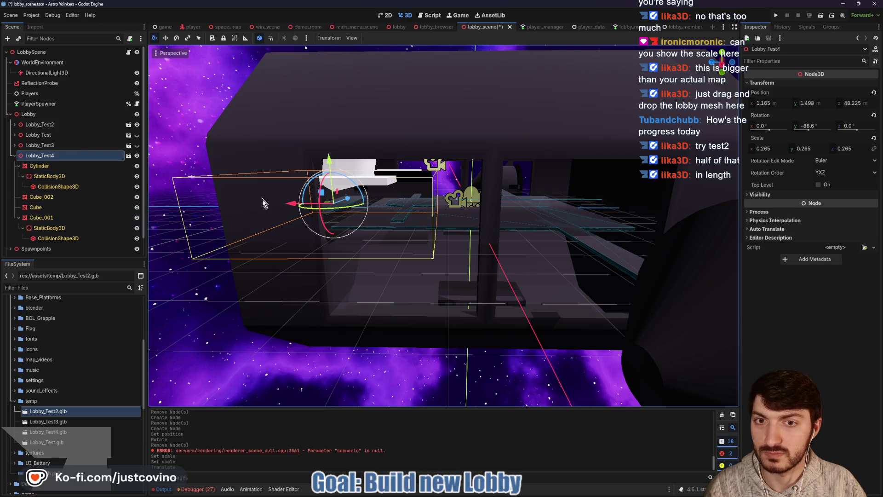
pyautogui.scroll(5, 306, 185)
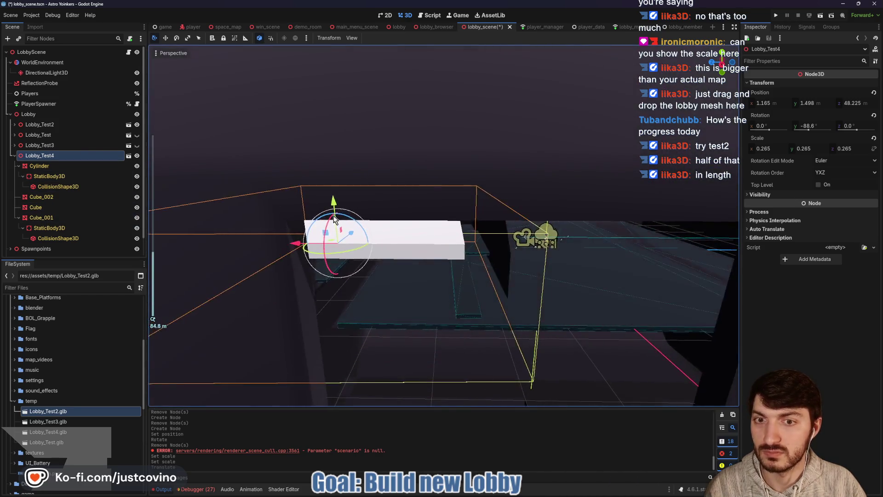
pyautogui.scroll(2, 334, 220)
pyautogui.click(138, 219)
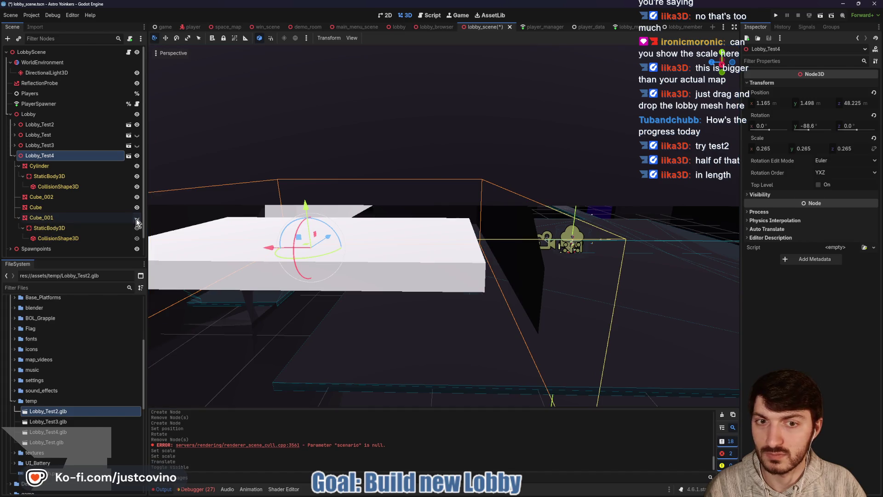
pyautogui.click(137, 218)
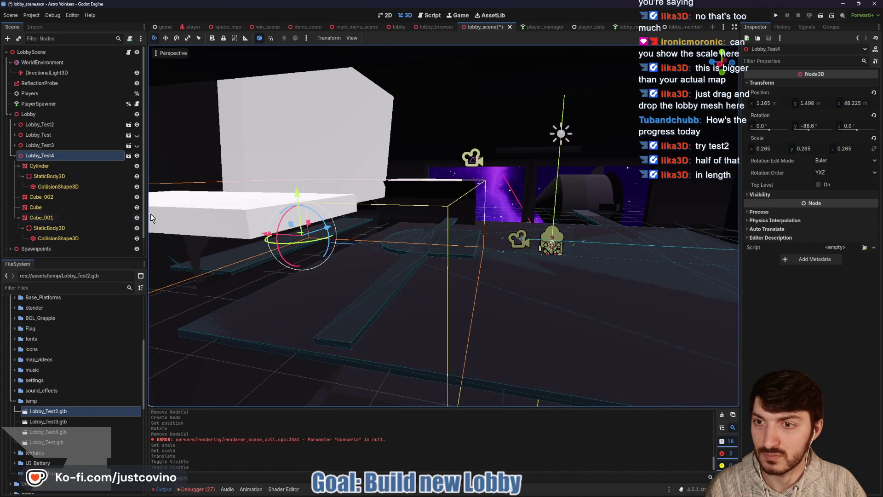
pyautogui.click(137, 218)
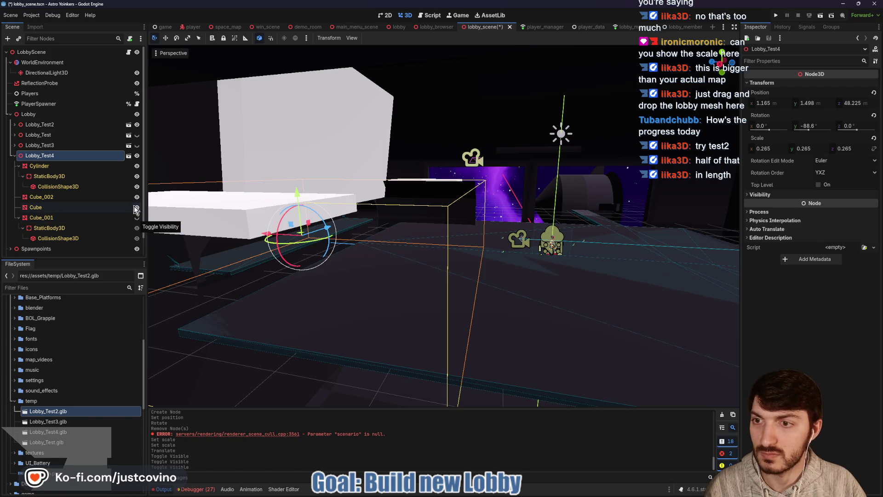
pyautogui.click(136, 198)
pyautogui.click(136, 198)
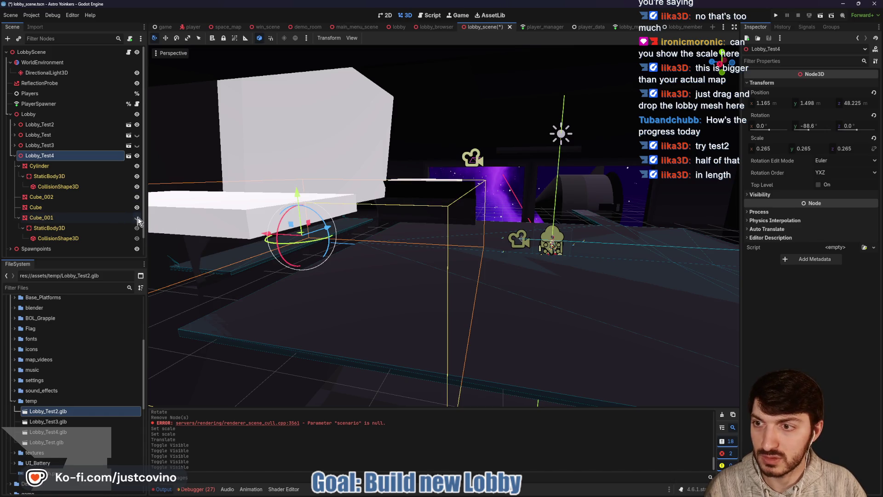
pyautogui.click(137, 166)
pyautogui.click(136, 166)
pyautogui.moveTo(343, 211)
pyautogui.mouseDown()
pyautogui.moveTo(308, 204)
pyautogui.moveTo(270, 225)
pyautogui.mouseUp()
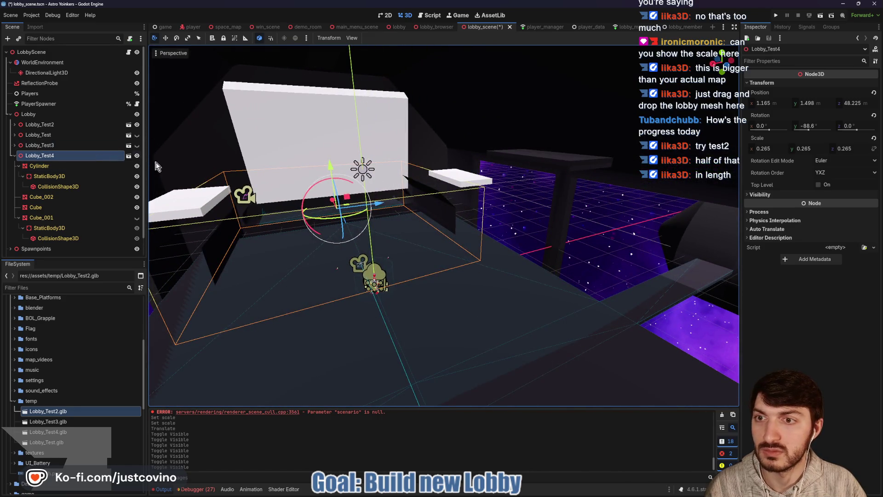
# Lower Lobby_Test4 to Y 1.194, then save and run two game instances
pyautogui.moveTo(330, 171)
pyautogui.mouseDown()
pyautogui.moveTo(337, 216)
pyautogui.moveTo(388, 229)
pyautogui.moveTo(281, 239)
pyautogui.mouseUp()
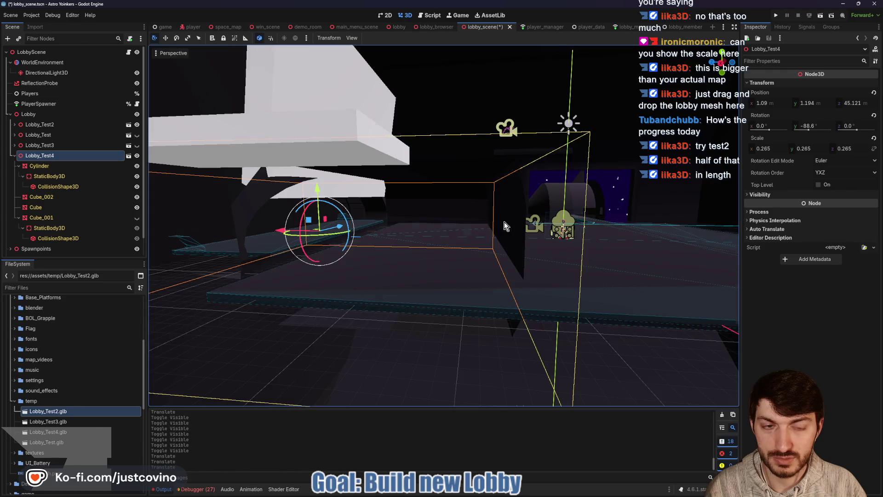
pyautogui.scroll(-10, 443, 232)
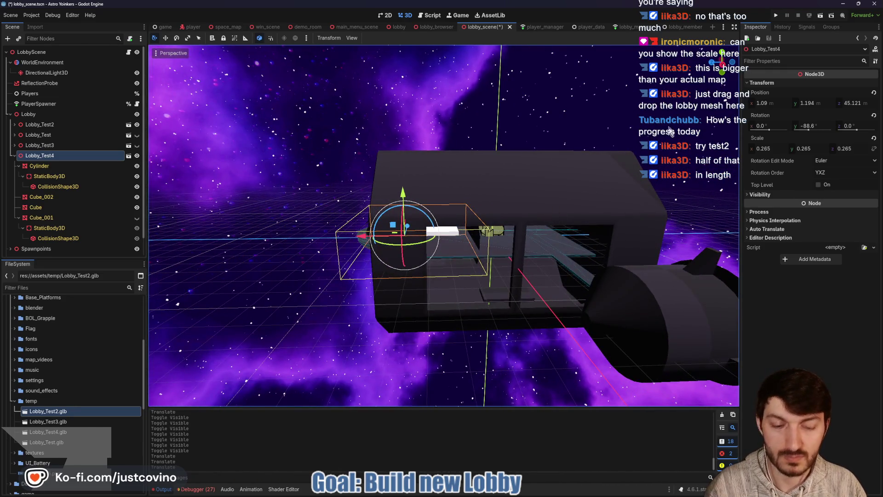
pyautogui.click(776, 15)
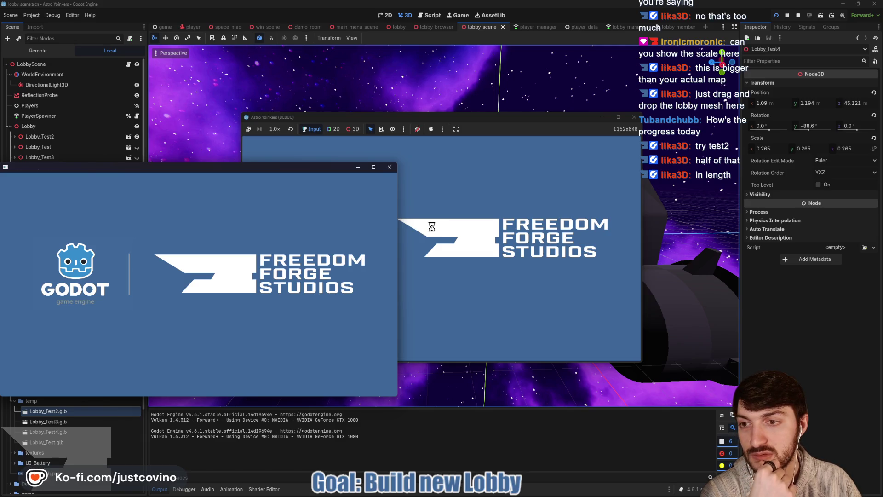
pyautogui.click(429, 227)
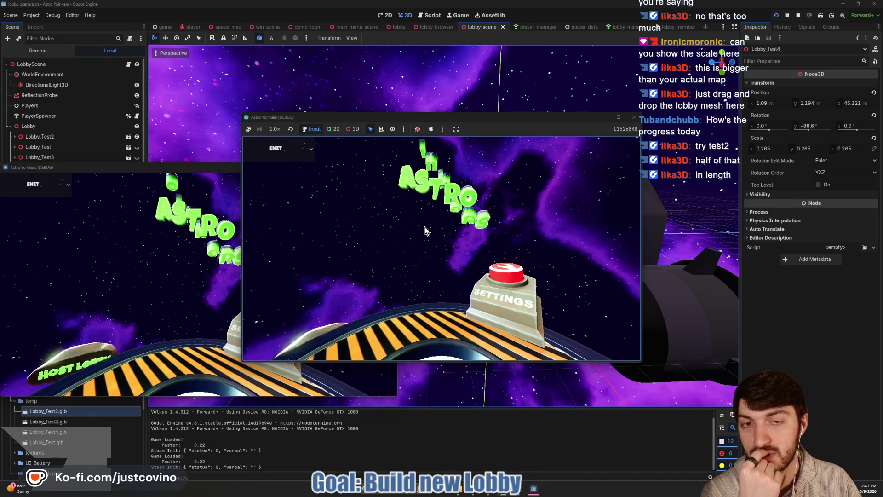
# Host a private lobby in the game, then stop the crashed run
pyautogui.click(321, 225)
pyautogui.click(437, 223)
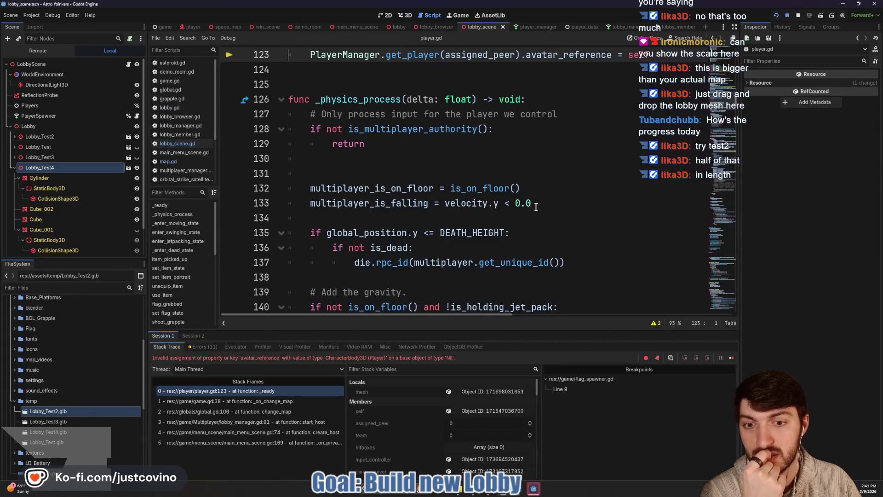
pyautogui.press('F8')
# Delete the Player node from the lobby scene and relaunch the game
pyautogui.scroll(-2, 69, 184)
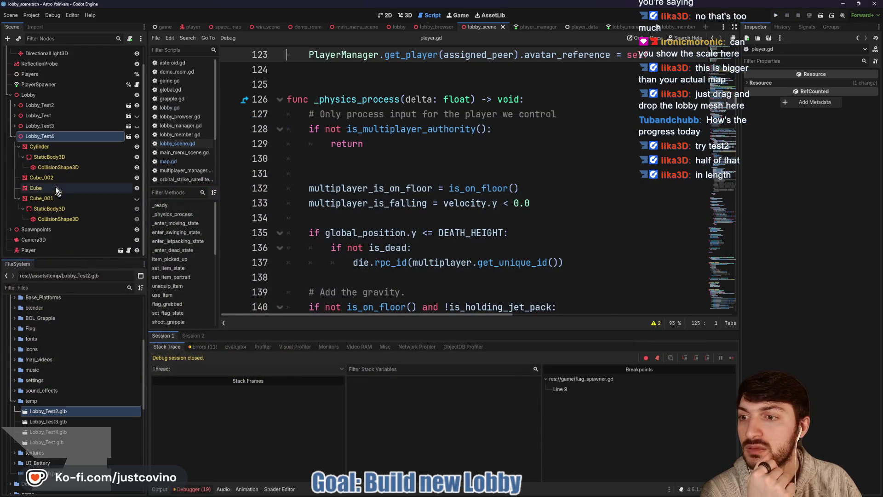
pyautogui.click(28, 249)
pyautogui.press('Delete')
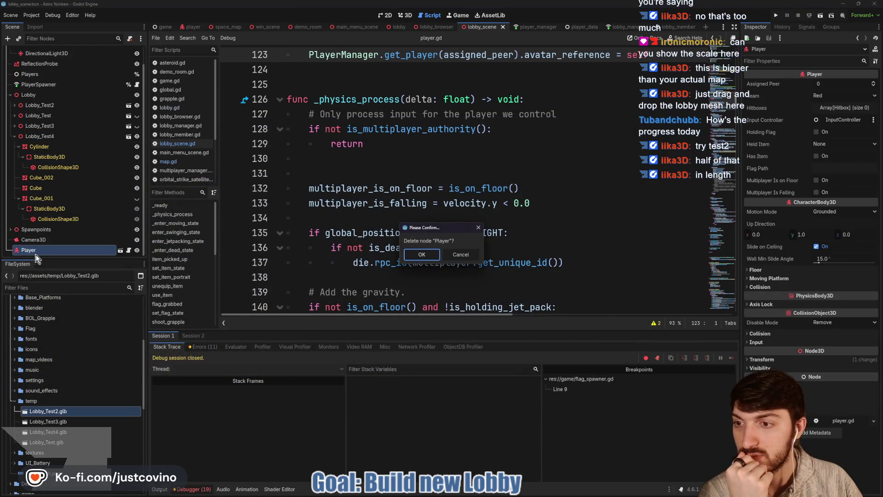
pyautogui.click(422, 254)
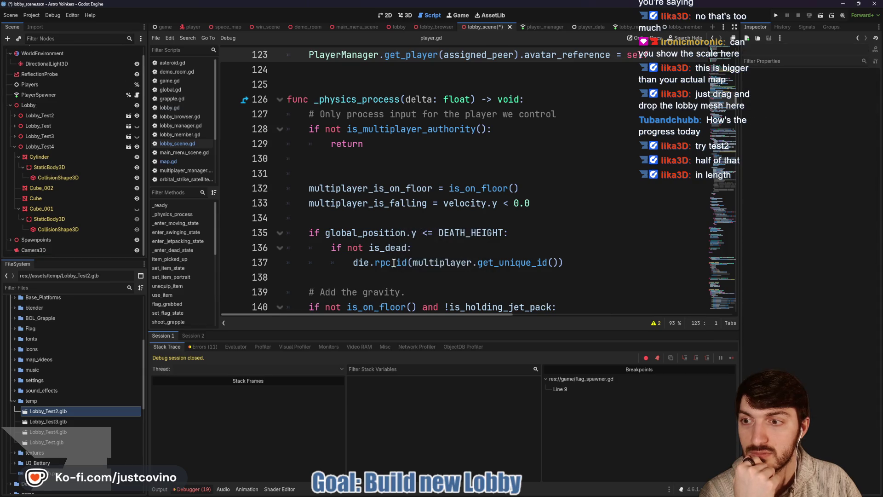
pyautogui.click(49, 251)
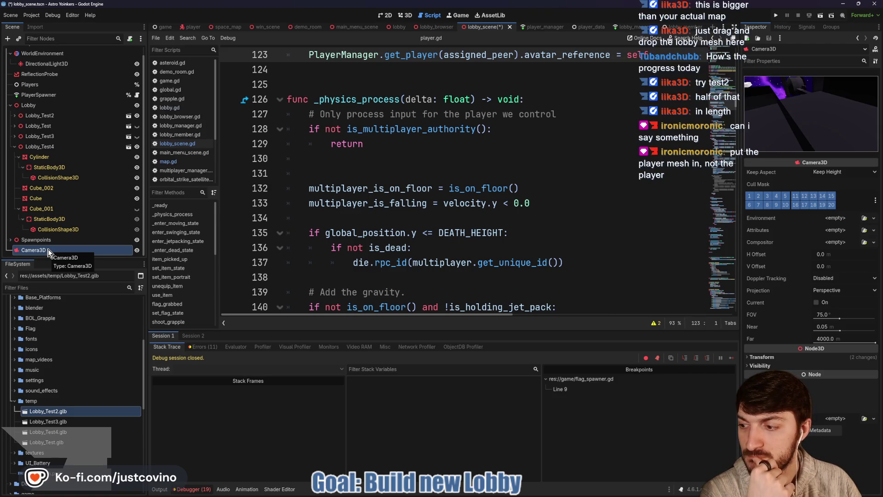
pyautogui.click(776, 16)
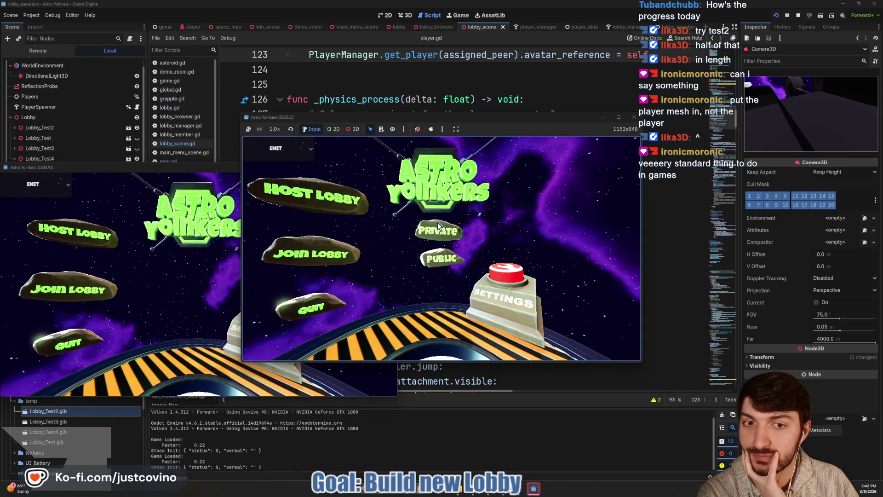
pyautogui.click(438, 223)
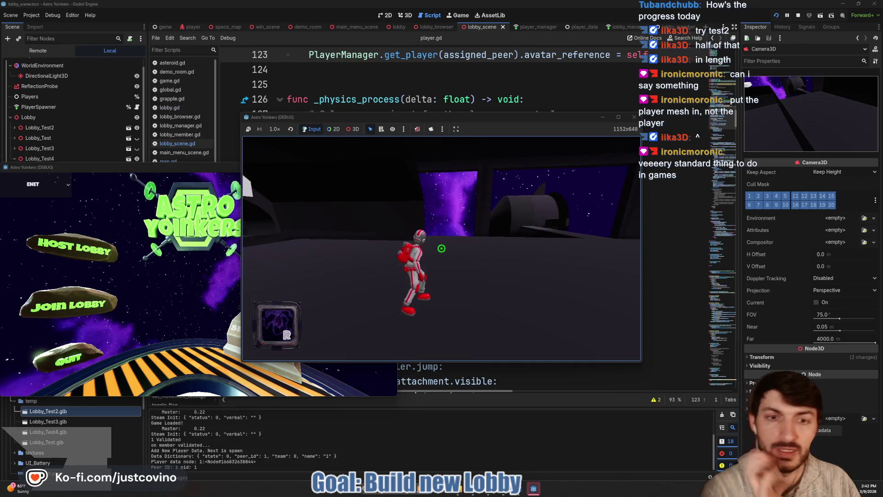
pyautogui.press('w')
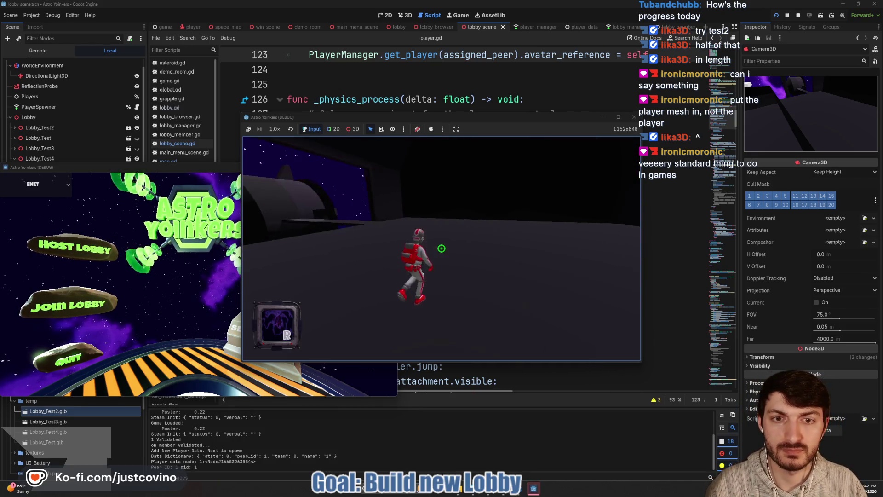
pyautogui.press('w')
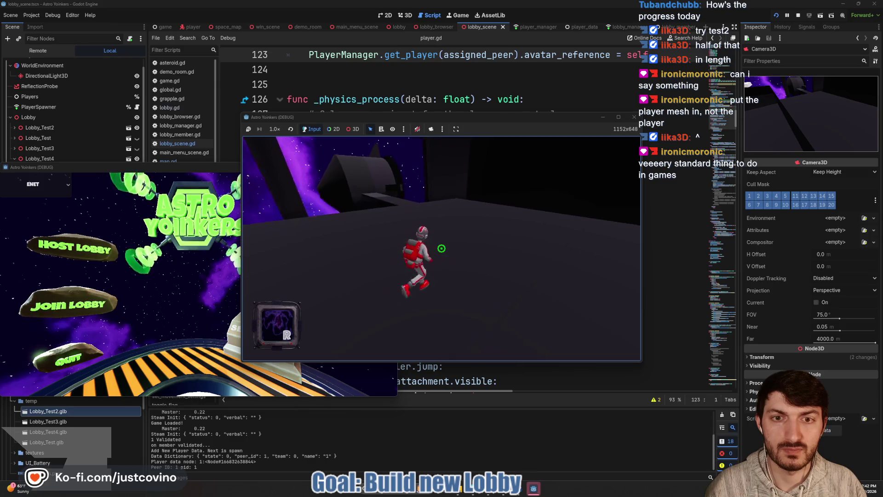
pyautogui.click(442, 248)
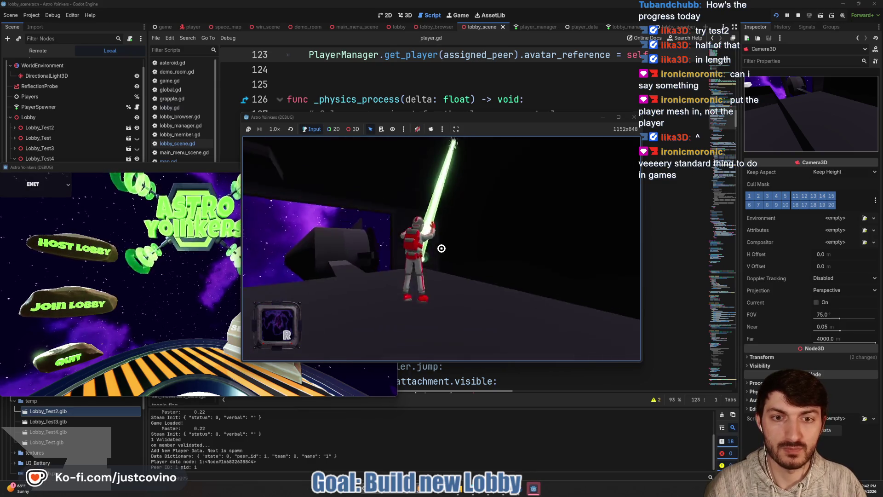
pyautogui.press('space')
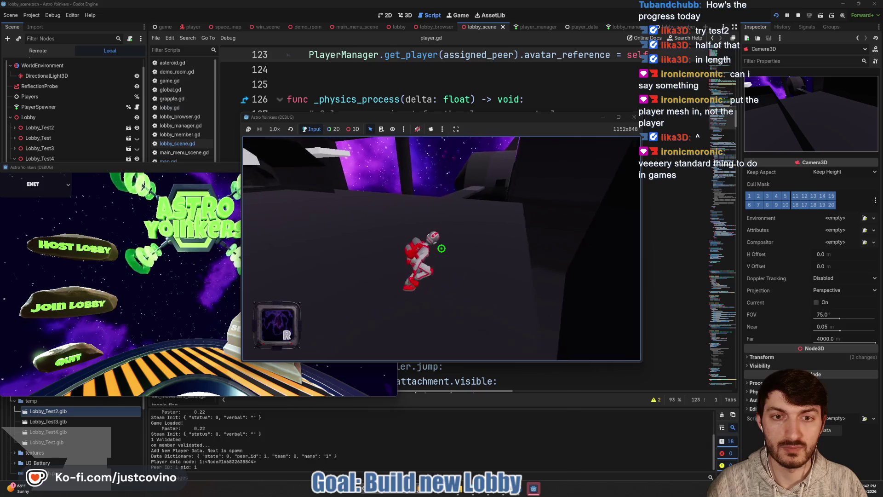
pyautogui.press('w')
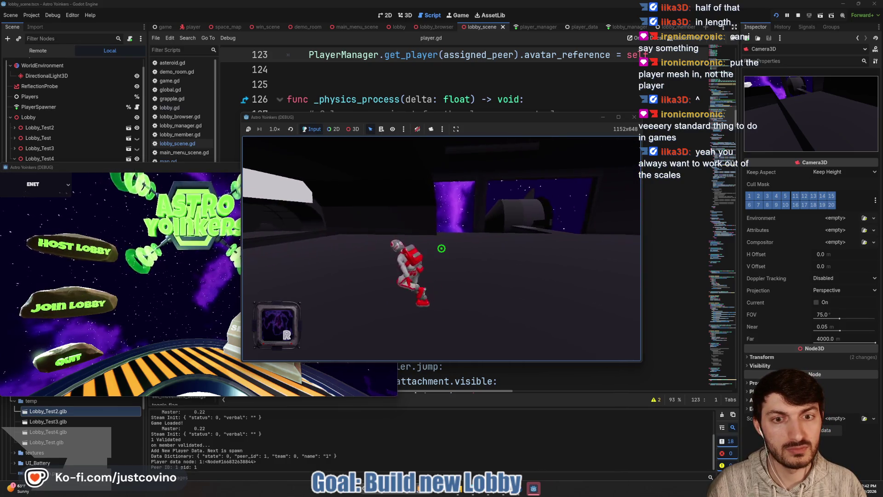
pyautogui.press('space')
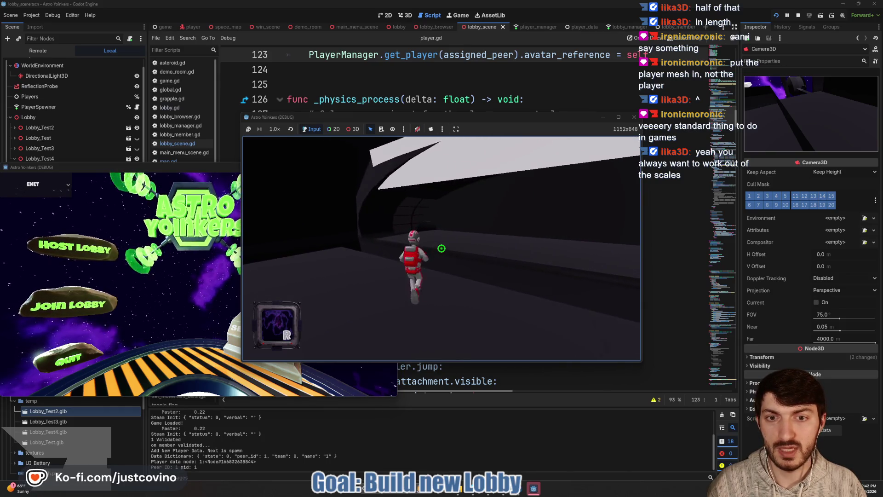
pyautogui.press('space')
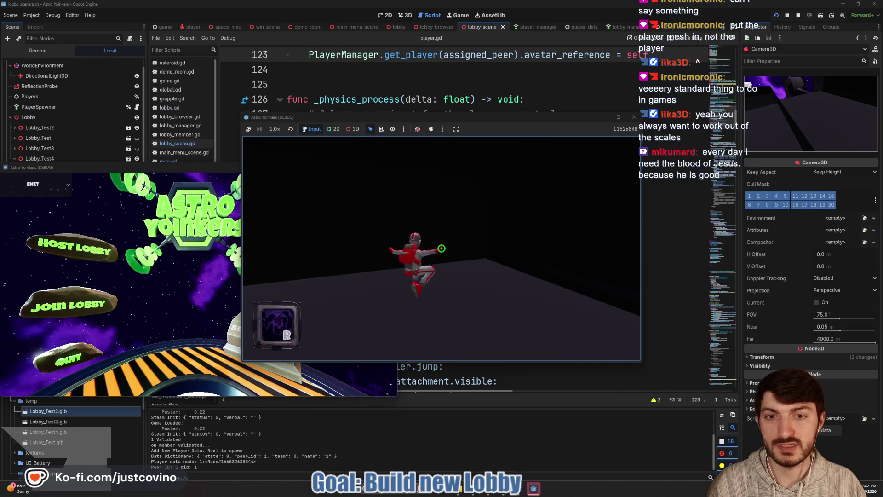
pyautogui.press('space')
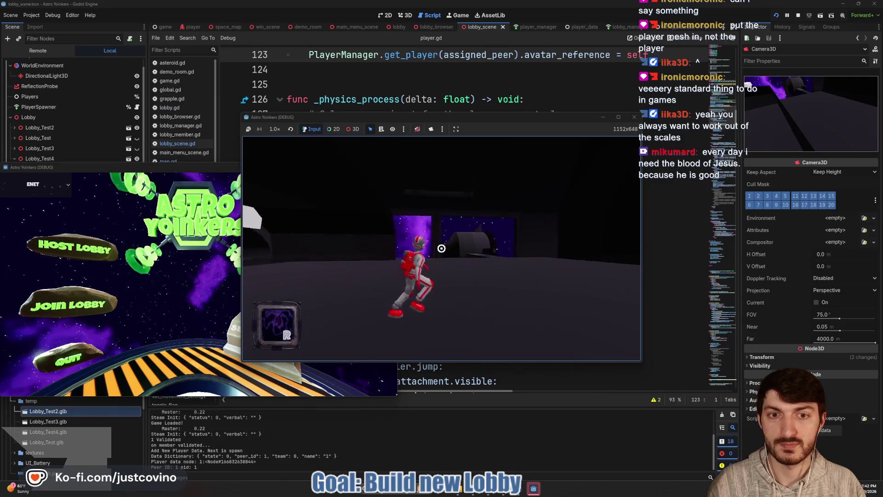
pyautogui.click(441, 248)
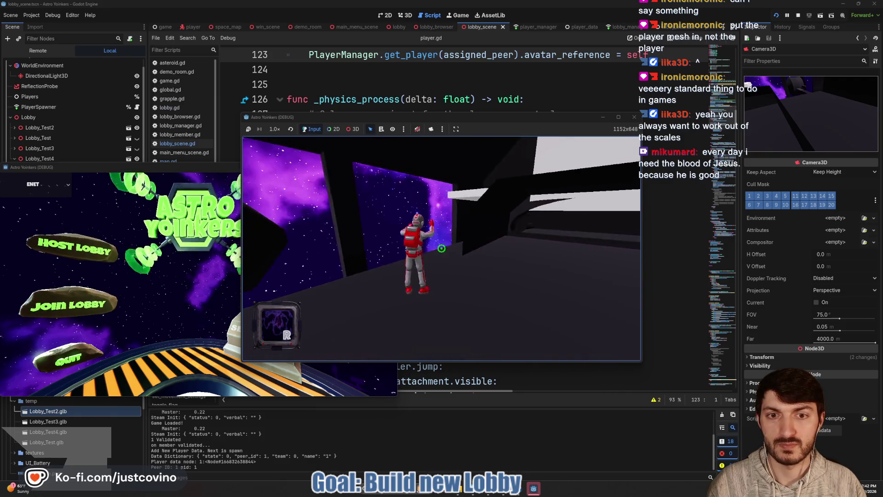
pyautogui.press('w')
pyautogui.click(441, 249)
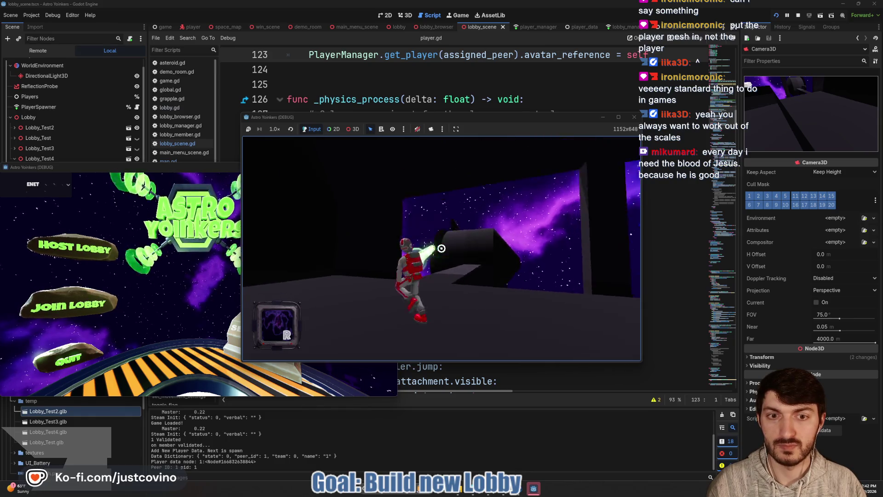
pyautogui.press('w')
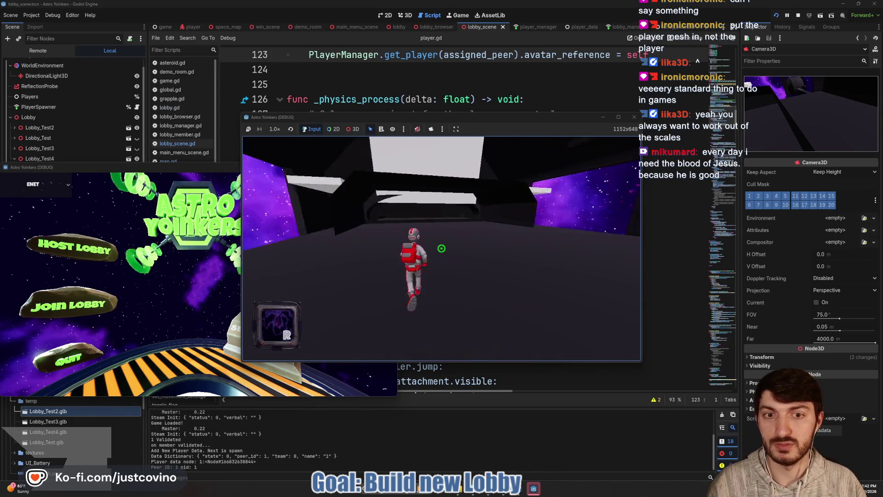
pyautogui.press('d')
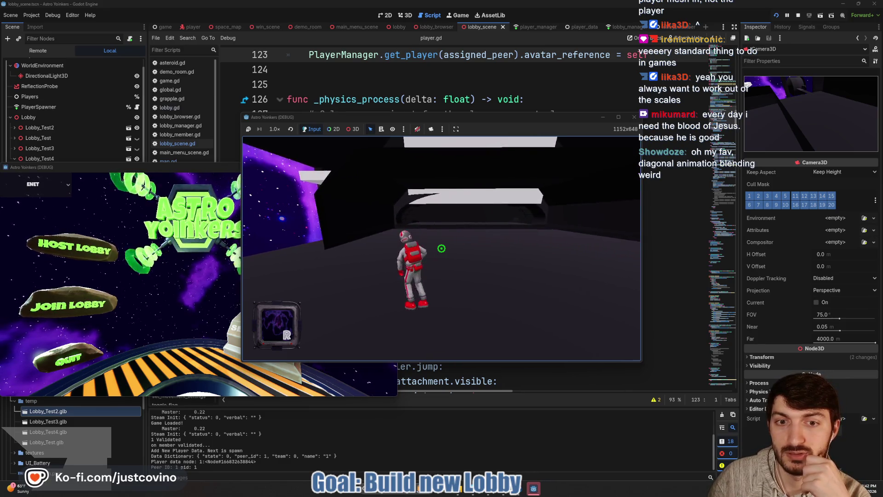
# Run forward and fire the grapple repeatedly at the lobby walls and upward
pyautogui.press('w')
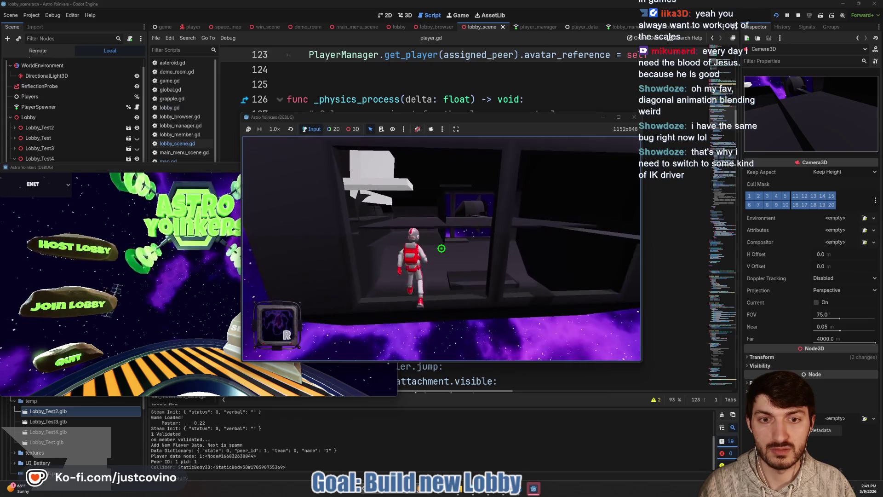
pyautogui.click(441, 249)
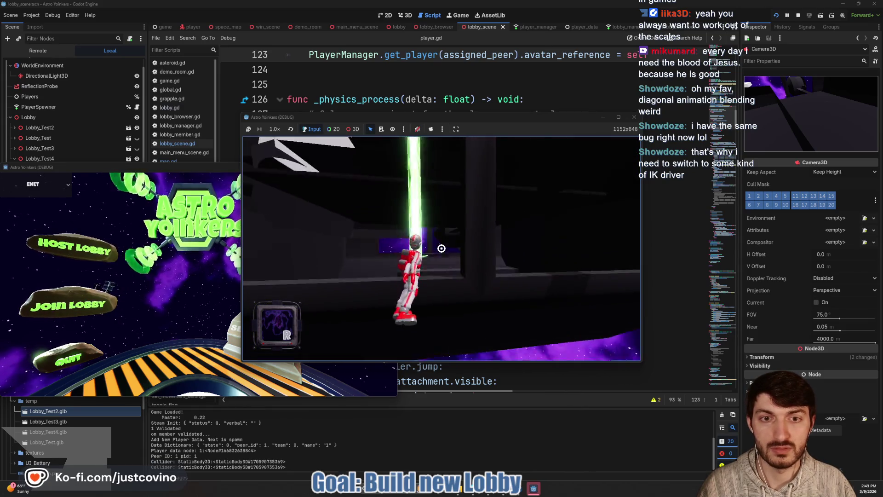
pyautogui.click(441, 248)
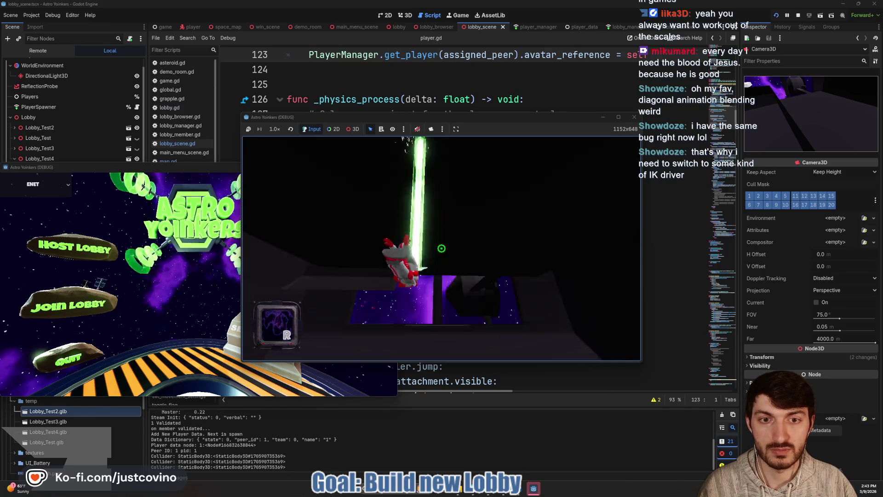
pyautogui.click(441, 249)
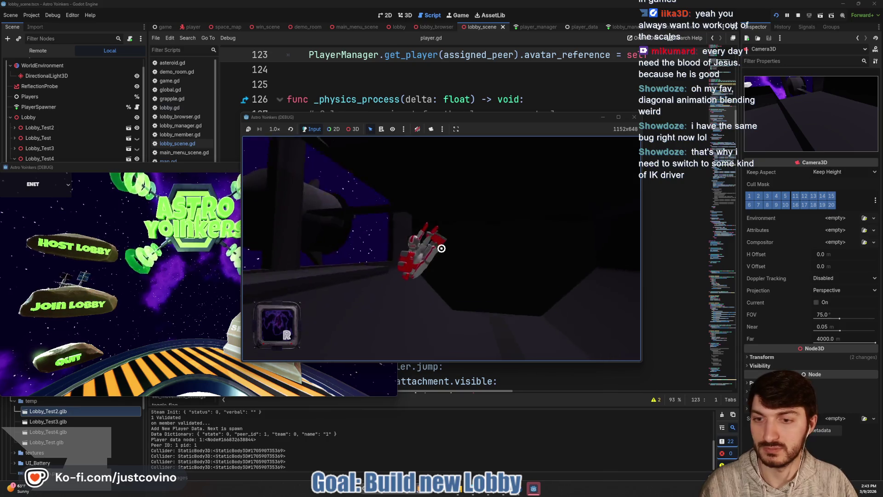
pyautogui.click(441, 249)
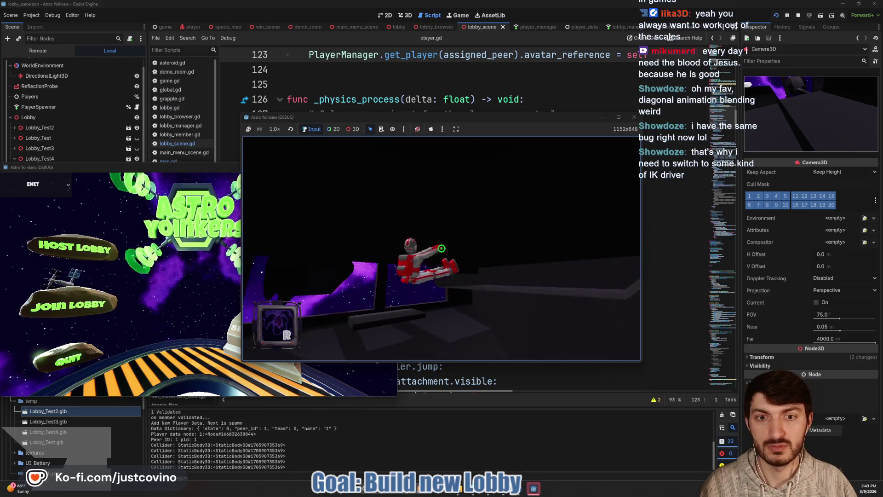
pyautogui.click(441, 249)
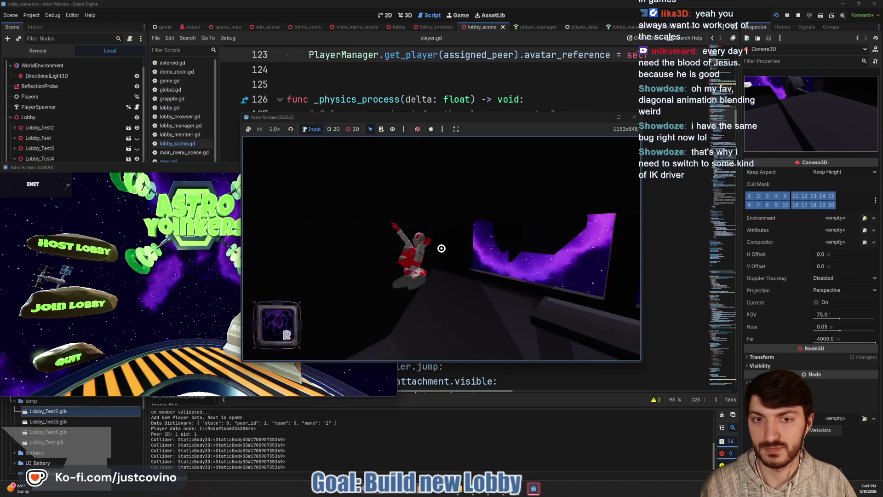
pyautogui.click(441, 248)
pyautogui.click(441, 249)
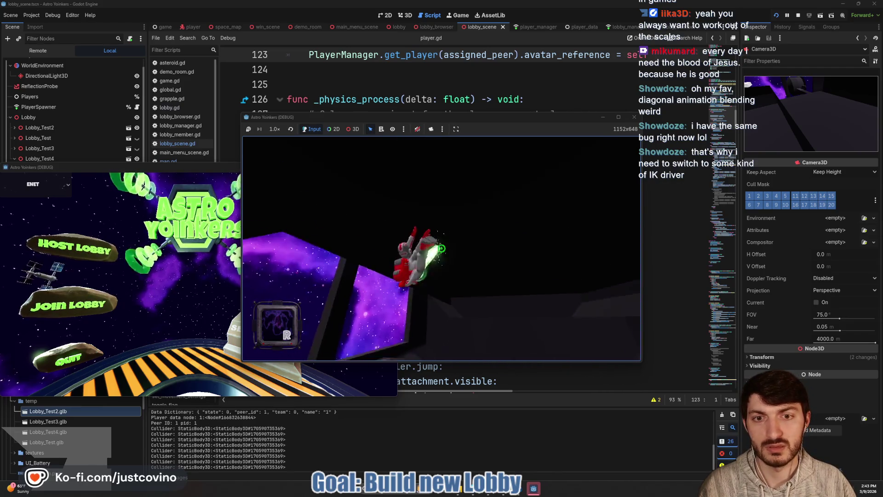
# Fire more short and long grapples at the space wall, then stop the test run
pyautogui.click(441, 249)
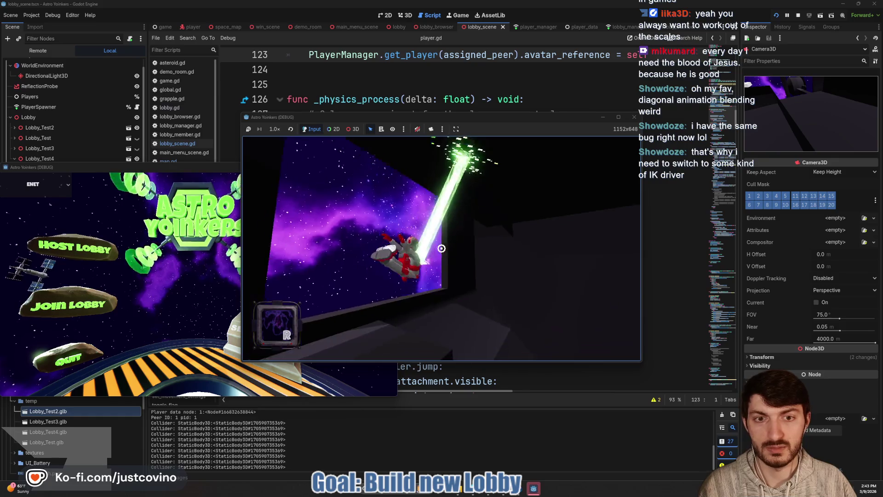
pyautogui.click(441, 248)
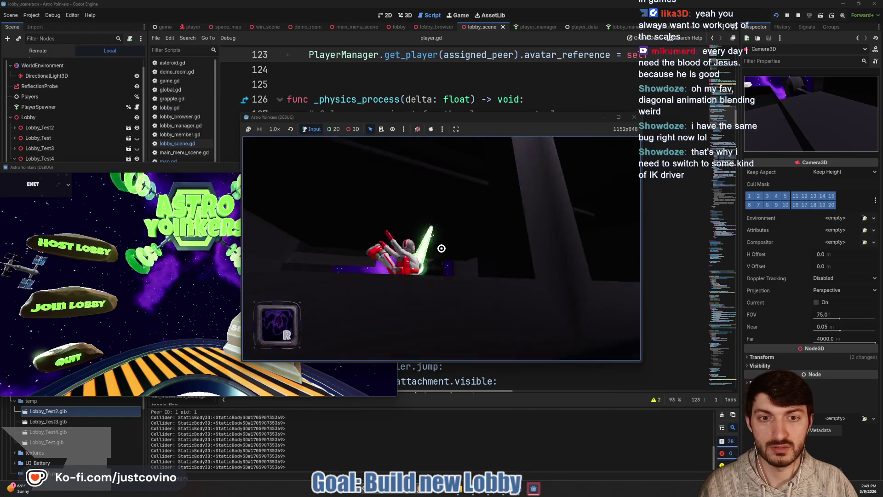
pyautogui.click(441, 249)
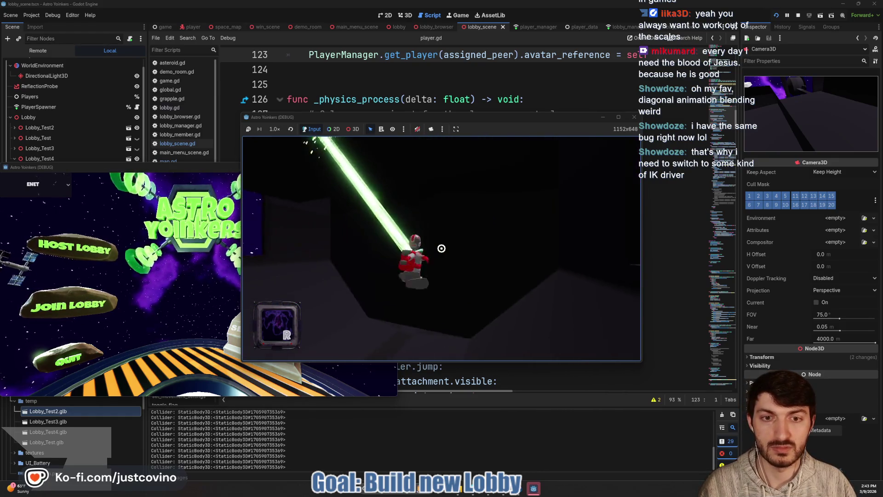
pyautogui.click(441, 249)
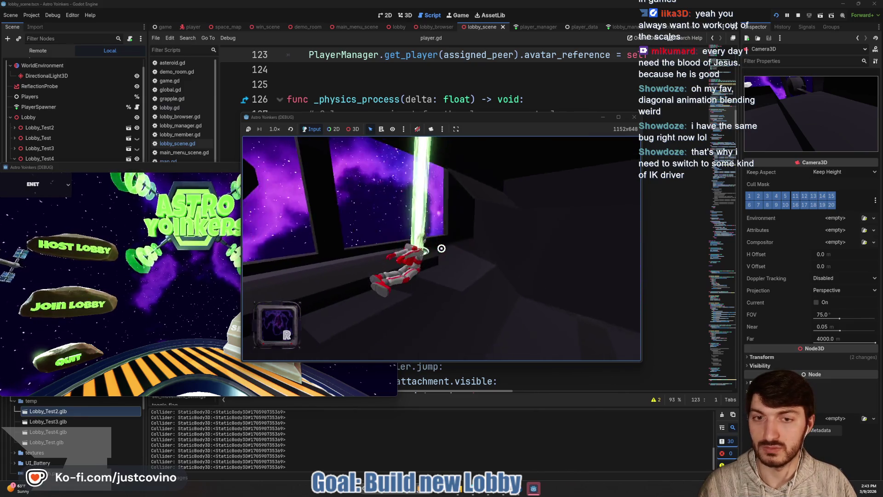
pyautogui.click(441, 248)
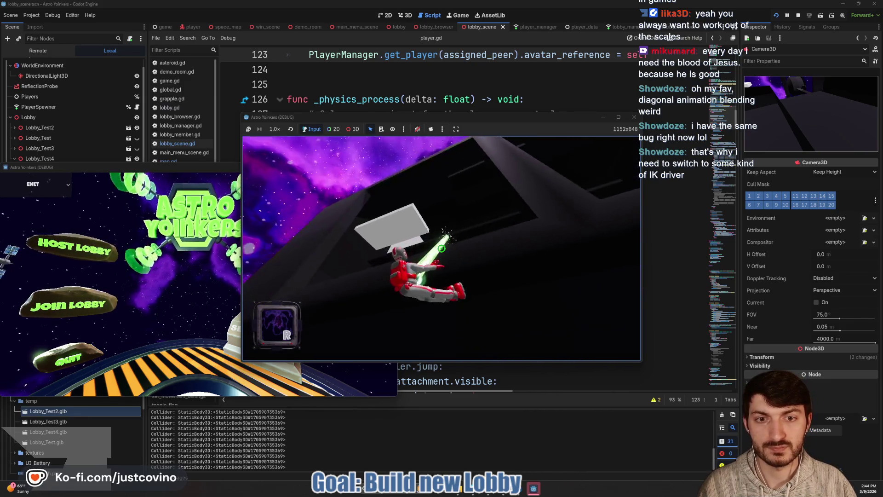
pyautogui.click(441, 248)
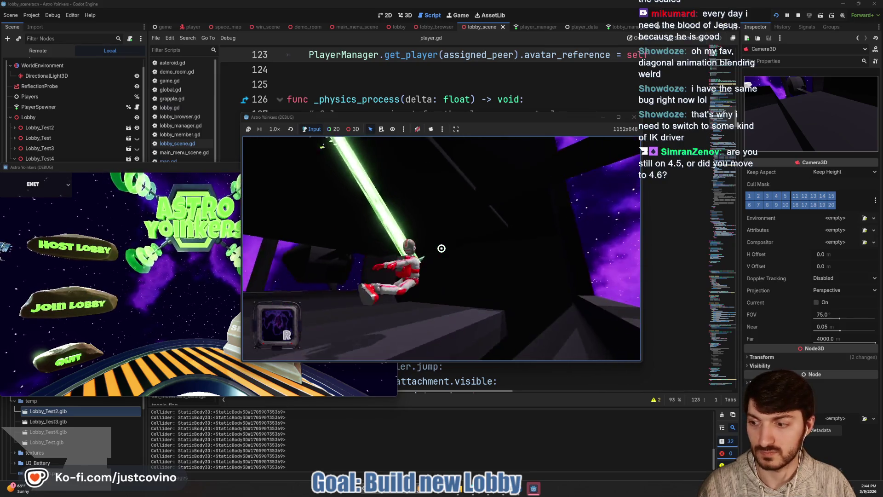
pyautogui.click(441, 248)
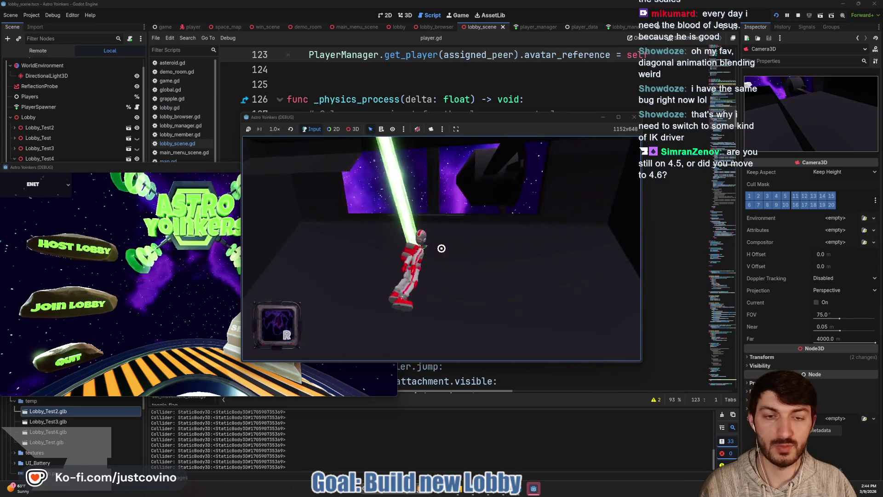
pyautogui.press('F8')
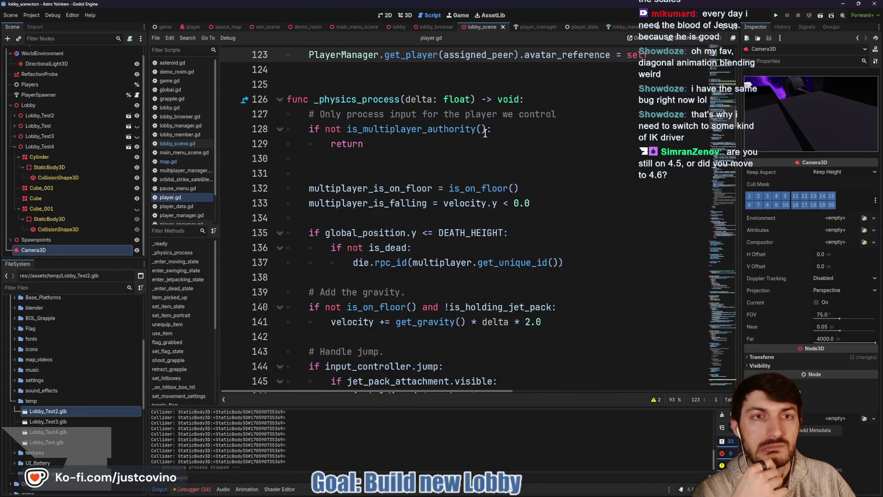
# Switch to the 3D view and delete the Camera3D node from the lobby scene
pyautogui.click(407, 17)
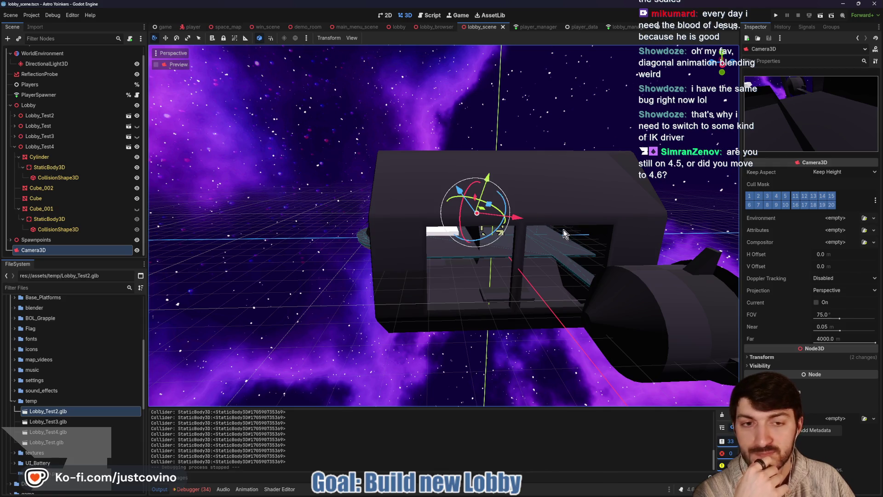
pyautogui.scroll(5, 567, 234)
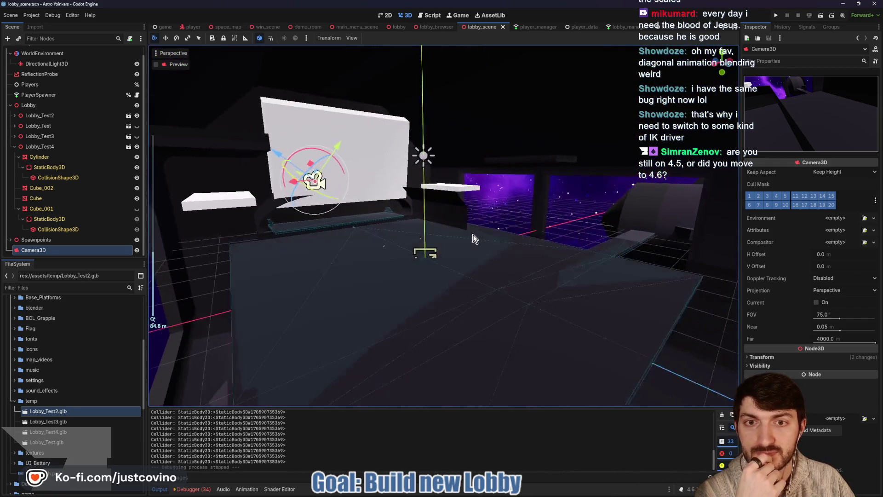
pyautogui.scroll(-4, 474, 238)
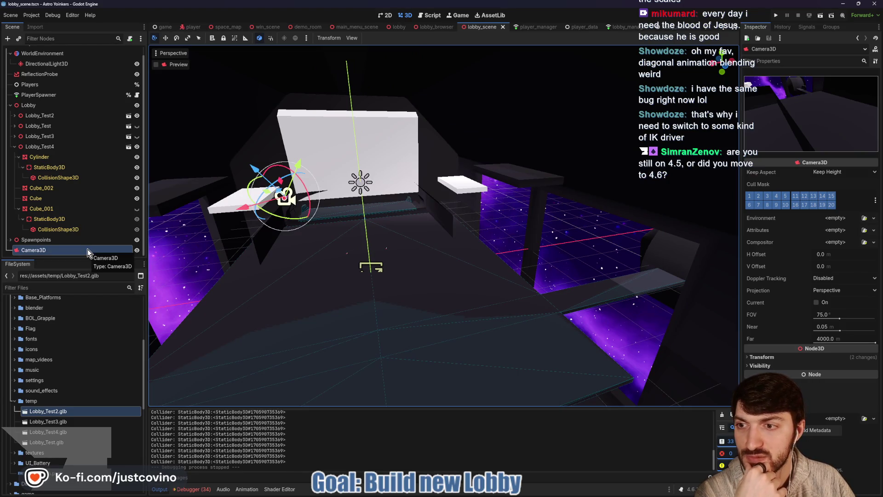
pyautogui.press('Delete')
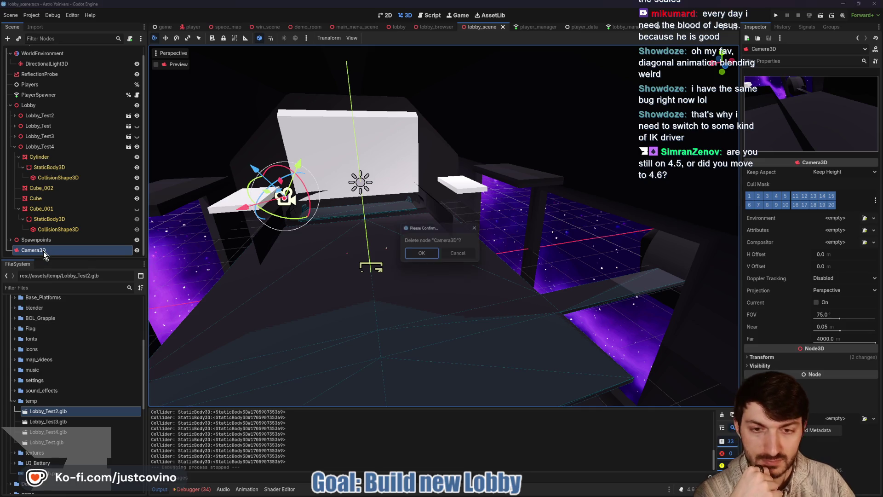
pyautogui.click(422, 253)
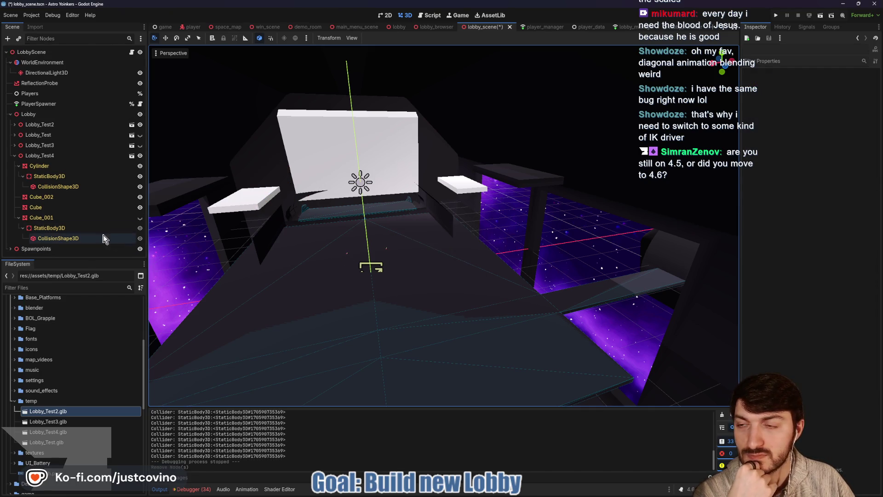
# Collapse Lobby_Test4 and toggle its visibility off and on several times to compare
pyautogui.click(32, 115)
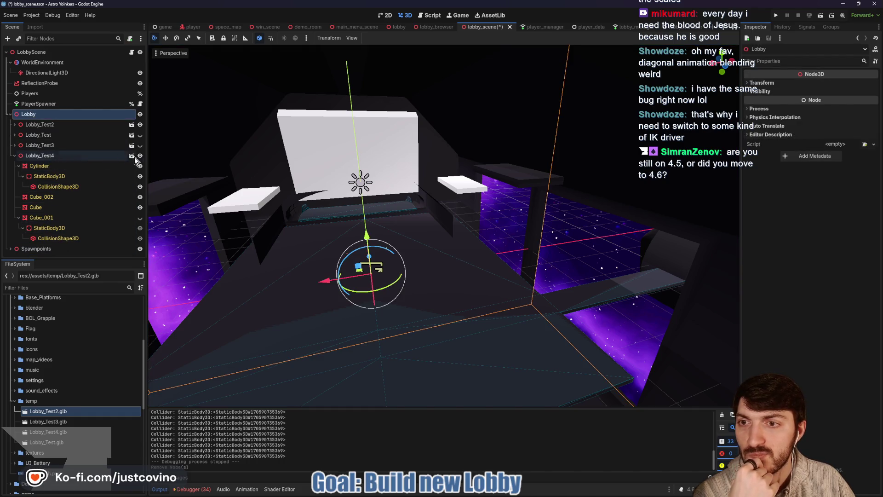
pyautogui.click(68, 145)
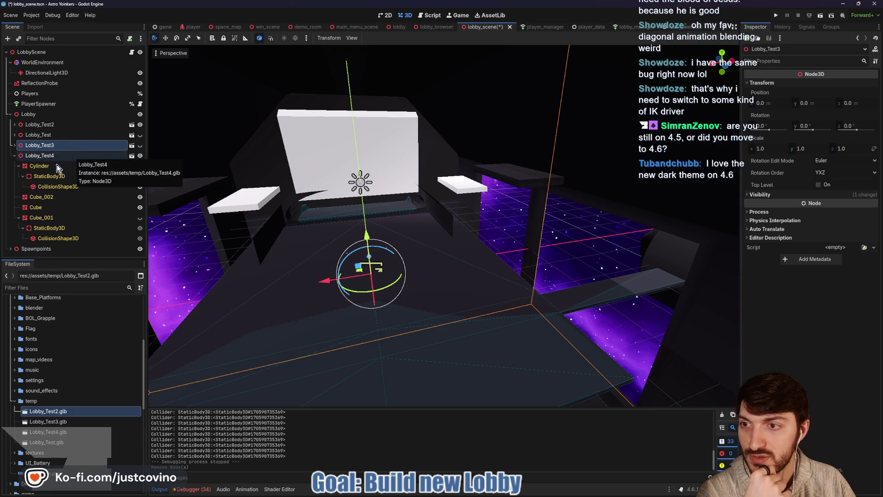
pyautogui.click(14, 155)
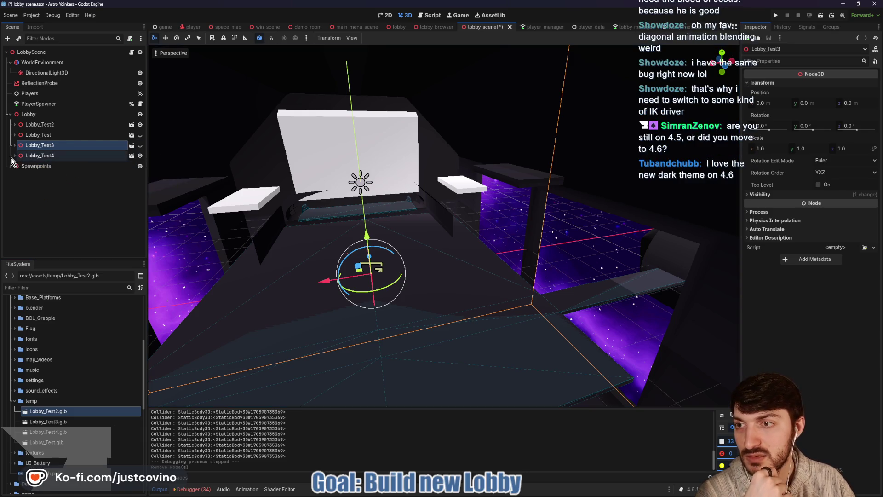
pyautogui.click(140, 156)
pyautogui.click(140, 156)
pyautogui.click(140, 156)
pyautogui.click(140, 156)
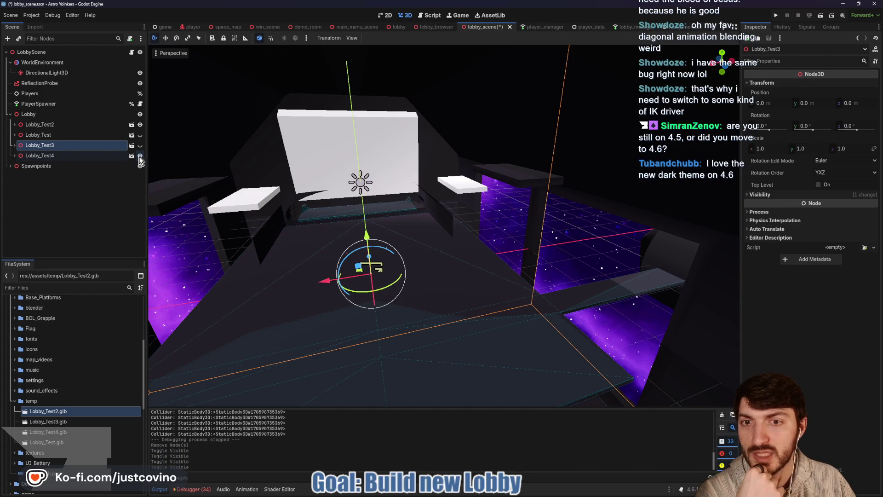
pyautogui.click(140, 157)
pyautogui.click(140, 157)
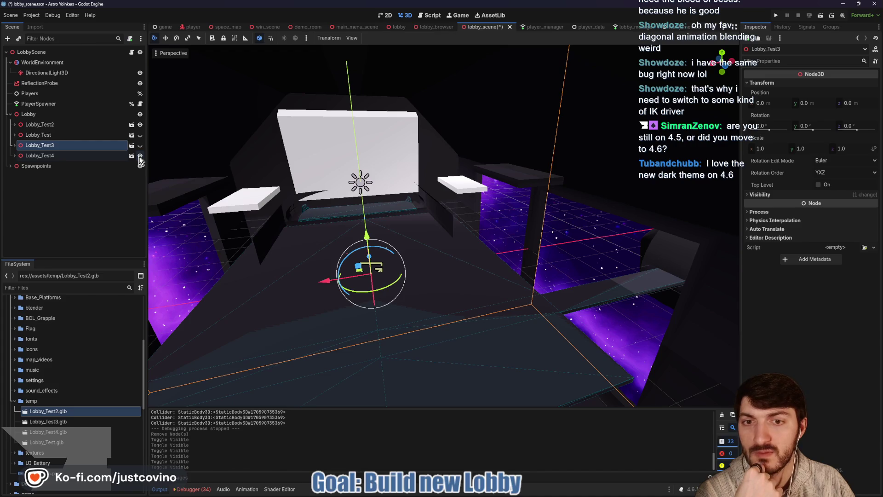
pyautogui.scroll(-5, 460, 197)
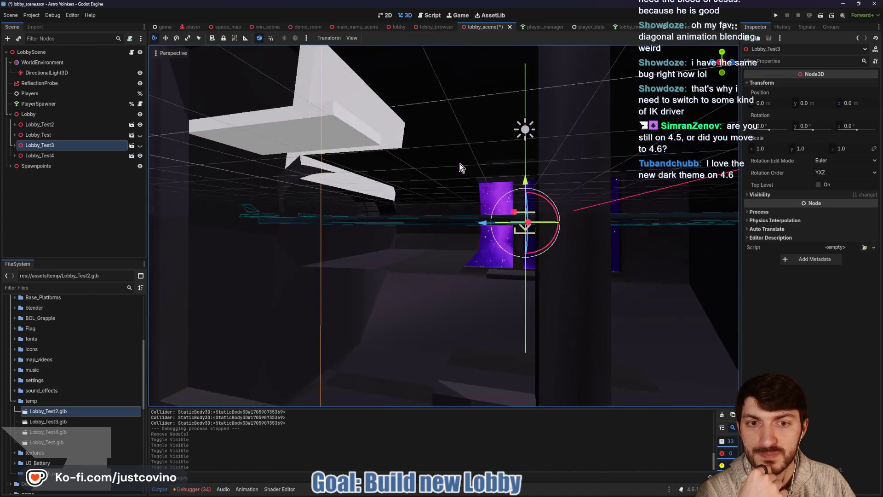
# Fly into the lobby toward Lobby_Test3, sketch red paths across the floor, then clear them
pyautogui.scroll(4, 466, 186)
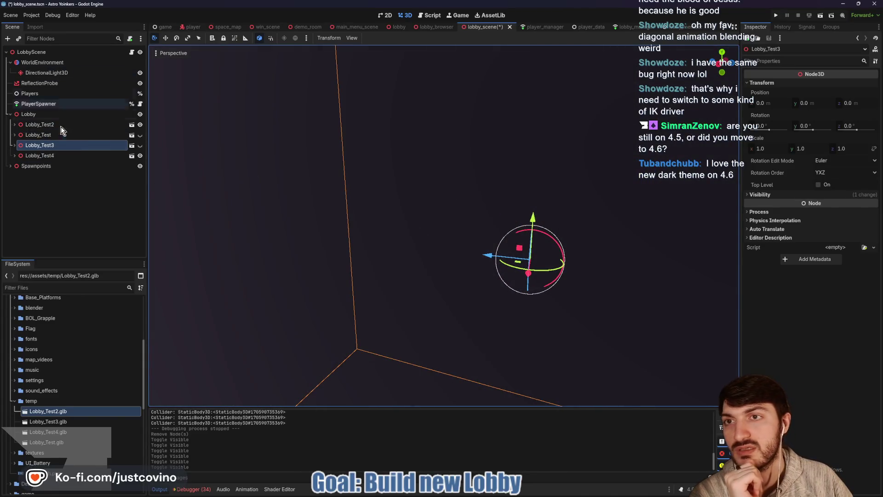
pyautogui.moveTo(534, 220)
pyautogui.mouseDown()
pyautogui.moveTo(533, 275)
pyautogui.moveTo(476, 228)
pyautogui.moveTo(82, 214)
pyautogui.mouseUp()
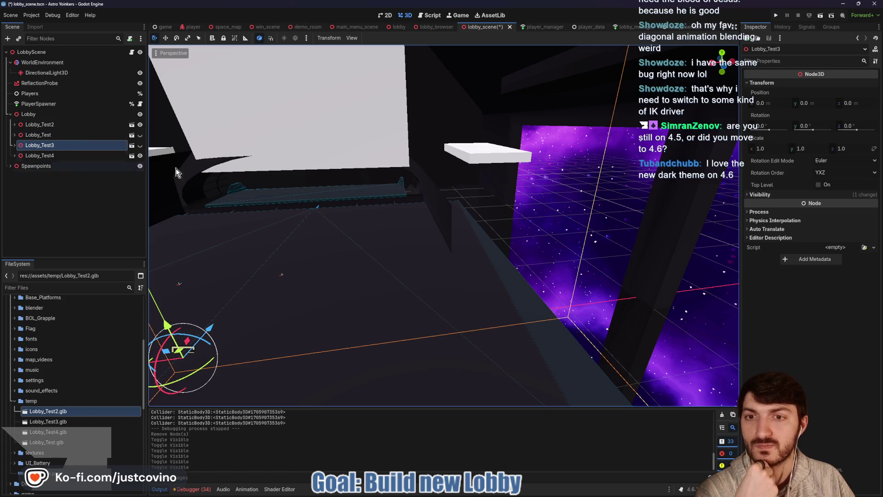
pyautogui.moveTo(359, 201)
pyautogui.mouseDown()
pyautogui.moveTo(420, 207)
pyautogui.moveTo(184, 129)
pyautogui.mouseUp()
pyautogui.moveTo(264, 183)
pyautogui.mouseDown()
pyautogui.moveTo(322, 193)
pyautogui.moveTo(469, 251)
pyautogui.mouseUp()
pyautogui.moveTo(212, 249); pyautogui.dragTo(732, 312)
pyautogui.moveTo(658, 274); pyautogui.dragTo(584, 346)
pyautogui.moveTo(235, 219); pyautogui.dragTo(280, 306)
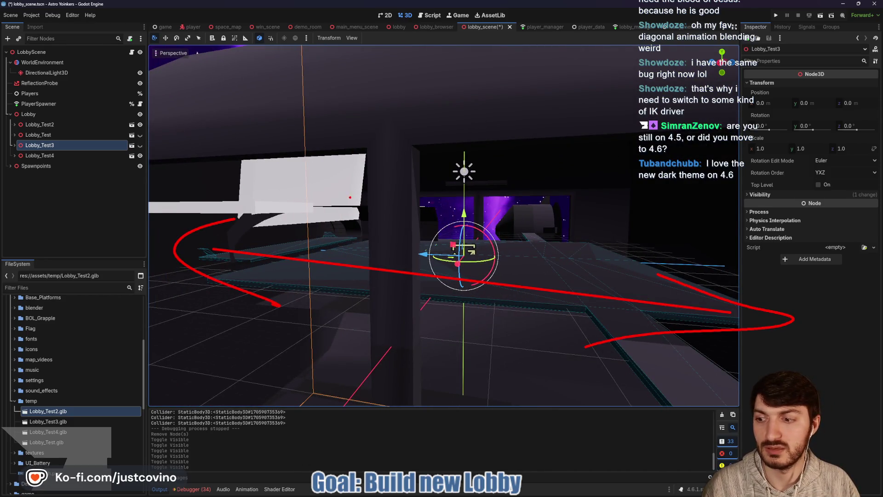
pyautogui.press('Escape')
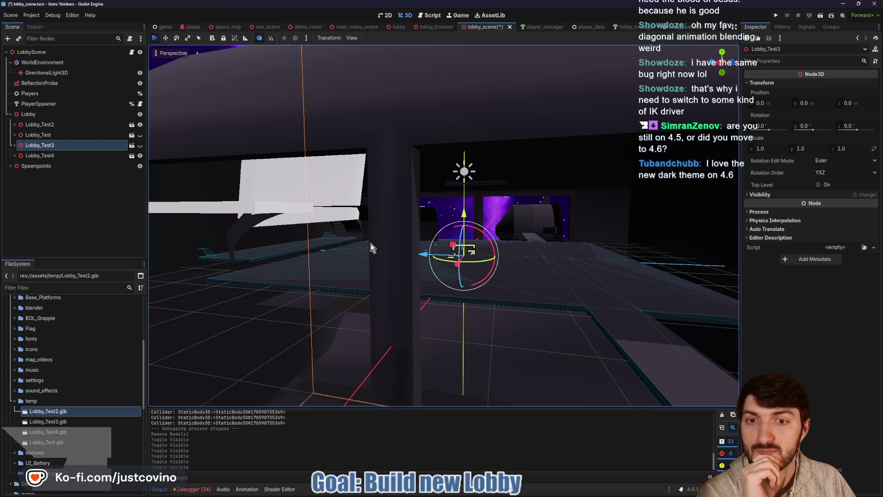
# Turn around the lobby to view the floor and space backdrop, then save the scene
pyautogui.moveTo(409, 272)
pyautogui.mouseDown()
pyautogui.moveTo(409, 263)
pyautogui.moveTo(483, 273)
pyautogui.mouseUp()
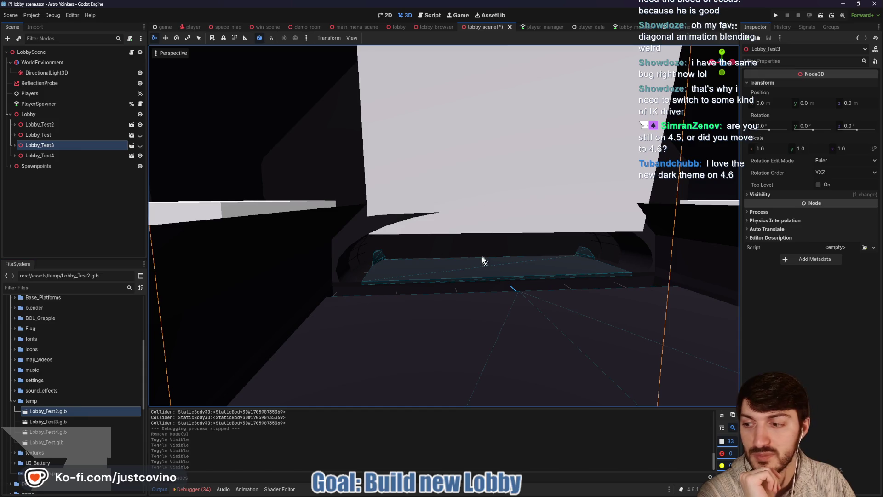
pyautogui.moveTo(393, 287); pyautogui.dragTo(389, 287)
pyautogui.moveTo(313, 256); pyautogui.dragTo(253, 256)
pyautogui.moveTo(396, 254)
pyautogui.mouseDown()
pyautogui.moveTo(382, 254)
pyautogui.moveTo(397, 254)
pyautogui.mouseUp()
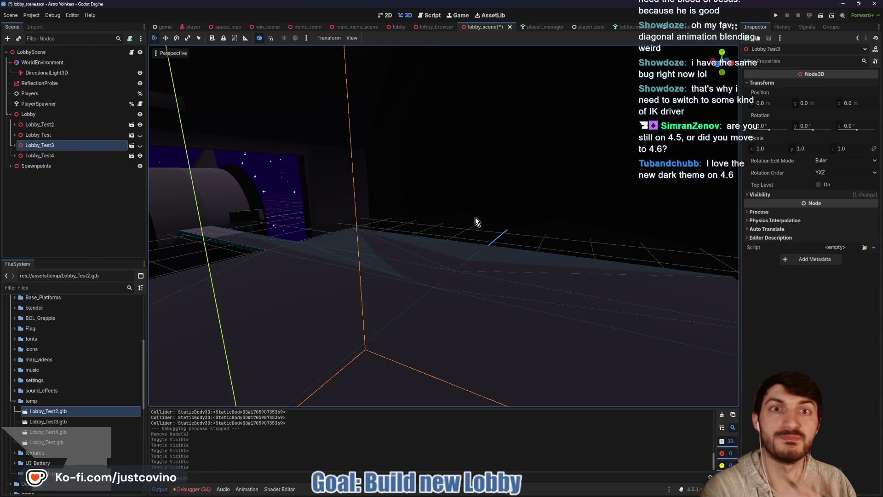
pyautogui.hotkey('ctrl', 's')
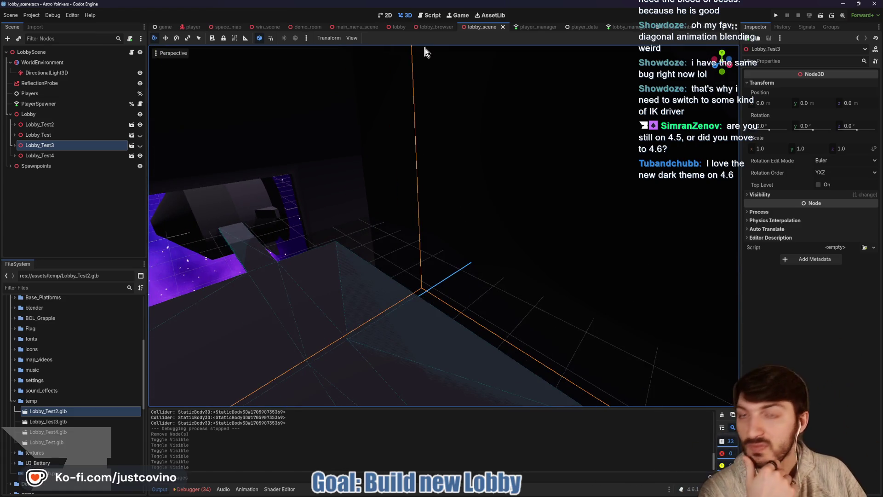
# Switch to the Script view and select the LobbyScene root node
pyautogui.click(430, 15)
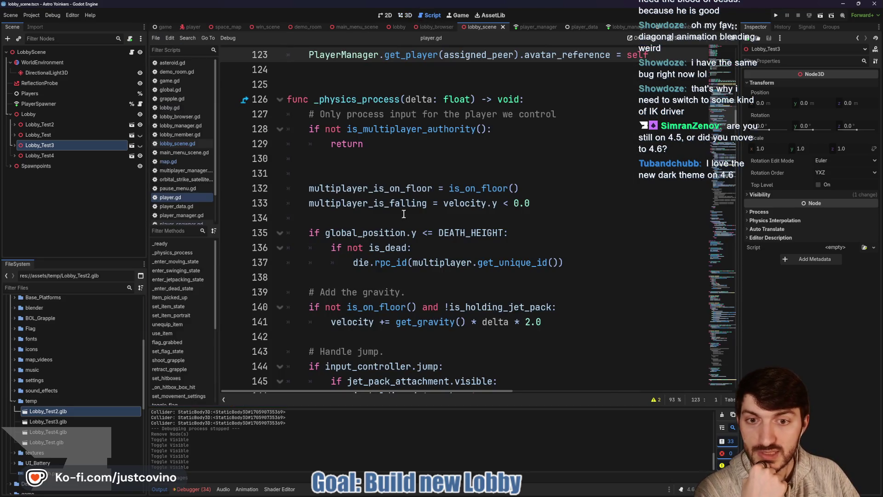
pyautogui.scroll(-7, 399, 222)
pyautogui.scroll(6, 322, 212)
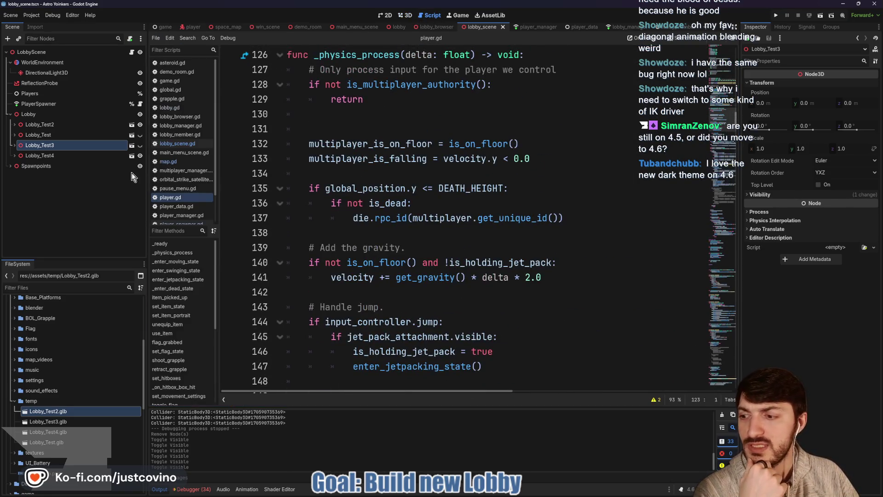
pyautogui.click(64, 53)
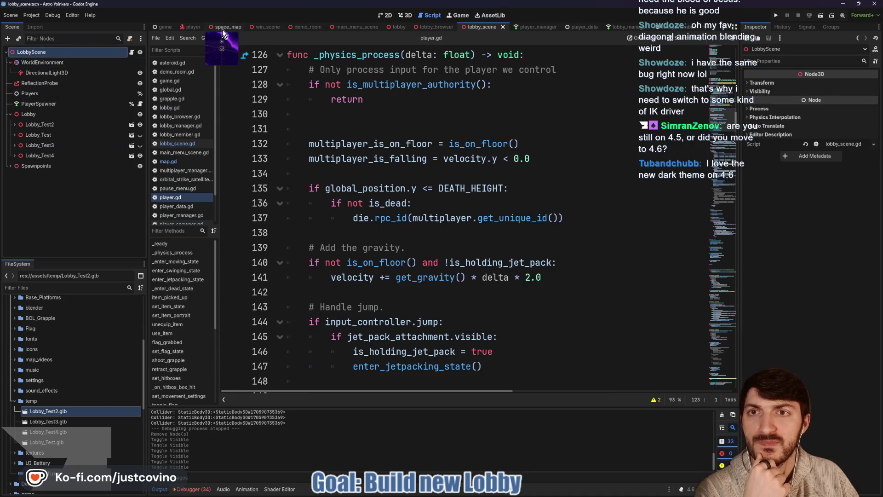
# Review the space_map scene's map.gd and 3D view, then open lobby_scene.gd
pyautogui.click(225, 26)
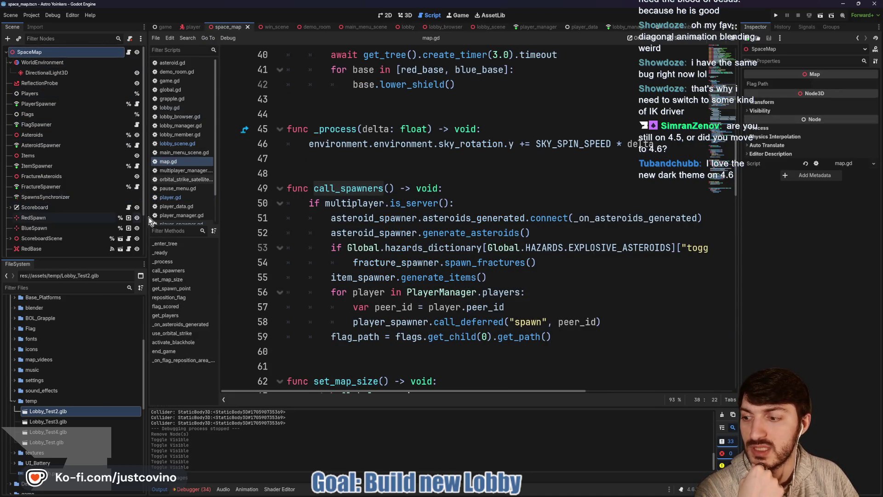
pyautogui.scroll(5, 400, 208)
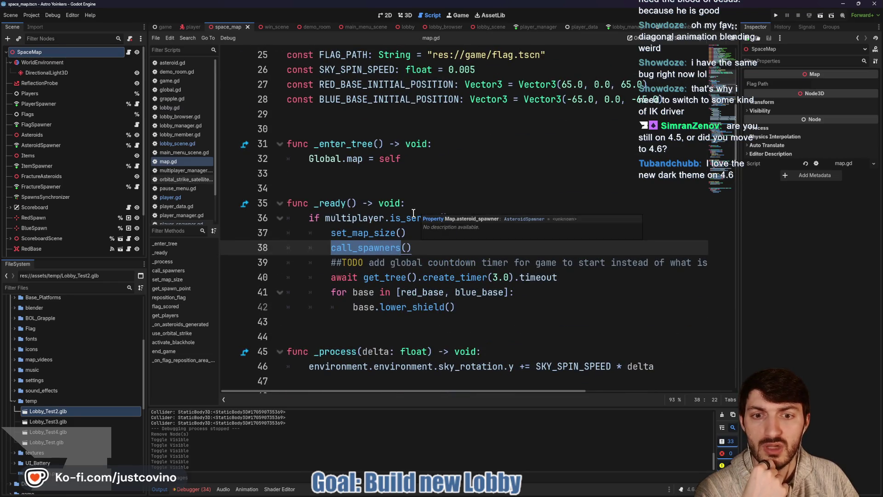
pyautogui.scroll(2, 414, 213)
pyautogui.click(316, 217)
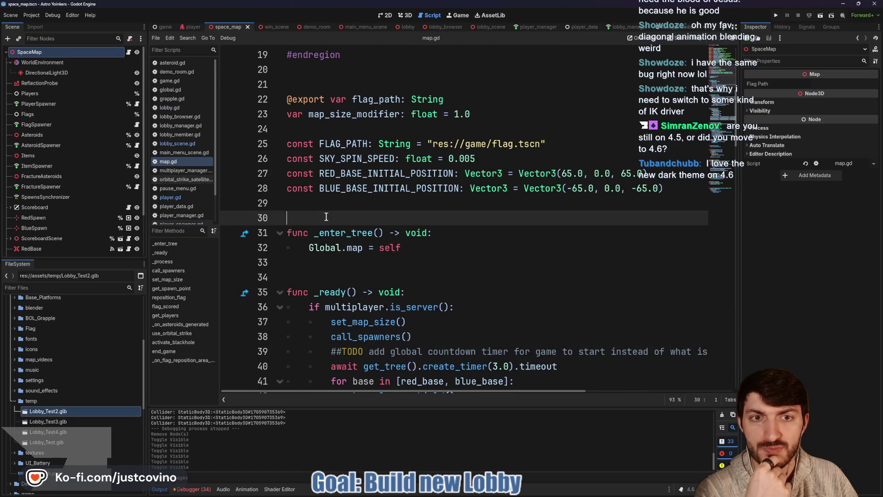
pyautogui.click(408, 15)
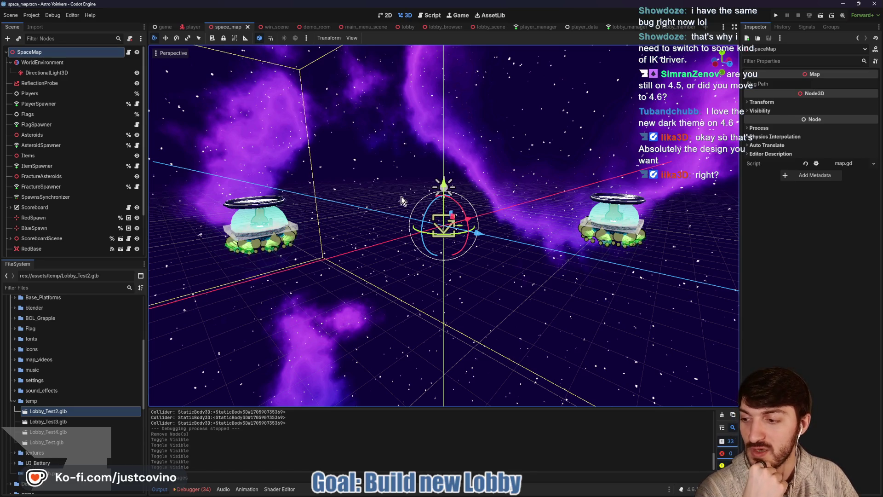
pyautogui.click(430, 16)
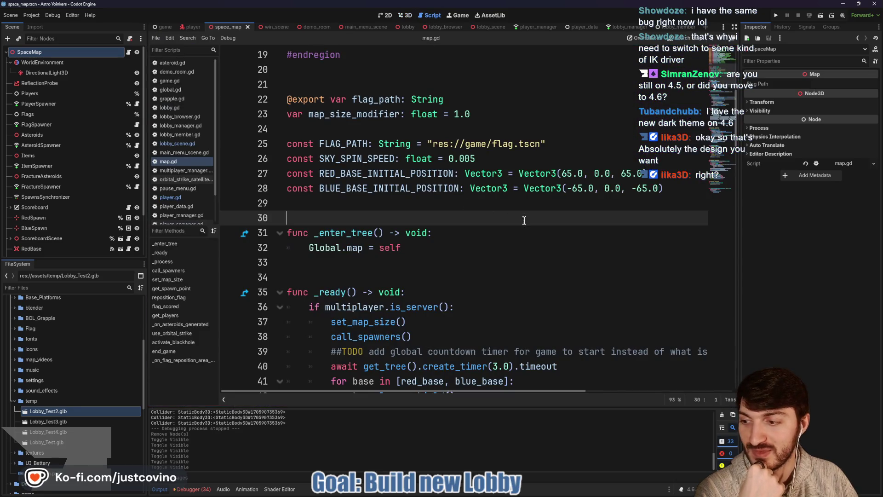
pyautogui.click(484, 29)
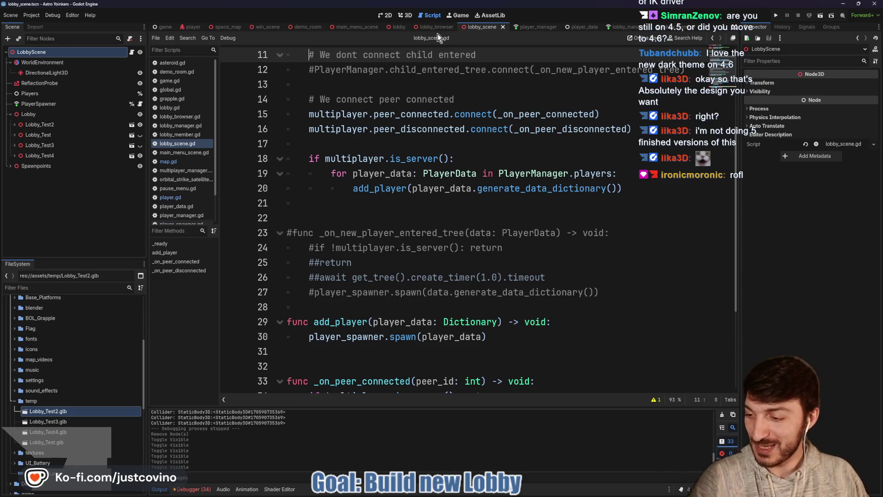
# Return the lobby to 3D view facing the grey wall and trial a red outline under the white blocks
pyautogui.click(405, 15)
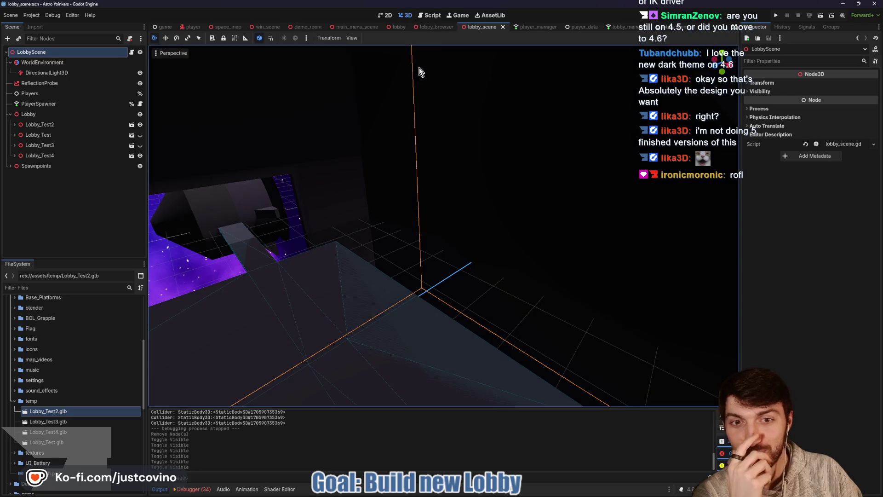
pyautogui.moveTo(444, 225)
pyautogui.mouseDown()
pyautogui.moveTo(414, 239)
pyautogui.moveTo(430, 260)
pyautogui.moveTo(450, 230)
pyautogui.moveTo(449, 213)
pyautogui.mouseUp()
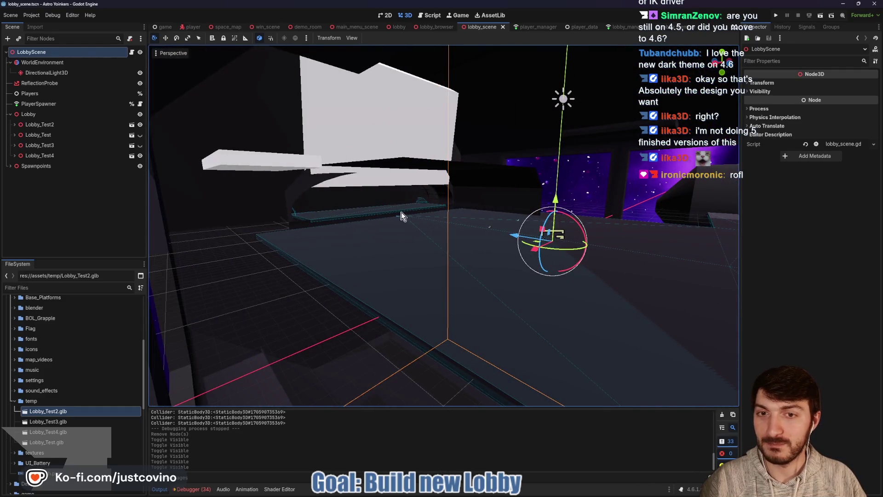
pyautogui.moveTo(294, 145); pyautogui.dragTo(433, 183)
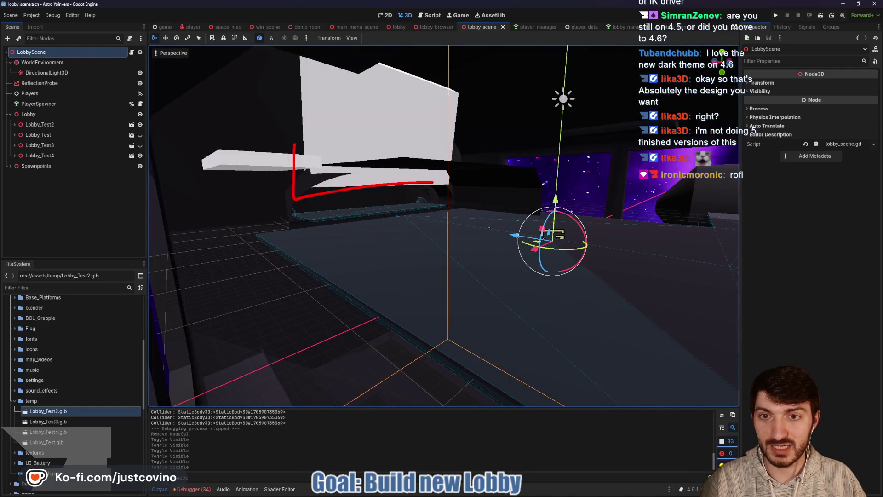
pyautogui.press('Escape')
# Sketch red strokes and outlines over the white blocks, then clear the sketches
pyautogui.moveTo(366, 187); pyautogui.dragTo(385, 221)
pyautogui.moveTo(399, 178); pyautogui.dragTo(418, 216)
pyautogui.moveTo(315, 188); pyautogui.dragTo(409, 170)
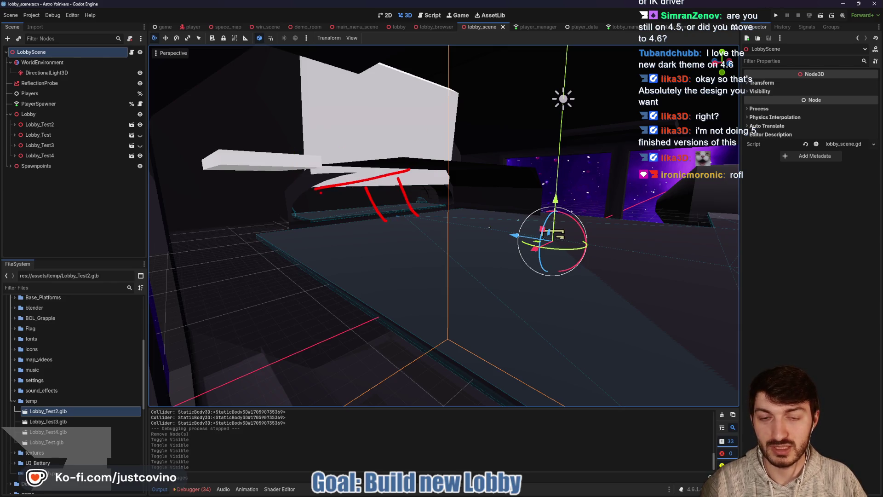
pyautogui.moveTo(321, 152); pyautogui.dragTo(427, 170)
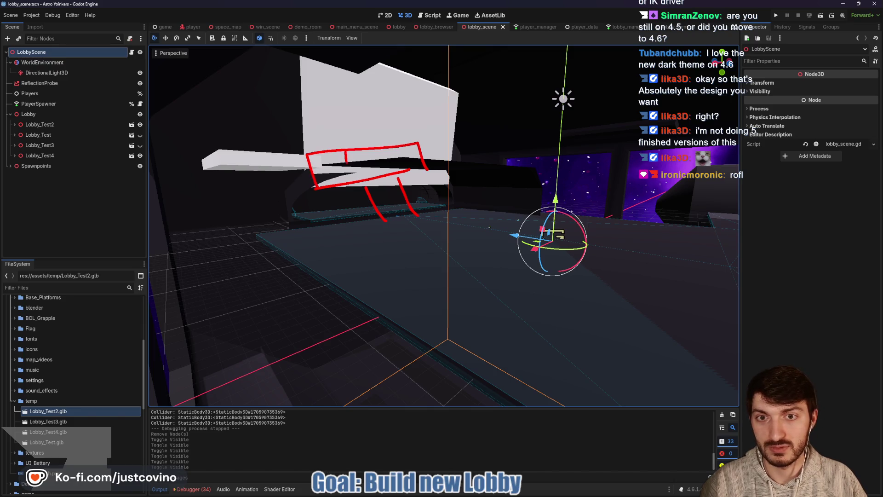
pyautogui.moveTo(293, 52)
pyautogui.mouseDown()
pyautogui.moveTo(296, 104)
pyautogui.moveTo(438, 104)
pyautogui.moveTo(302, 73)
pyautogui.mouseUp()
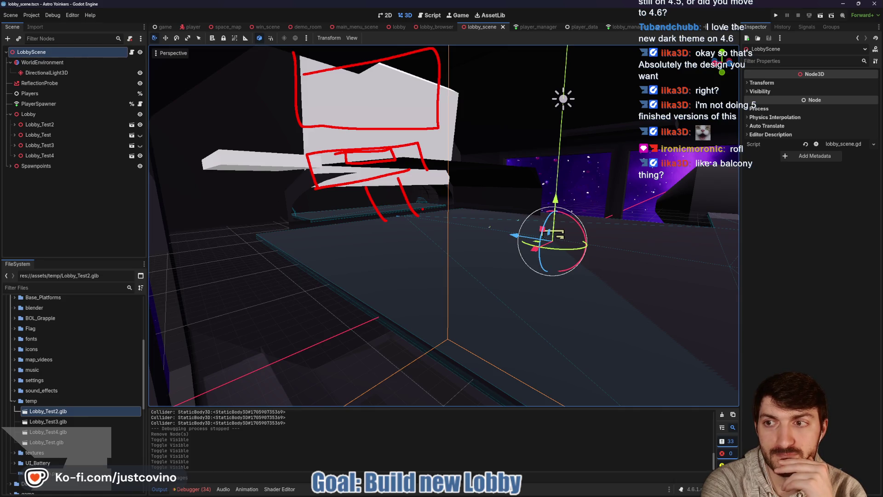
pyautogui.press('Escape')
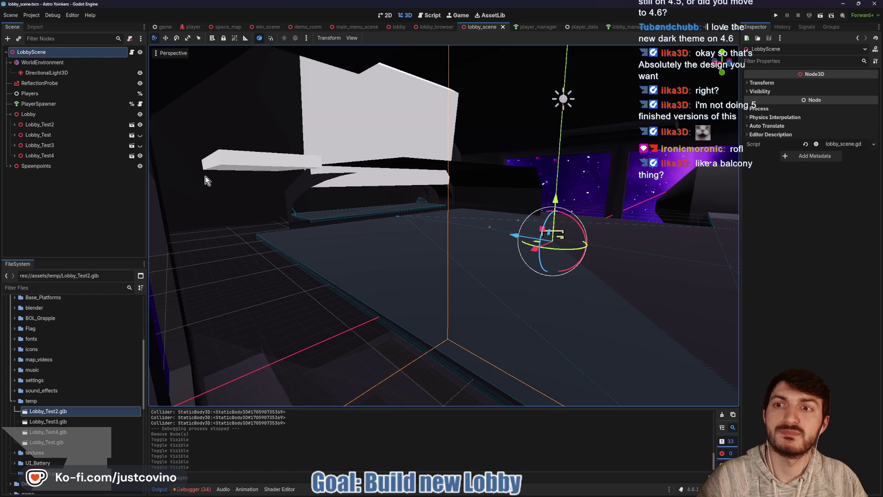
# Hide Lobby_Test2, Lobby_Test3 and Lobby_Test4 so only the Lobby_Test cage shows
pyautogui.click(142, 131)
pyautogui.click(141, 134)
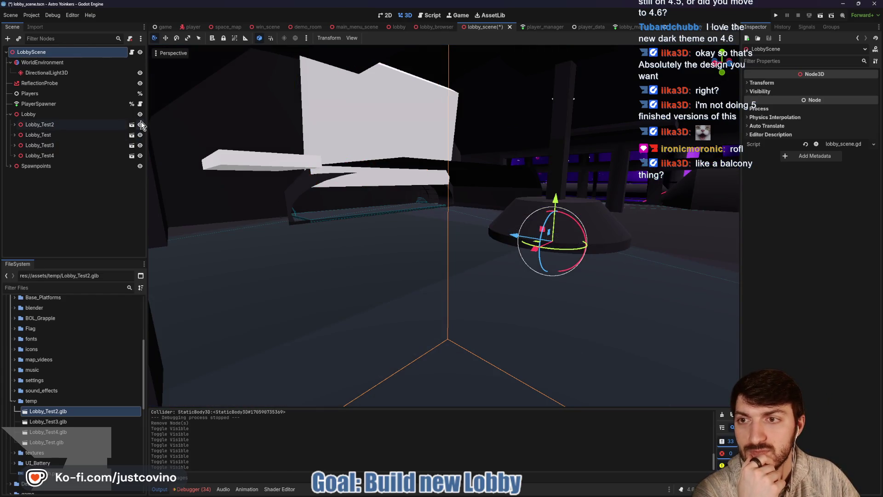
pyautogui.click(140, 124)
pyautogui.click(140, 155)
pyautogui.scroll(-5, 370, 209)
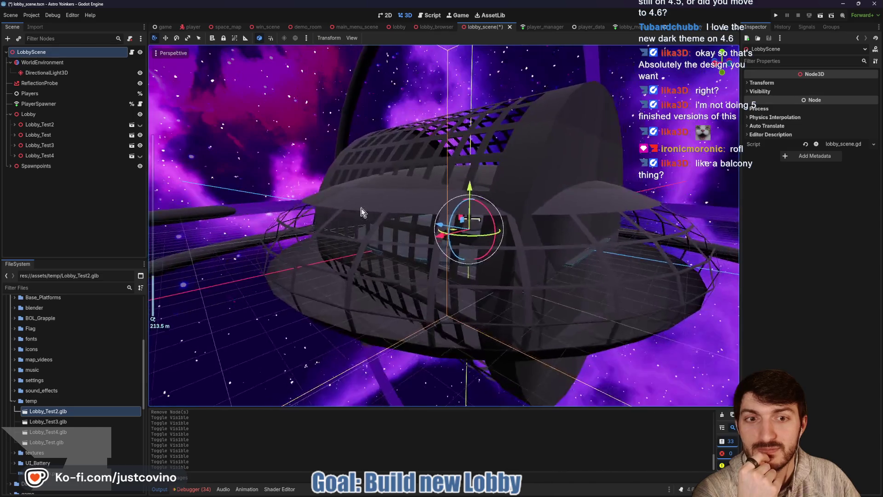
pyautogui.scroll(5, 371, 209)
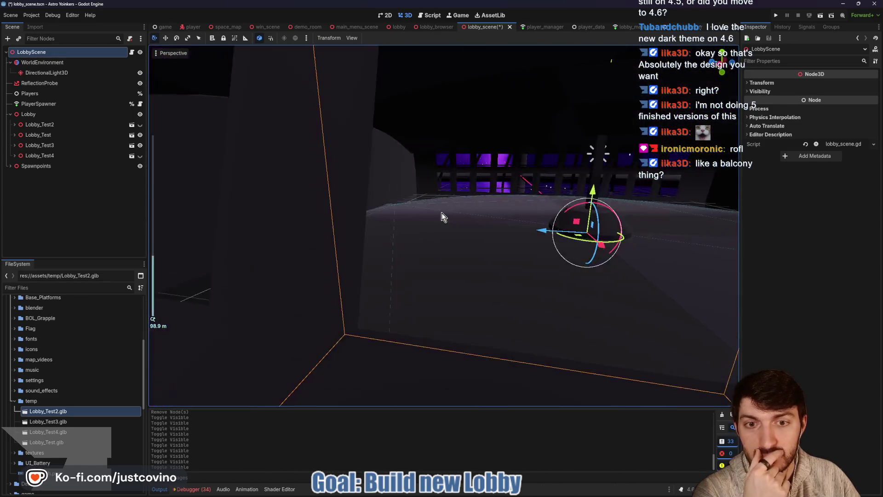
pyautogui.scroll(-5, 442, 217)
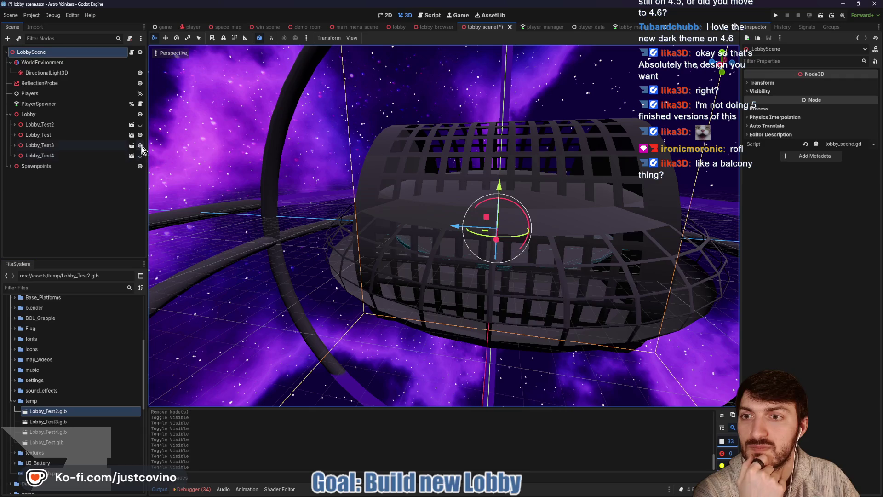
pyautogui.click(141, 145)
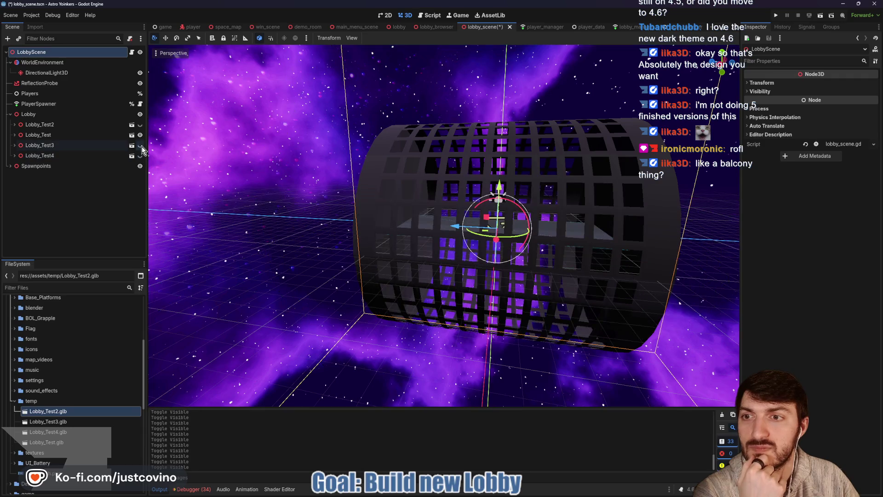
# Delete the Lobby_Test node from the lobby scene
pyautogui.click(78, 135)
pyautogui.press('Delete')
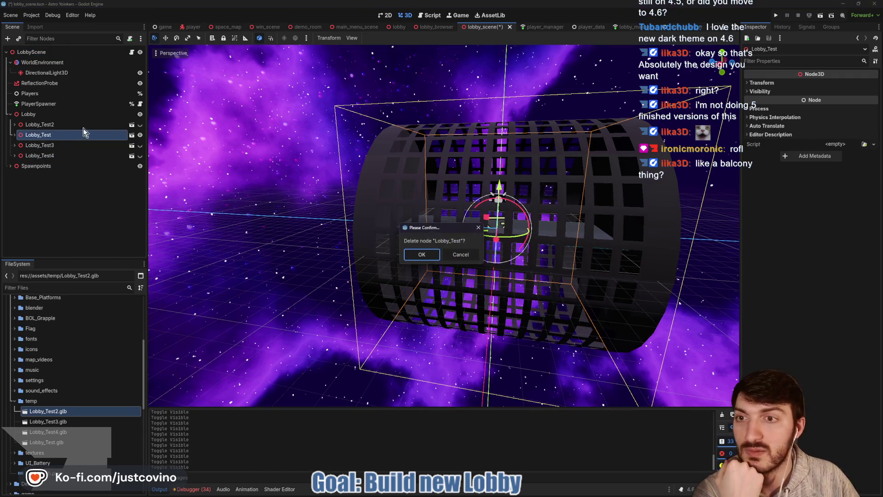
pyautogui.click(414, 255)
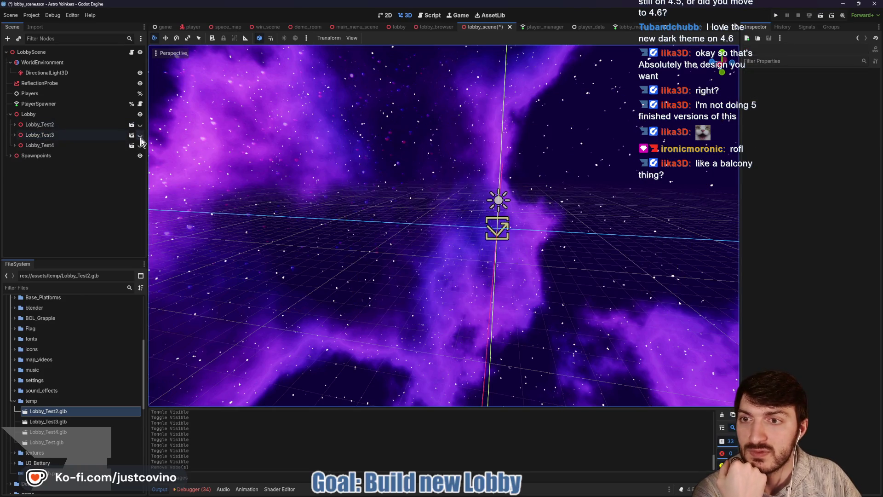
# Show Lobby_Test3 and orbit low around the lobby platform
pyautogui.click(140, 136)
pyautogui.scroll(5, 470, 256)
pyautogui.moveTo(570, 273)
pyautogui.mouseDown()
pyautogui.moveTo(617, 286)
pyautogui.moveTo(559, 269)
pyautogui.mouseUp()
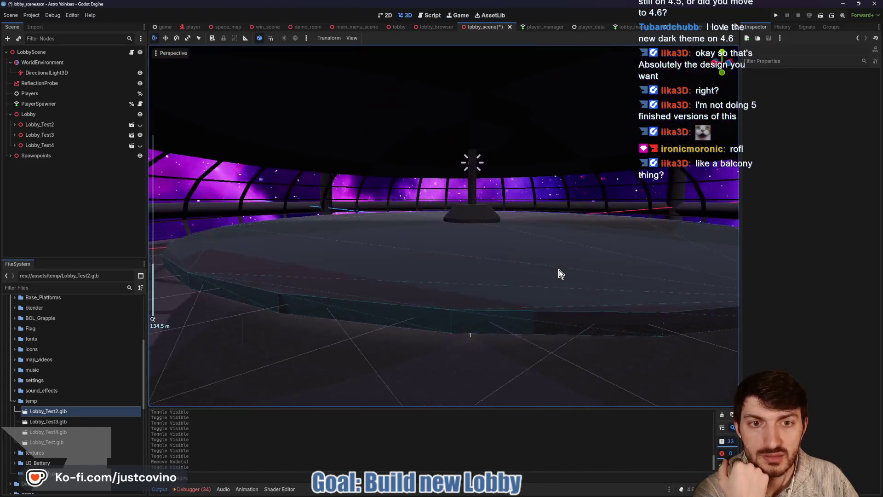
pyautogui.scroll(-4, 558, 253)
pyautogui.scroll(5, 561, 258)
pyautogui.moveTo(568, 259)
pyautogui.mouseDown()
pyautogui.moveTo(584, 267)
pyautogui.moveTo(552, 264)
pyautogui.moveTo(564, 266)
pyautogui.mouseUp()
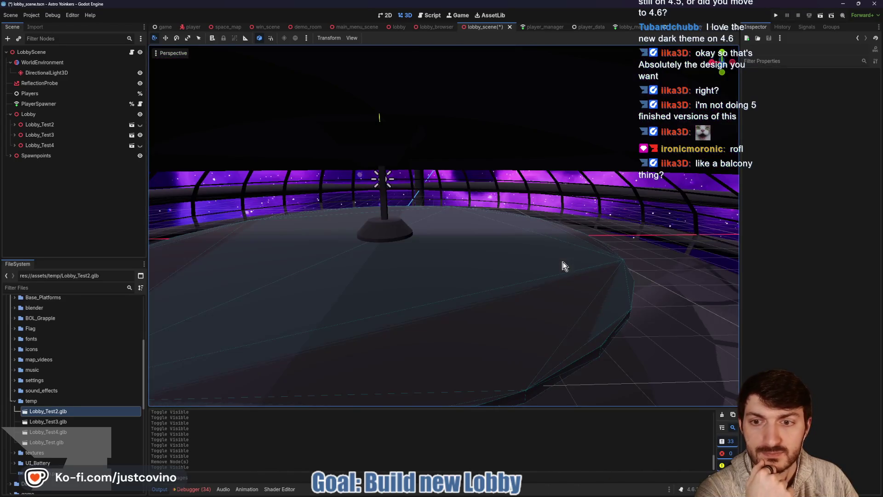
pyautogui.moveTo(386, 277)
pyautogui.mouseDown()
pyautogui.moveTo(435, 268)
pyautogui.moveTo(463, 283)
pyautogui.mouseUp()
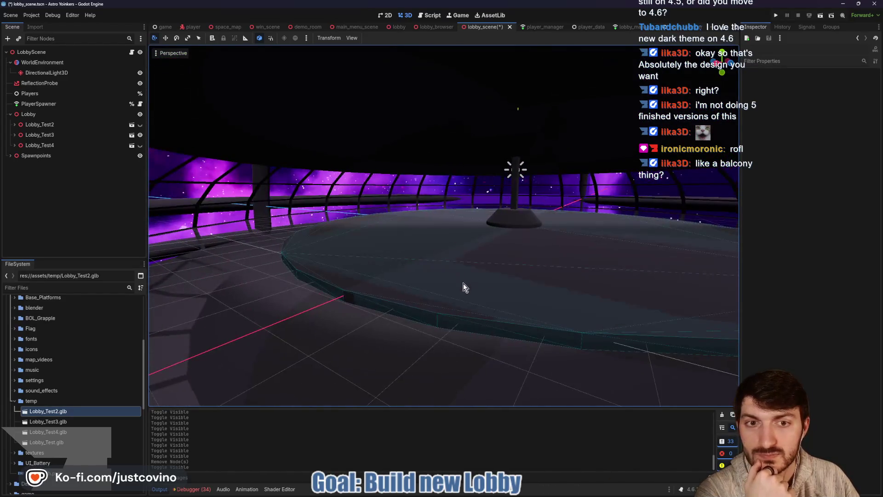
# Swap from Lobby_Test3 to Lobby_Test2, then to Lobby_Test4, viewing its interior
pyautogui.click(140, 135)
pyautogui.click(140, 124)
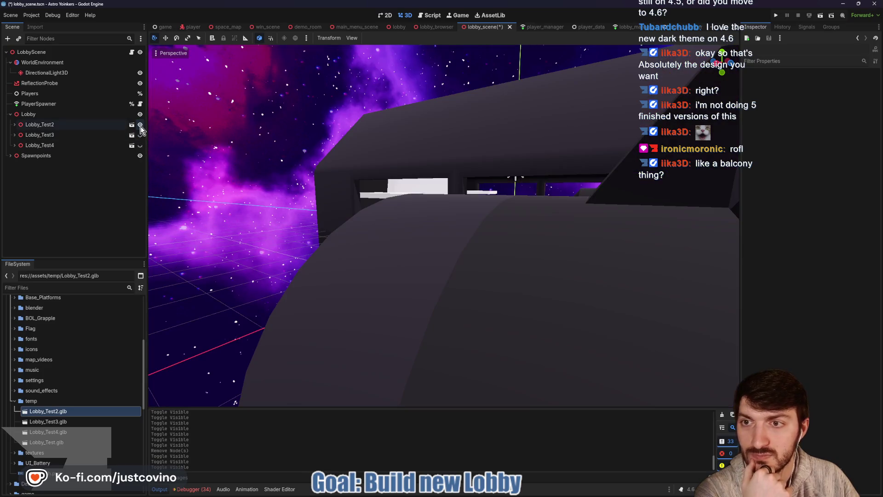
pyautogui.scroll(-4, 484, 226)
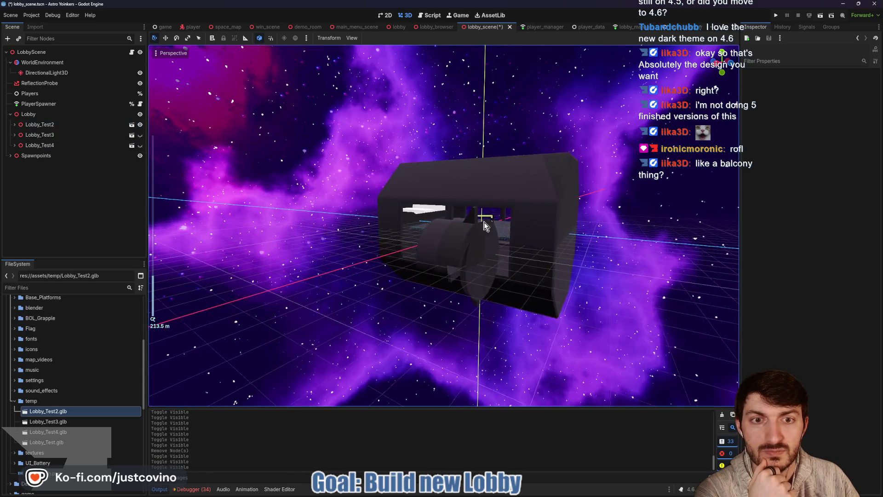
pyautogui.click(140, 125)
pyautogui.click(139, 145)
pyautogui.scroll(15, 426, 224)
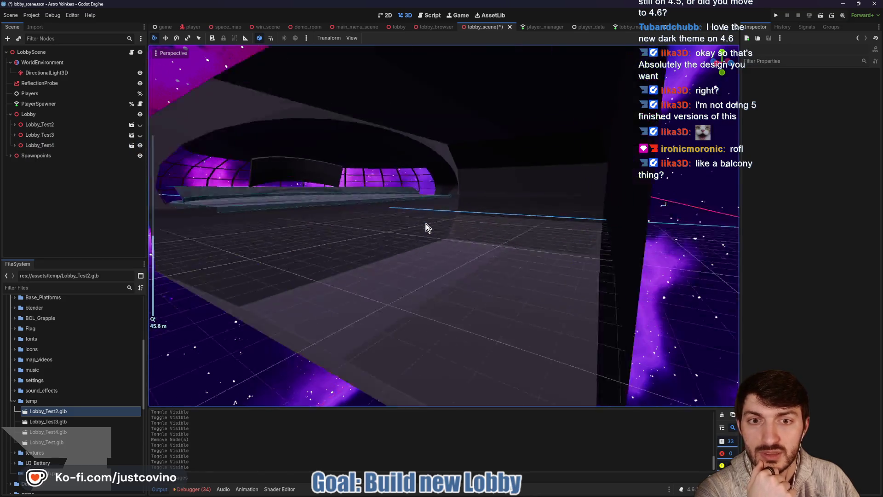
pyautogui.moveTo(498, 253)
pyautogui.mouseDown()
pyautogui.moveTo(558, 244)
pyautogui.moveTo(426, 239)
pyautogui.mouseUp()
# Toggle one of Lobby_Test4's mesh parts, view the whole lobby, and select Lobby_Test4
pyautogui.click(15, 145)
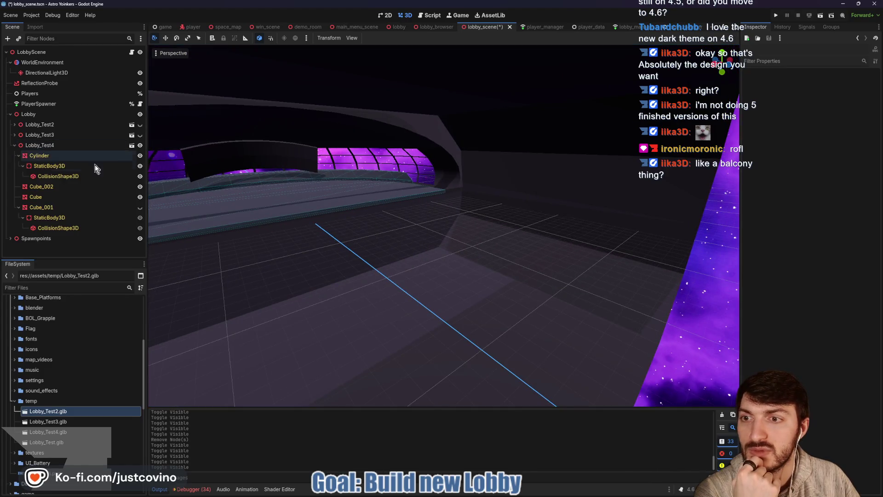
pyautogui.click(140, 207)
pyautogui.scroll(-5, 322, 217)
pyautogui.moveTo(364, 217)
pyautogui.mouseDown()
pyautogui.moveTo(454, 217)
pyautogui.moveTo(419, 219)
pyautogui.mouseUp()
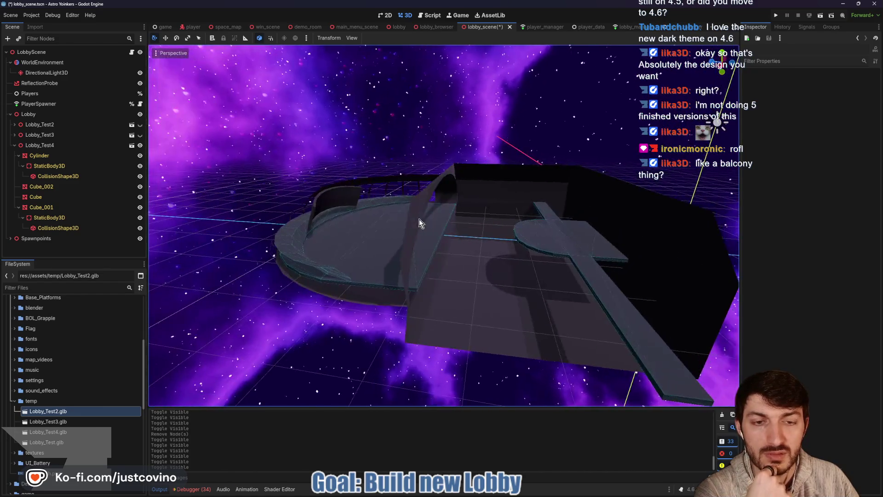
pyautogui.scroll(3, 481, 236)
pyautogui.scroll(3, 480, 234)
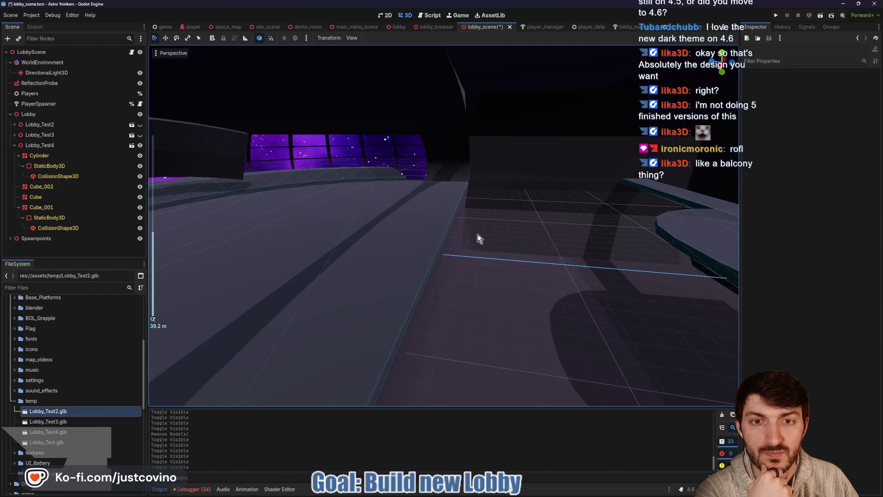
pyautogui.moveTo(478, 234); pyautogui.dragTo(396, 236)
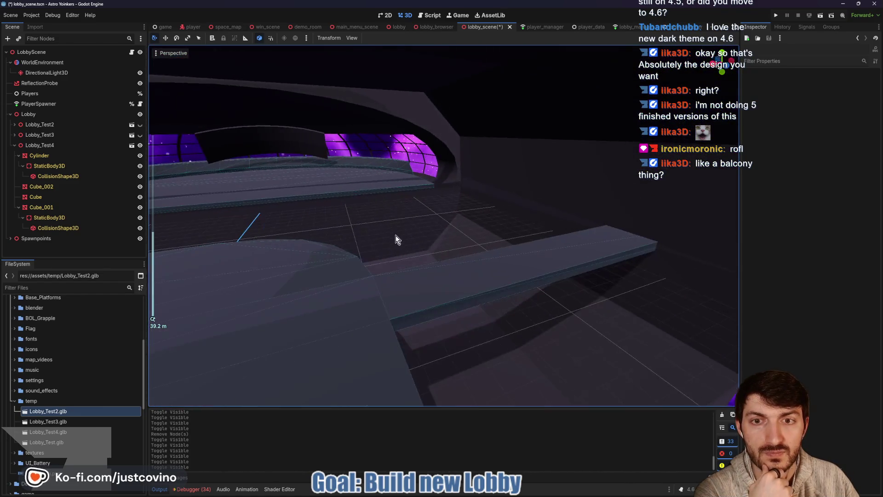
pyautogui.click(32, 146)
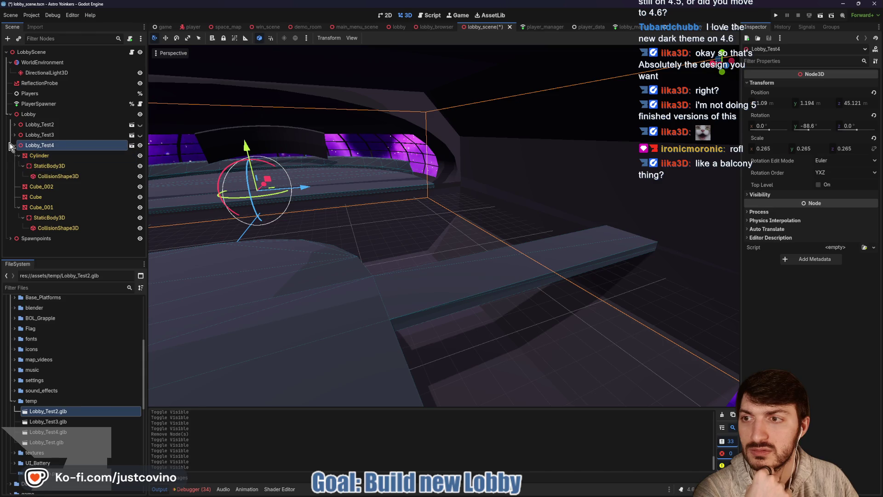
# Collapse and frame Lobby_Test4, show Lobby_Test3, and orbit closer around the model
pyautogui.press('Left')
pyautogui.press('f')
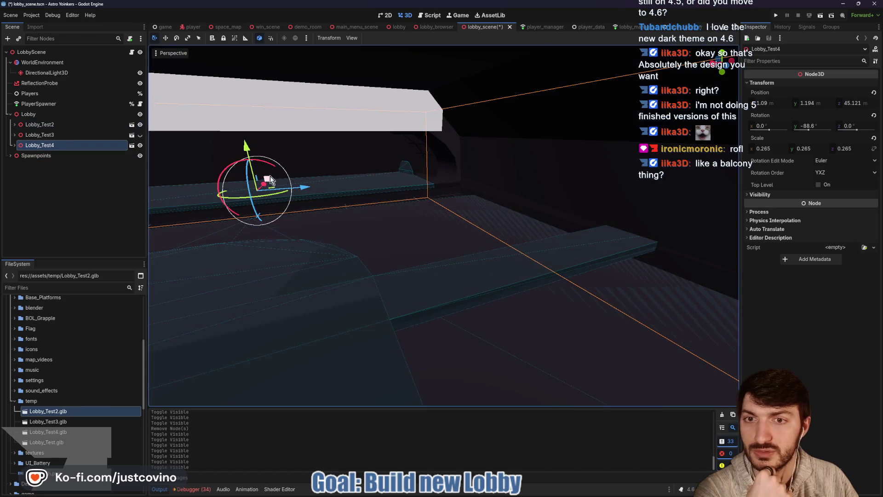
pyautogui.scroll(-5, 301, 195)
pyautogui.moveTo(302, 195)
pyautogui.mouseDown()
pyautogui.moveTo(382, 185)
pyautogui.moveTo(359, 183)
pyautogui.mouseUp()
pyautogui.click(140, 134)
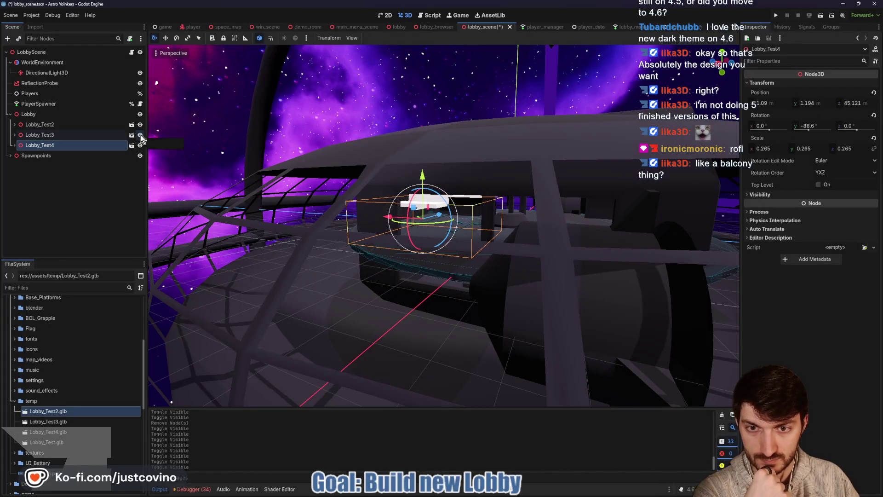
pyautogui.scroll(-5, 381, 178)
pyautogui.moveTo(436, 194)
pyautogui.mouseDown()
pyautogui.moveTo(430, 220)
pyautogui.moveTo(427, 186)
pyautogui.mouseUp()
pyautogui.scroll(6, 476, 212)
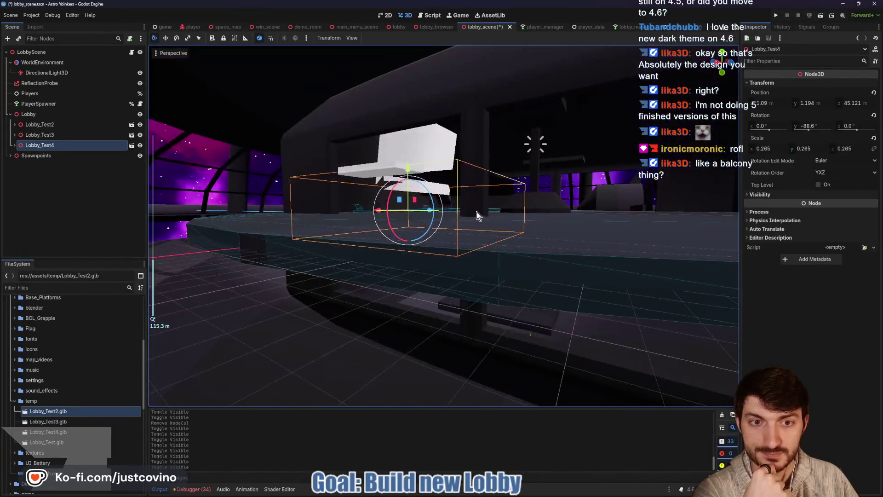
pyautogui.scroll(-8, 464, 221)
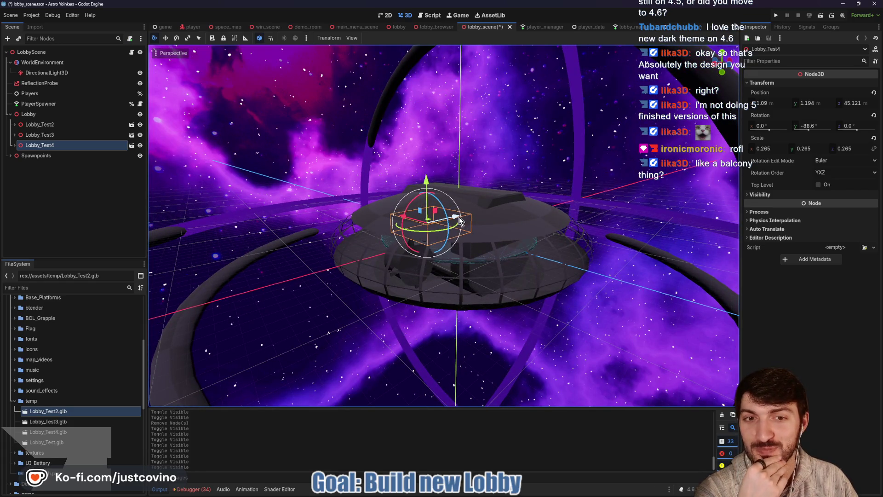
pyautogui.scroll(5, 460, 221)
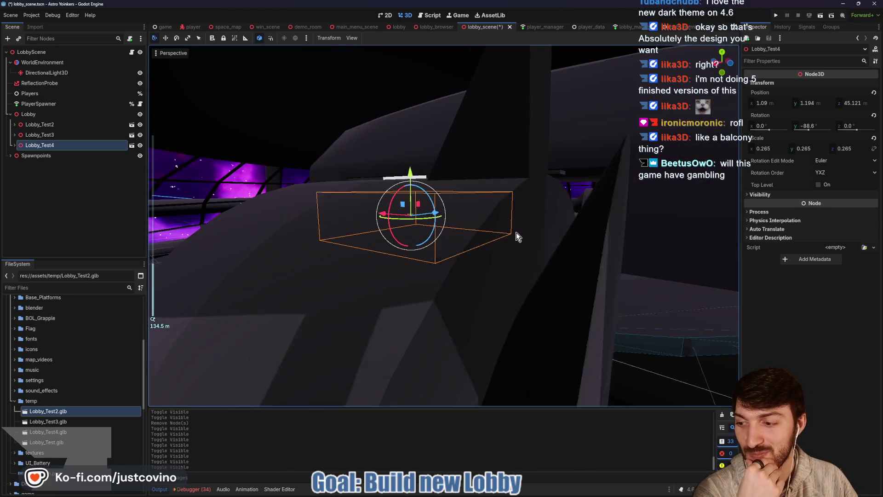
pyautogui.scroll(2, 515, 233)
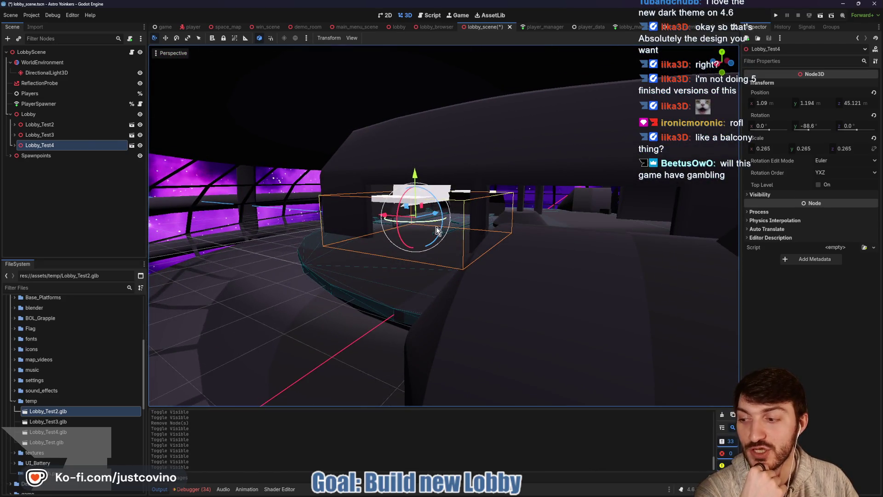
# Hide Lobby_Test2 and Lobby_Test3, keep only Lobby_Test4 visible, and save the scene
pyautogui.click(140, 145)
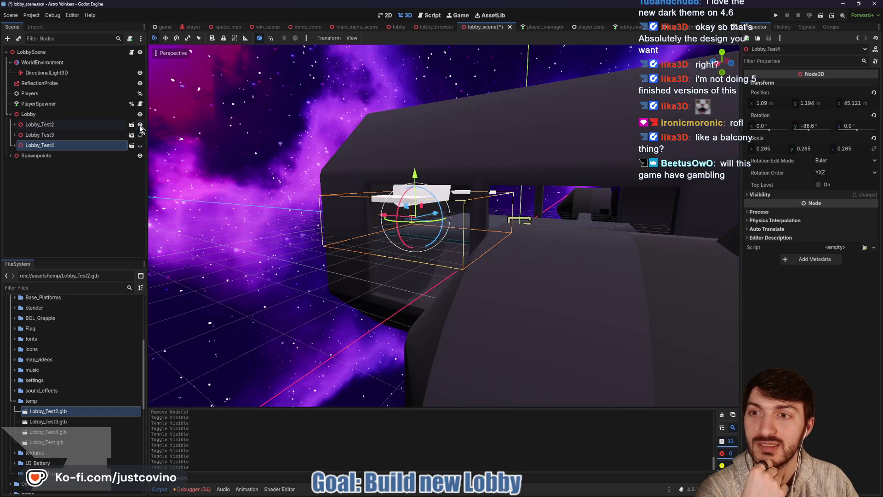
pyautogui.click(140, 125)
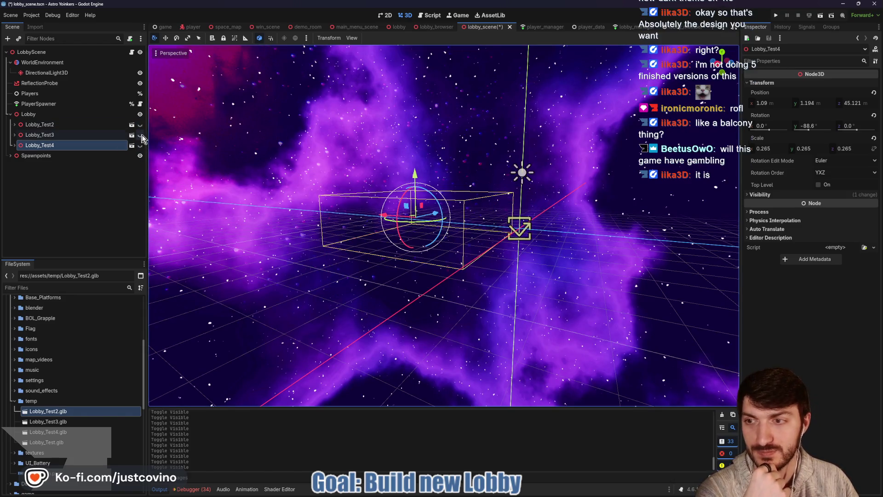
pyautogui.click(140, 135)
pyautogui.click(140, 135)
pyautogui.click(140, 145)
pyautogui.hotkey('ctrl', 's')
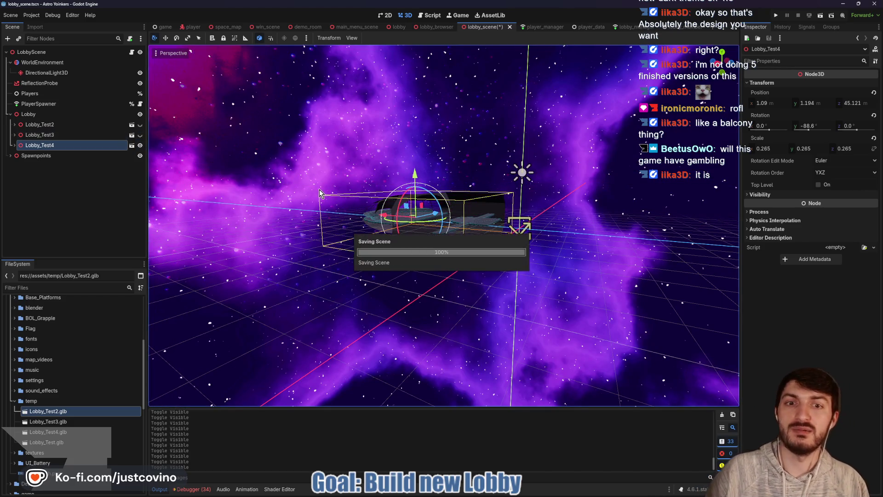
# Switch to the space_map scene, select SpawnsSynchronizer, and open SpaceMap's map.gd script
pyautogui.click(527, 27)
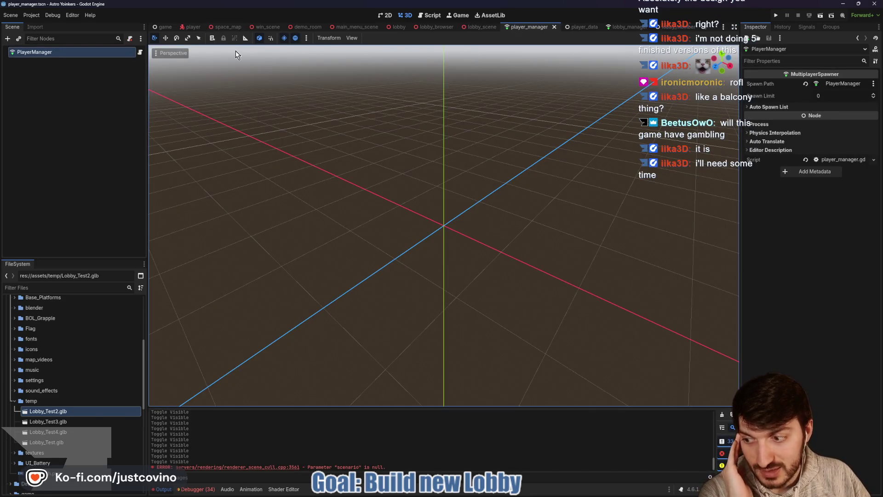
pyautogui.moveTo(225, 26)
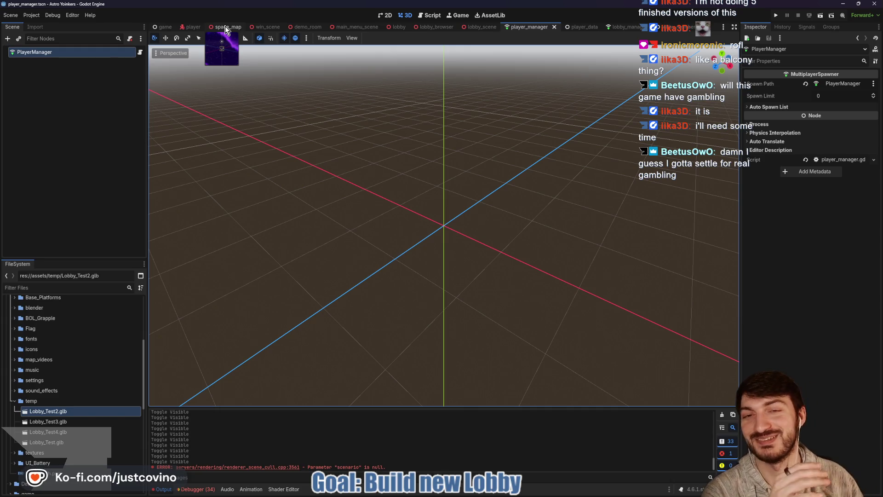
pyautogui.click(225, 28)
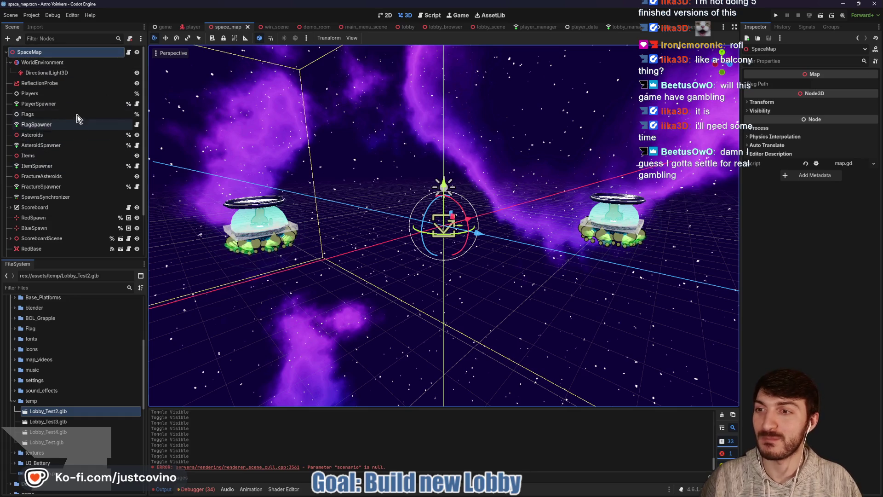
pyautogui.click(69, 198)
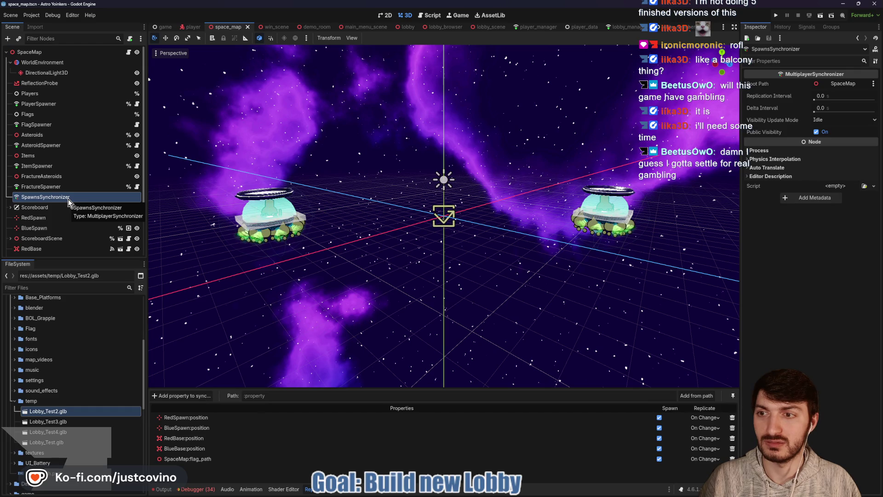
pyautogui.click(129, 53)
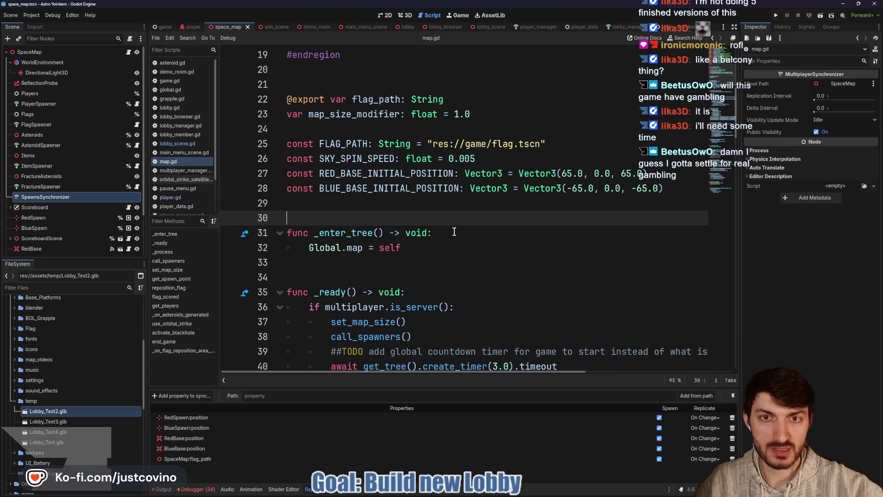
# Fold the Nodes region in map.gd and scroll down to line 98
pyautogui.scroll(6, 454, 232)
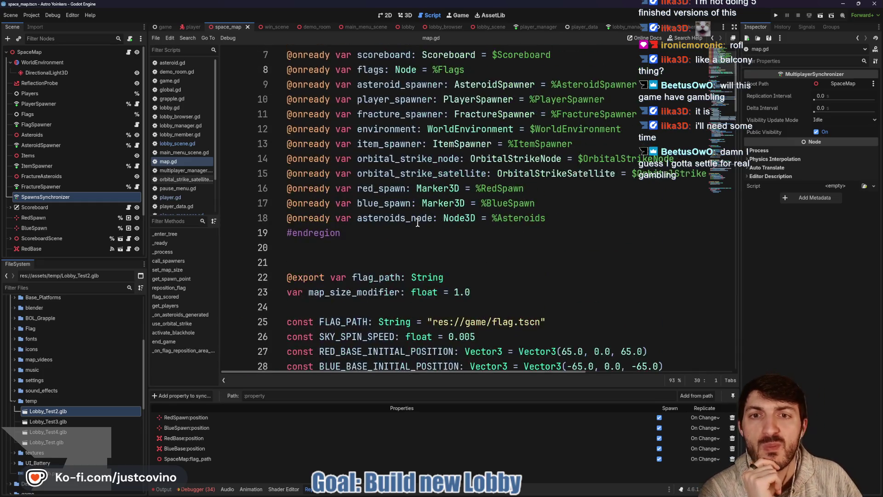
pyautogui.click(280, 84)
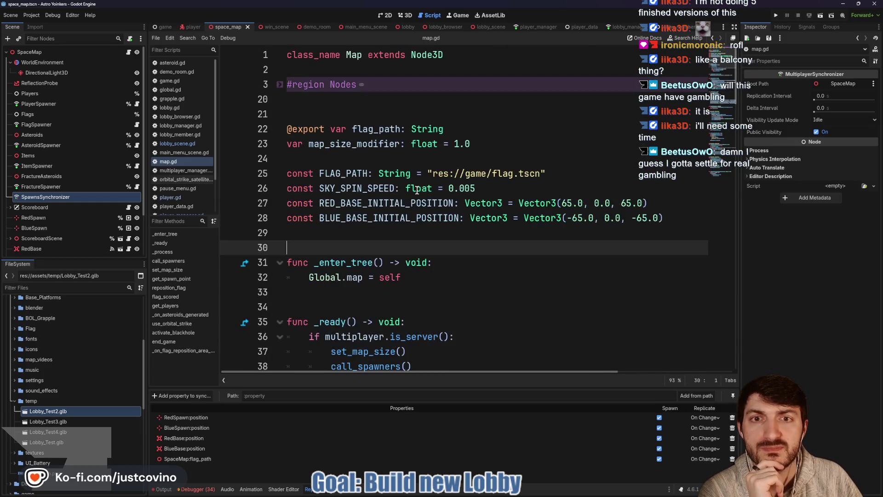
pyautogui.scroll(-6, 421, 188)
pyautogui.scroll(-2, 421, 187)
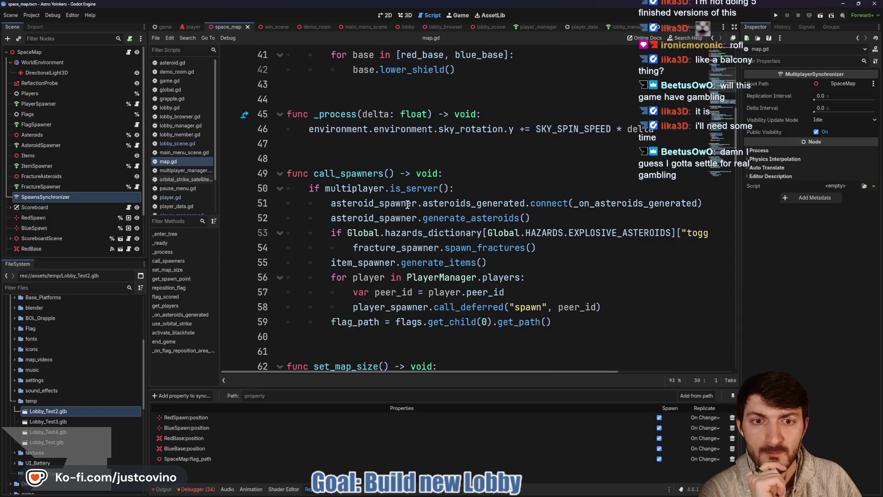
pyautogui.scroll(-4, 408, 205)
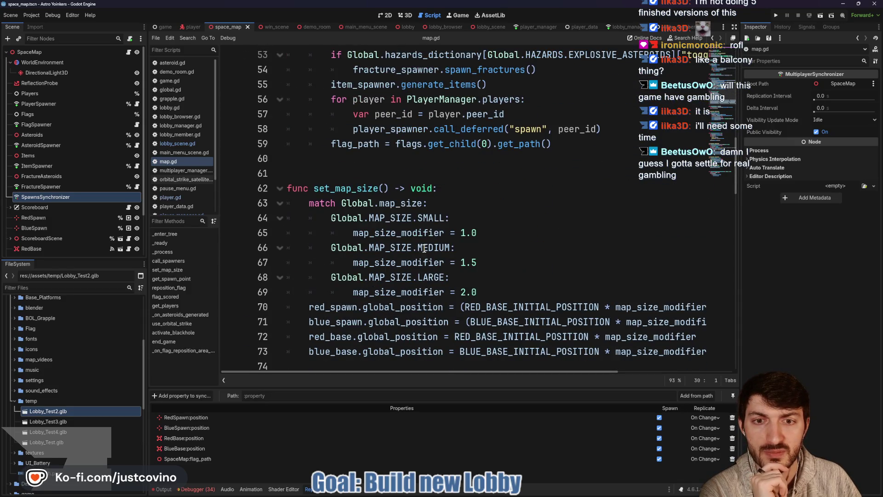
pyautogui.scroll(-3, 451, 217)
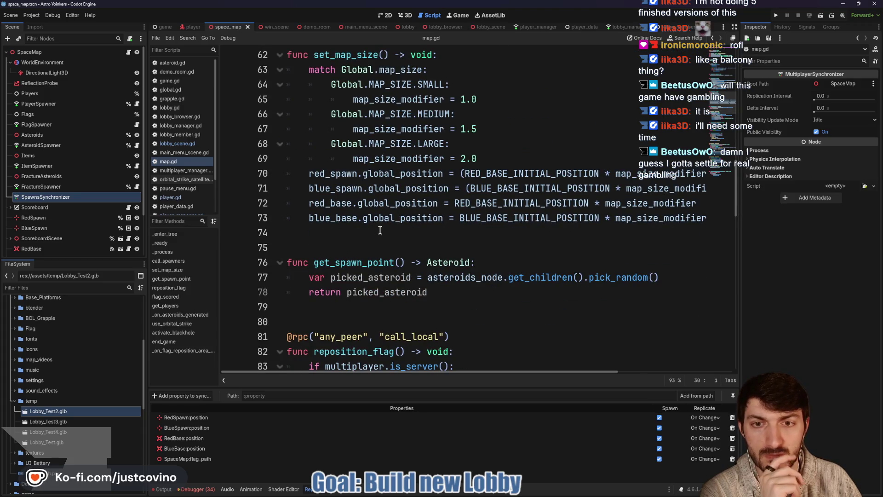
pyautogui.scroll(-1, 377, 228)
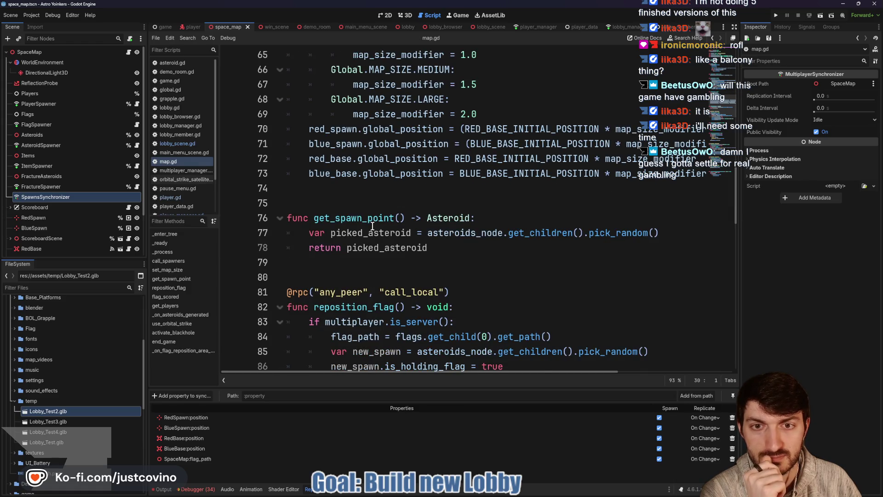
pyautogui.scroll(-2, 373, 226)
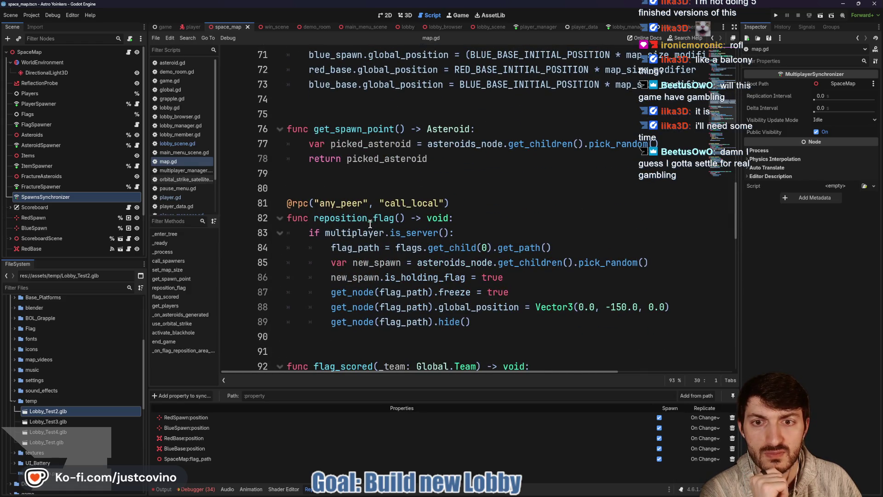
pyautogui.scroll(-5, 370, 224)
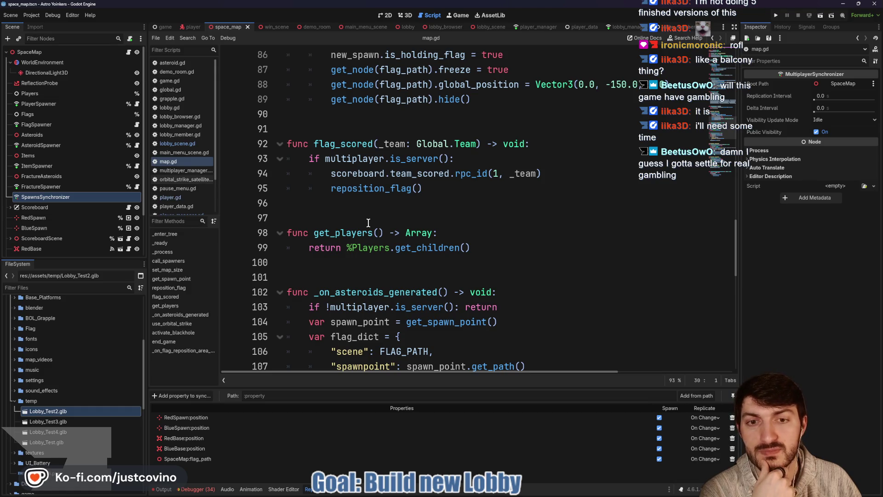
# Select get_players on line 98 and search map.gd for it
pyautogui.doubleClick(362, 232)
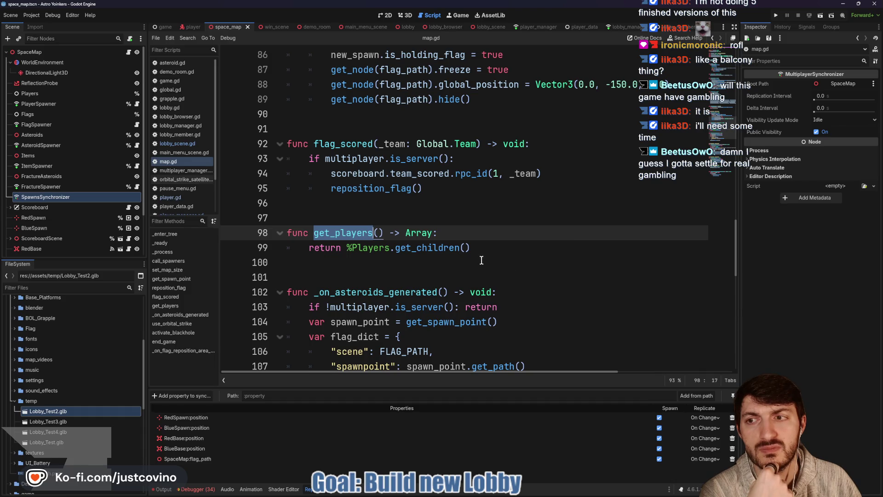
pyautogui.scroll(1, 481, 261)
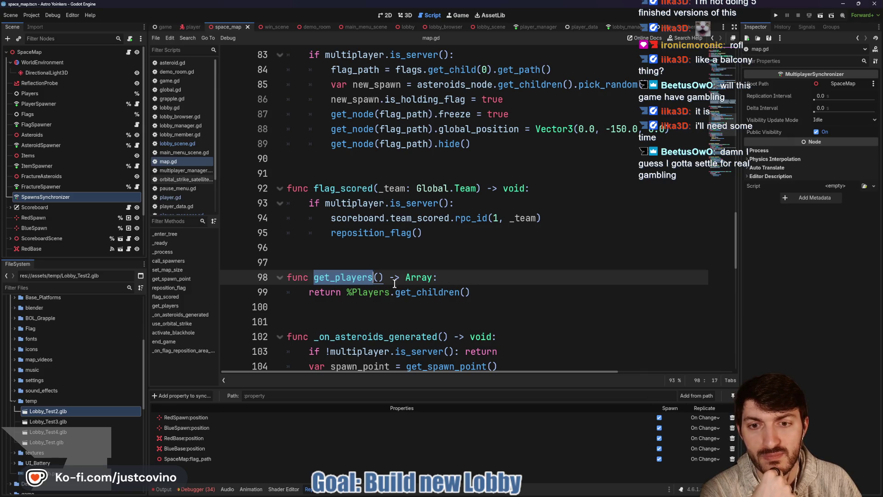
pyautogui.hotkey('ctrl', 'f')
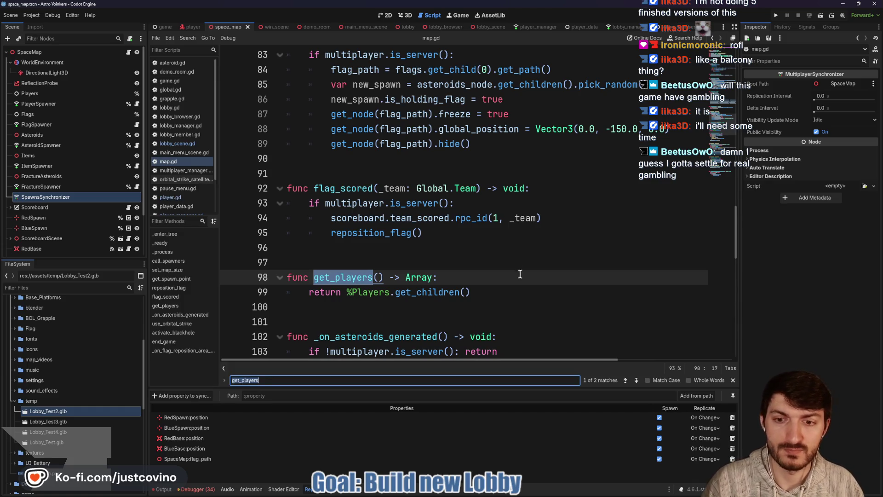
# Jump to the second get_players match, select its line-116 TODO comment, then bring up the browser
pyautogui.click(636, 380)
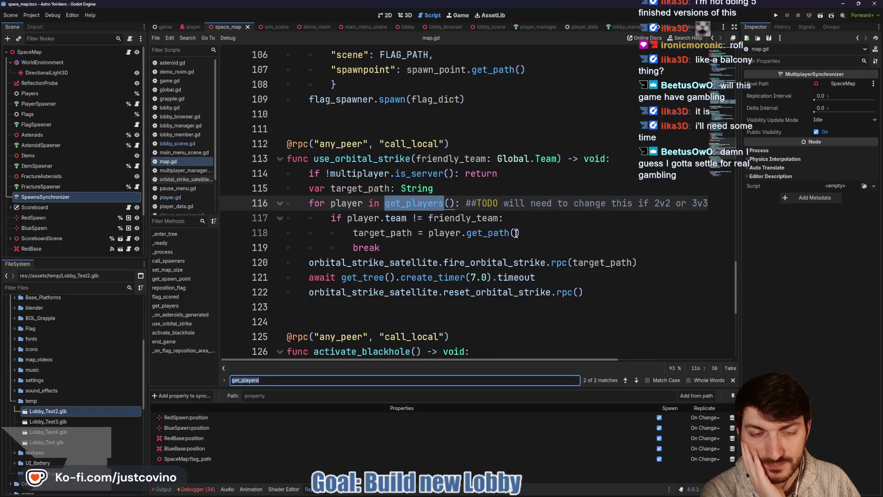
pyautogui.hscroll(3, 523, 226)
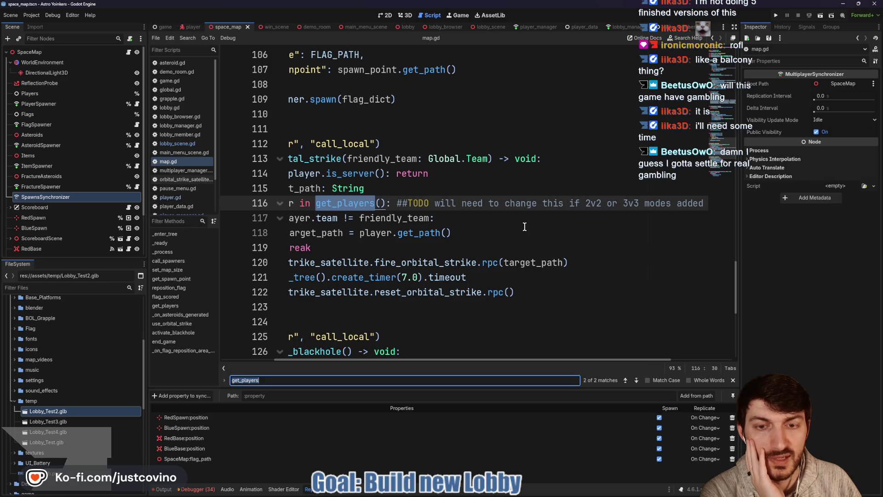
pyautogui.hscroll(-3, 525, 227)
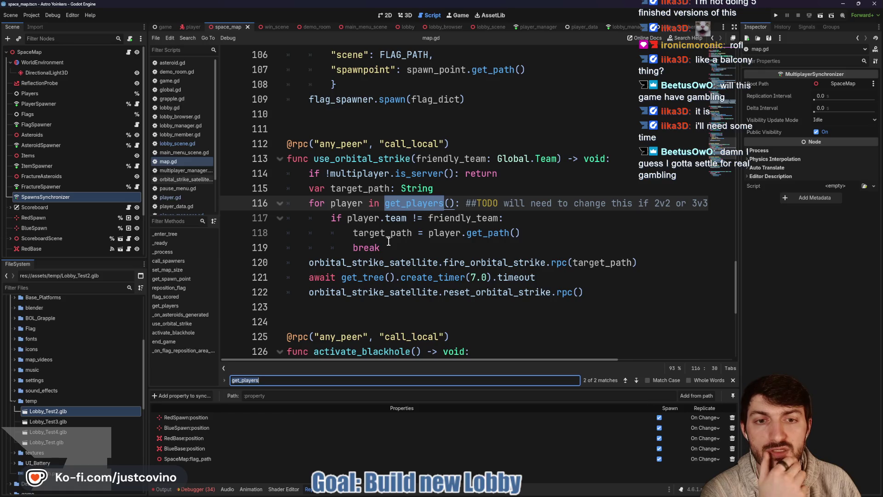
pyautogui.hscroll(3, 493, 224)
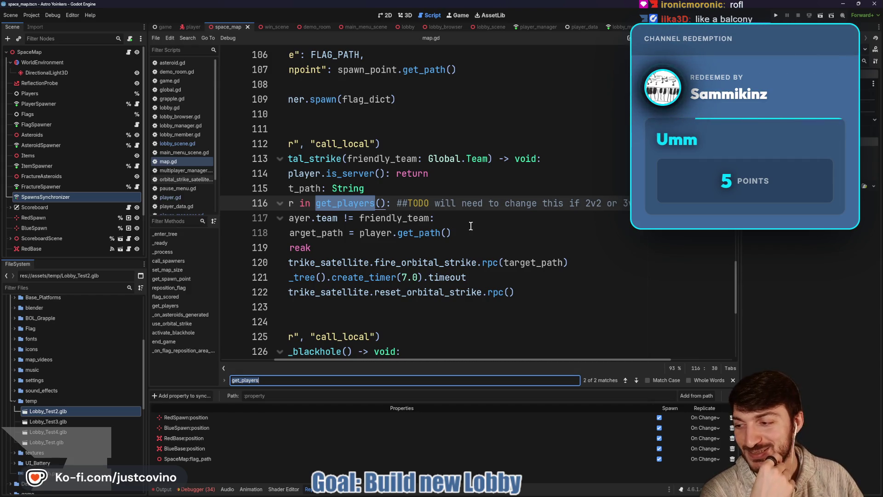
pyautogui.hscroll(3, 529, 227)
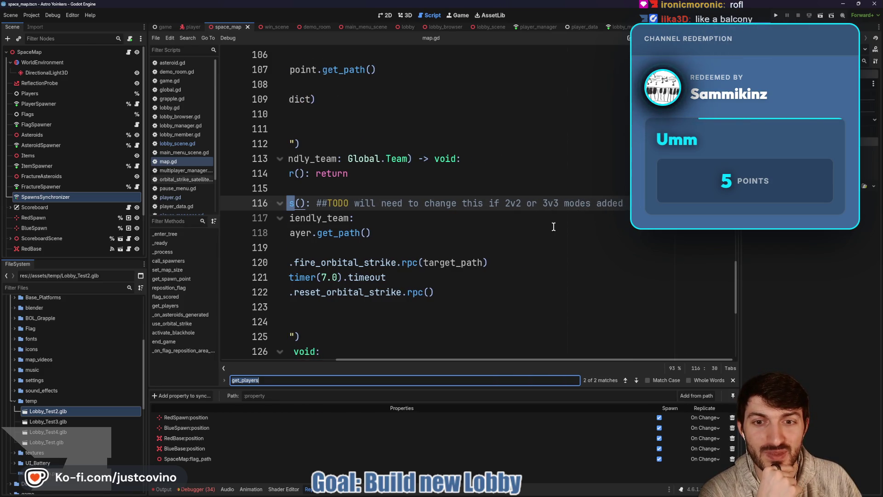
pyautogui.moveTo(649, 203); pyautogui.dragTo(326, 201)
pyautogui.hscroll(-3, 455, 232)
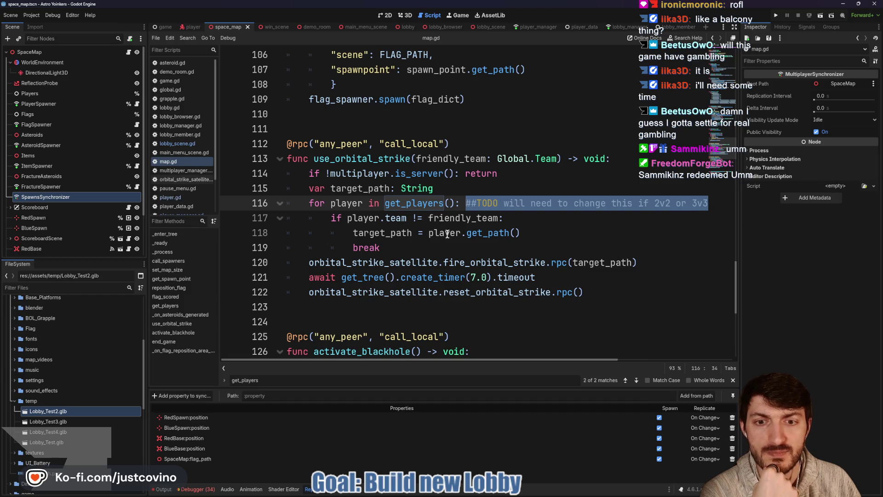
pyautogui.moveTo(474, 494)
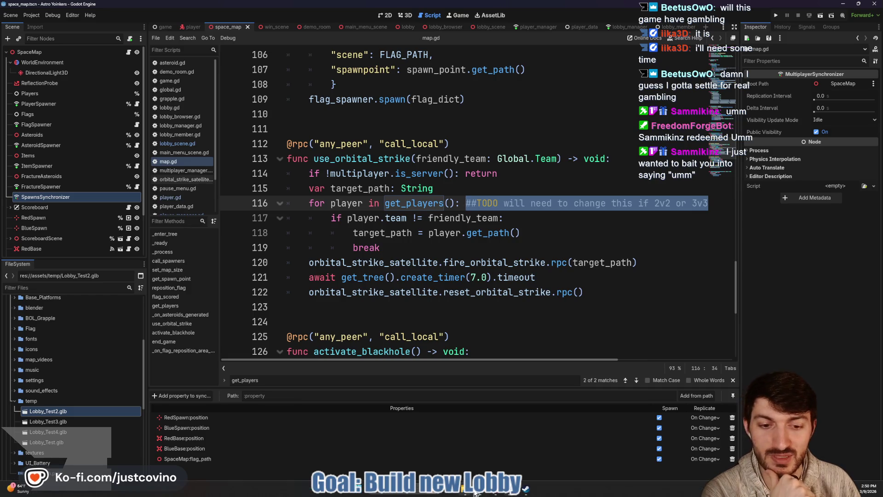
pyautogui.click(481, 495)
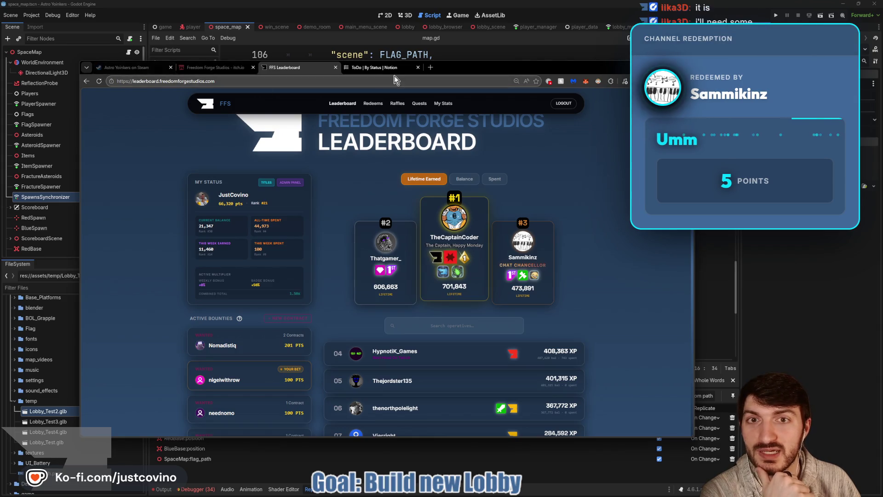
pyautogui.click(387, 68)
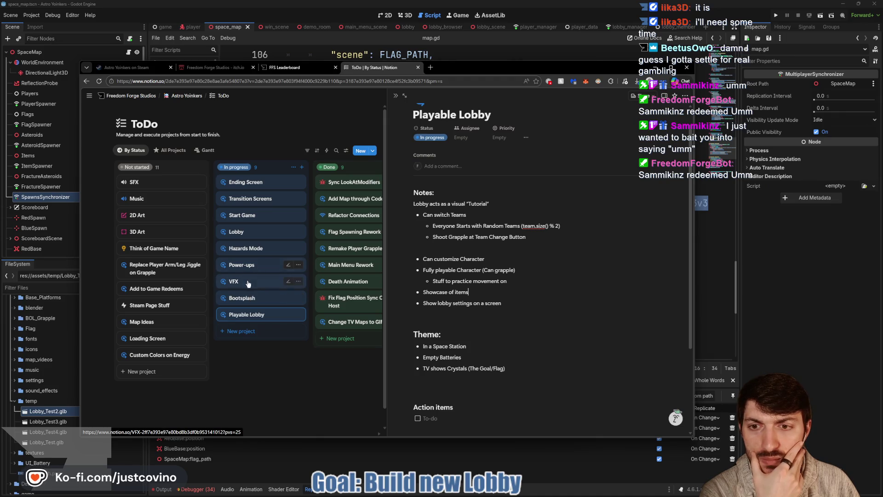
pyautogui.click(248, 284)
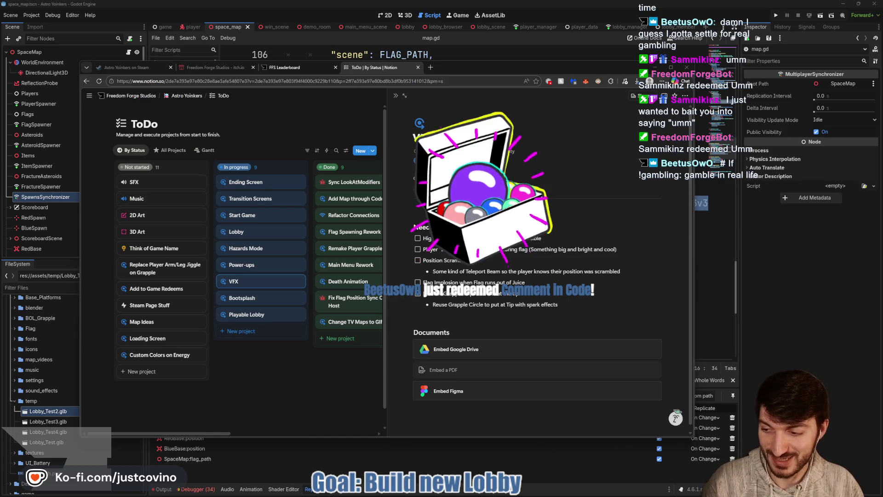
pyautogui.hotkey('alt', 'Tab')
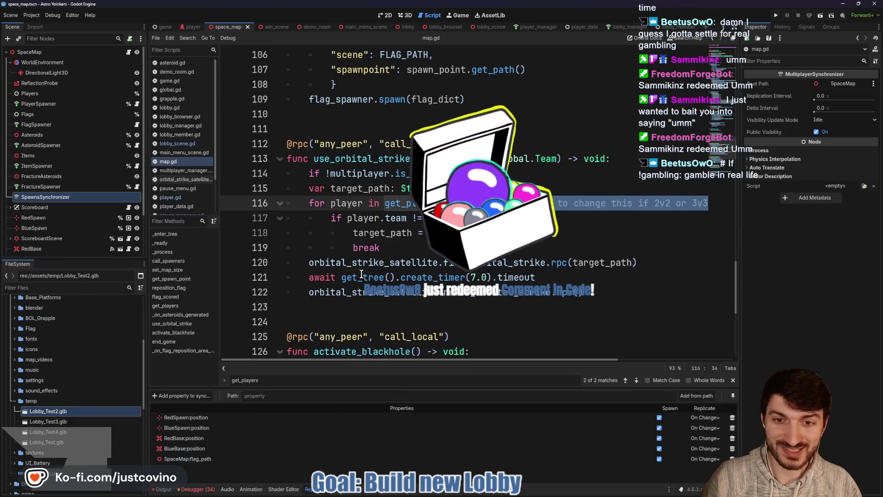
# Insert the comment '# If !gambling: gamble in real life' with a viewer's name and 9 MAR 2026 above use_orbital_strike, and save
pyautogui.scroll(5, 359, 251)
pyautogui.scroll(5, 359, 251)
pyautogui.scroll(-10, 355, 256)
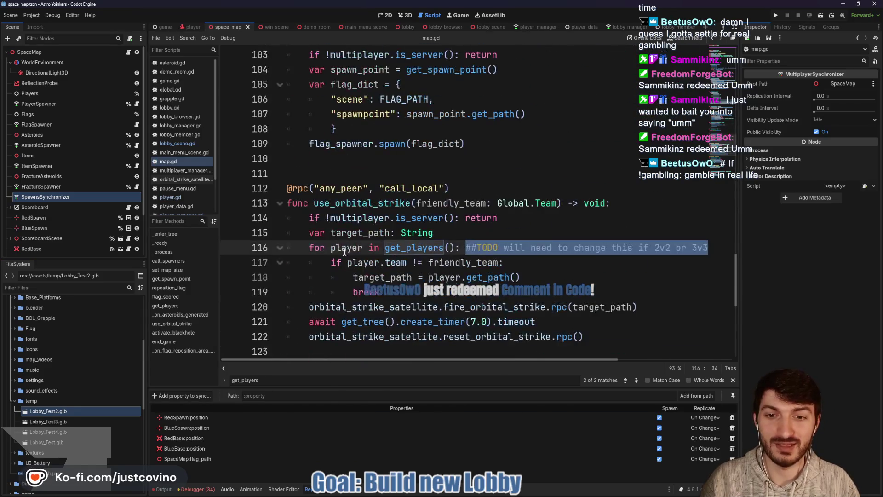
pyautogui.click(307, 163)
pyautogui.press('Return')
pyautogui.press('Return')
pyautogui.press('Up')
pyautogui.write('# # If !gambling: gamble in real life - ')
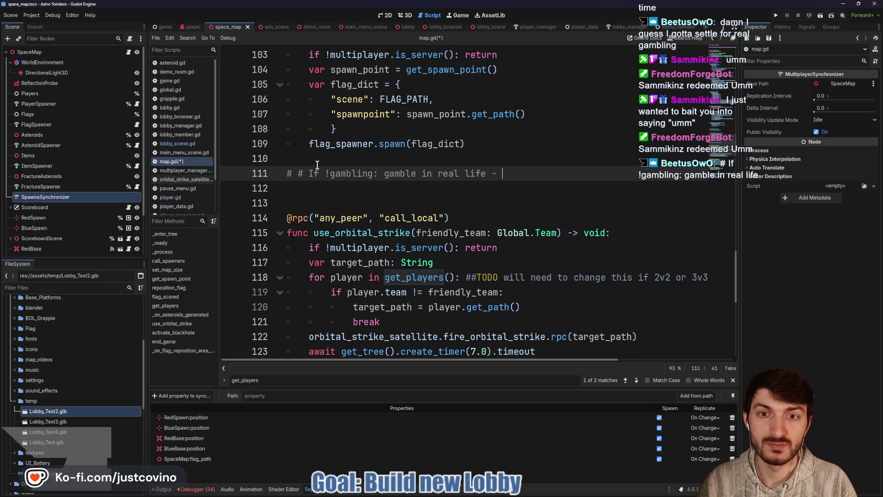
pyautogui.write('BeetudOwO')
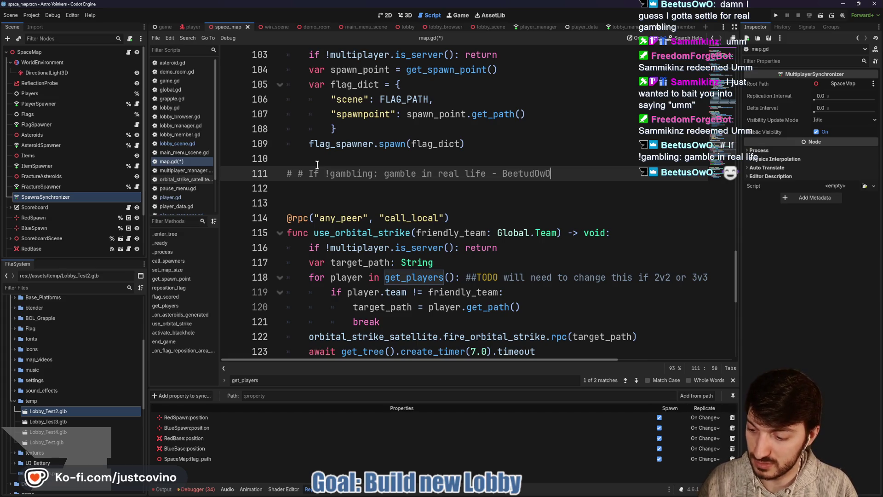
pyautogui.write(' 9 MAR 2026')
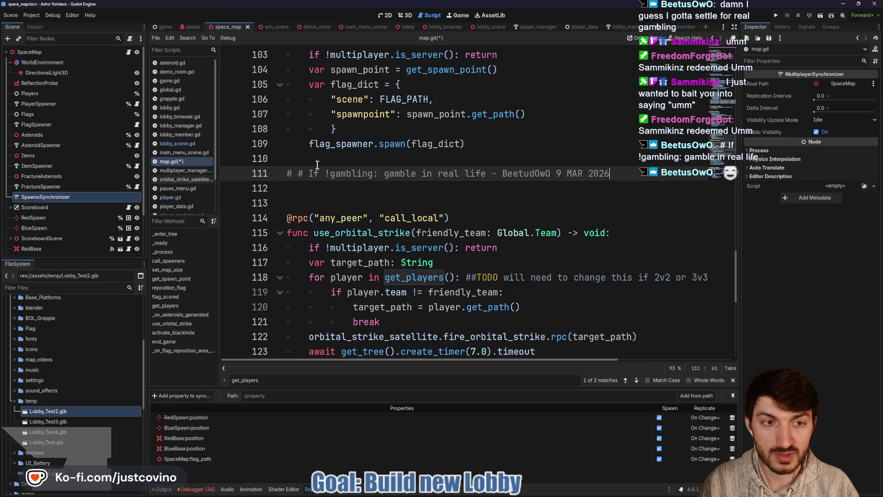
pyautogui.hotkey('ctrl', 's')
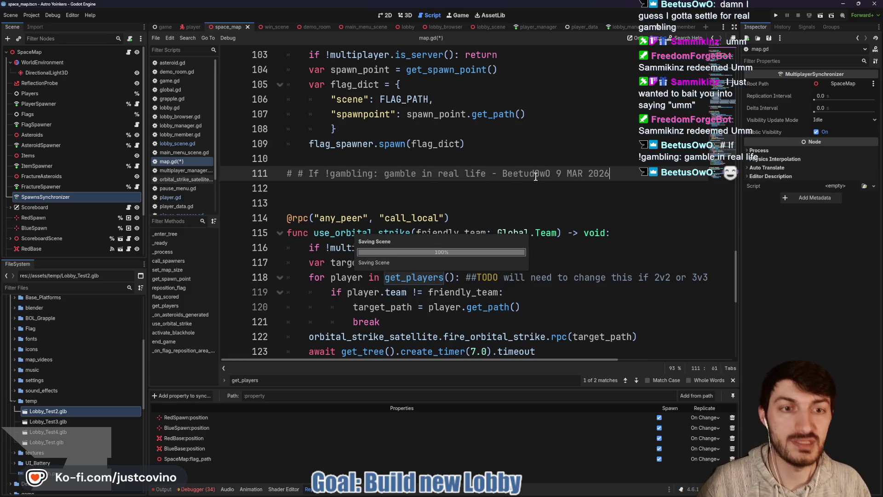
# Correct the mistyped letter in the viewer's name and save map.gd again
pyautogui.click(538, 174)
pyautogui.press('BackSpace')
pyautogui.write('s')
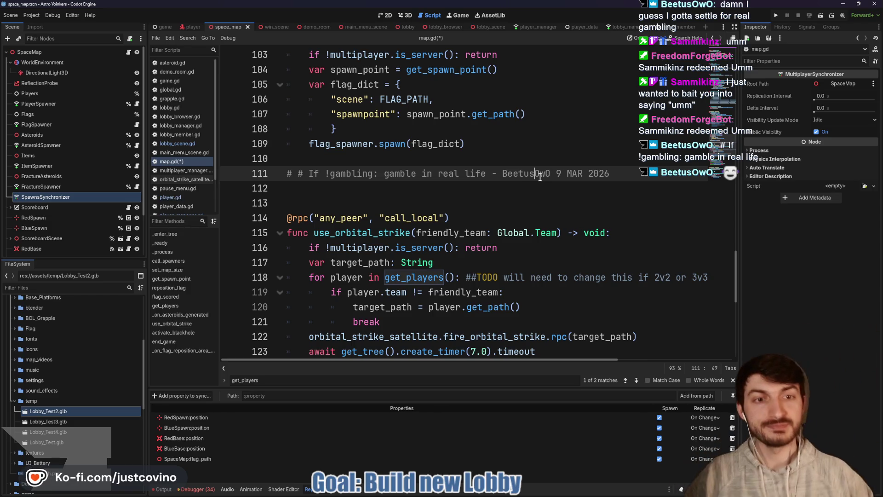
pyautogui.hotkey('ctrl', 's')
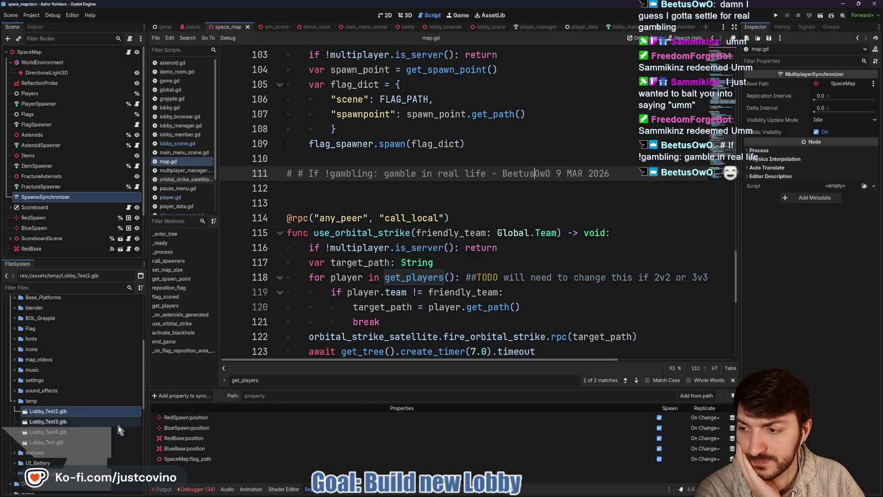
pyautogui.scroll(-4, 404, 308)
pyautogui.scroll(2, 438, 224)
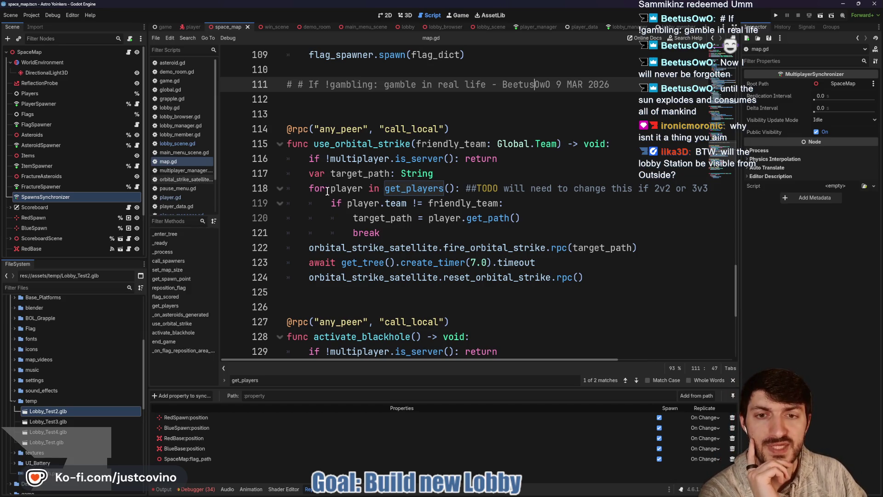
pyautogui.moveTo(298, 188); pyautogui.dragTo(496, 185)
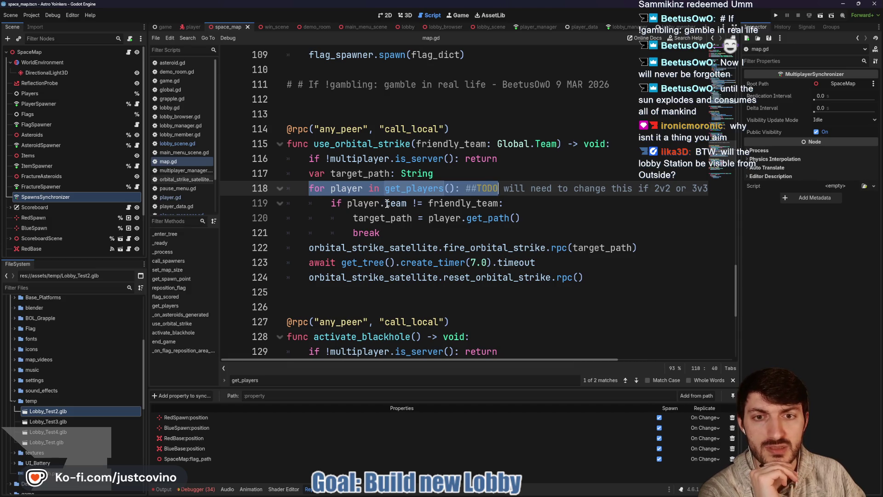
# Find use_orbital_strike across the project and open its call on player.gd line 494
pyautogui.doubleClick(376, 144)
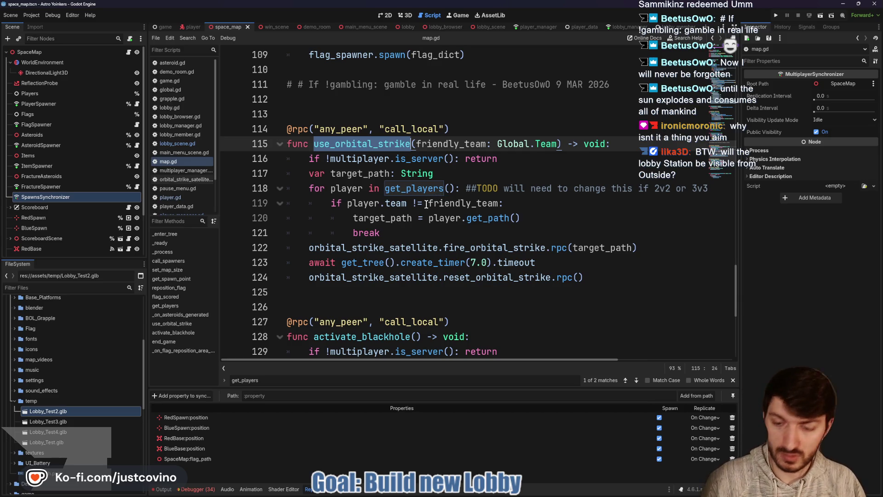
pyautogui.hotkey('ctrl', 'shift', 'f')
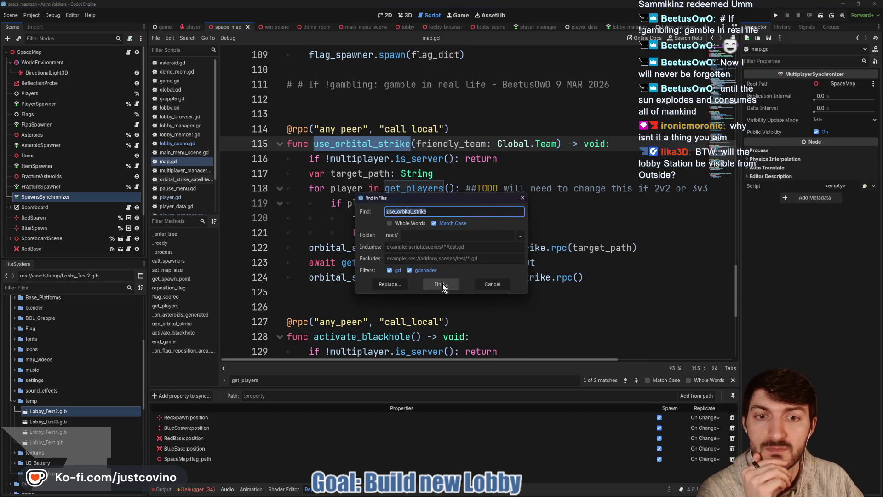
pyautogui.click(443, 285)
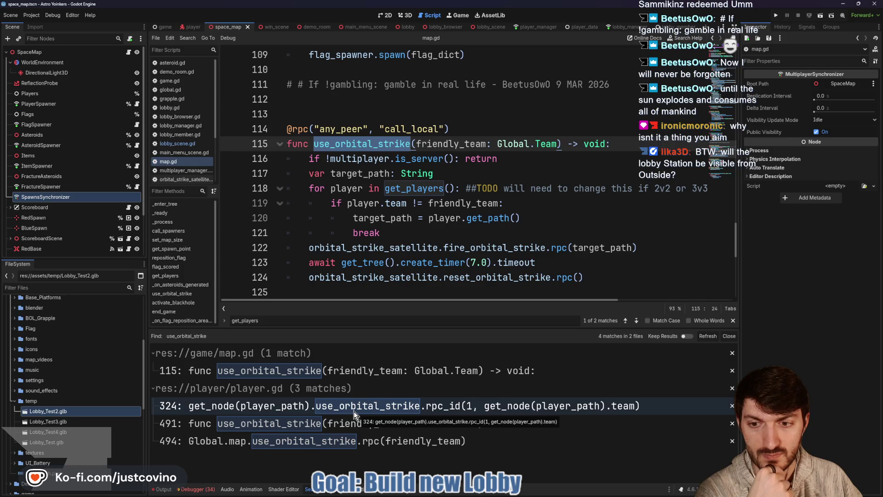
pyautogui.click(344, 441)
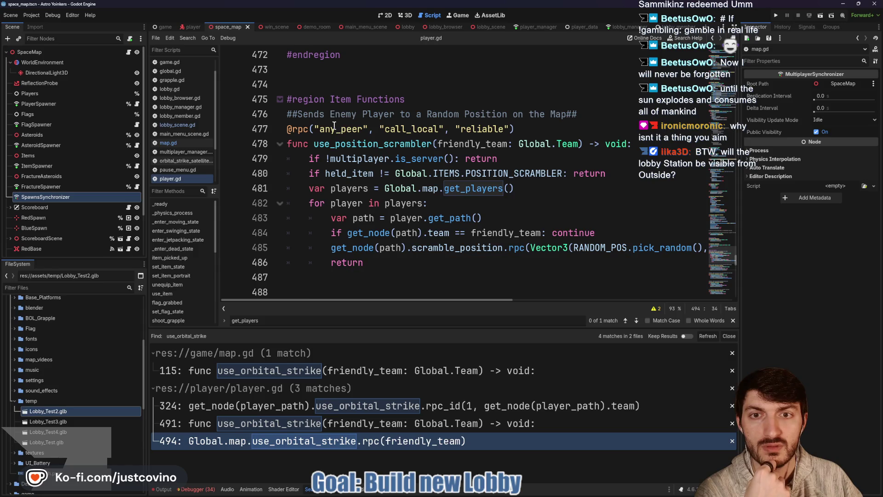
pyautogui.click(513, 116)
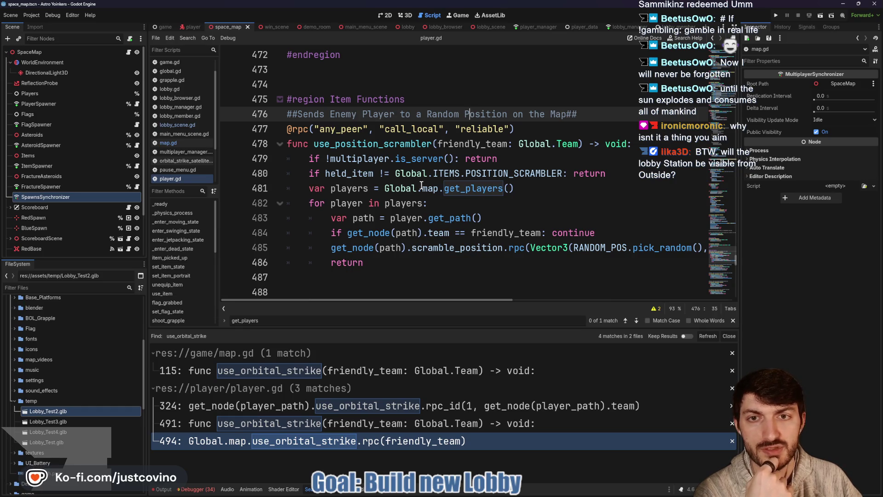
# Jump to the line 494 use_orbital_strike result and highlight the name on line 491
pyautogui.scroll(-3, 434, 193)
pyautogui.scroll(1, 434, 193)
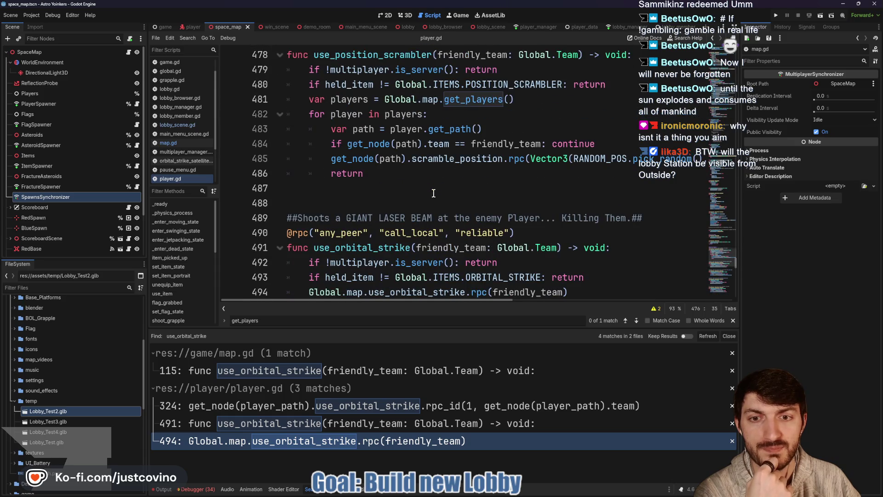
pyautogui.click(342, 445)
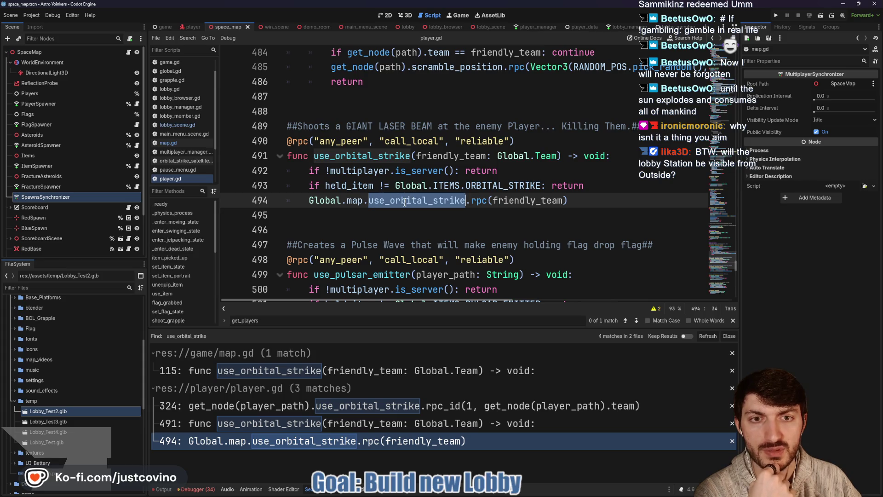
pyautogui.moveTo(388, 208)
pyautogui.moveTo(505, 201)
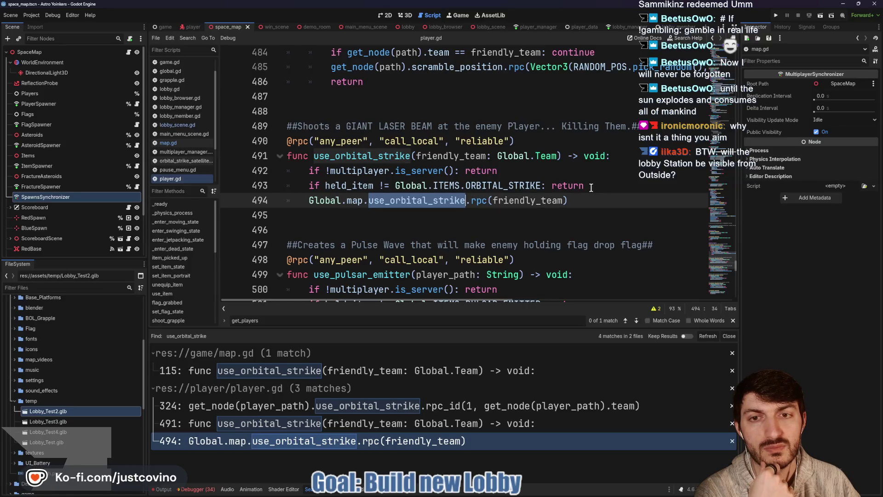
pyautogui.doubleClick(361, 154)
pyautogui.scroll(3, 478, 216)
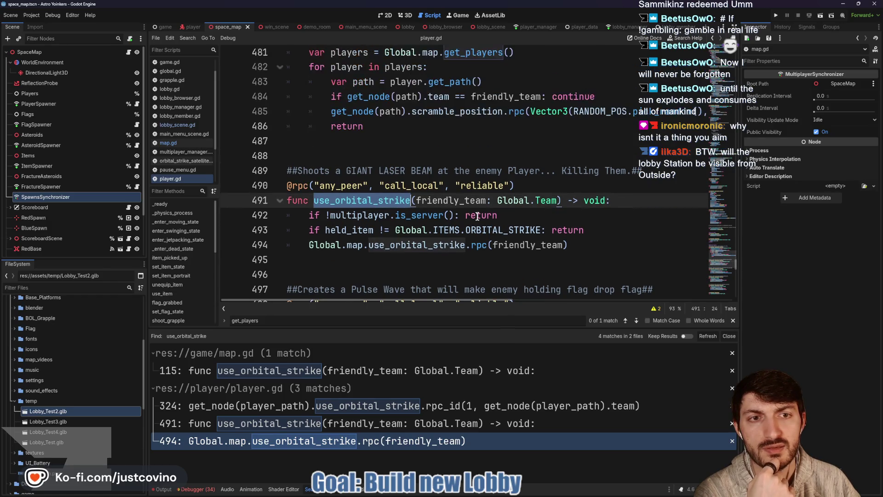
pyautogui.scroll(3, 478, 216)
pyautogui.scroll(-4, 478, 216)
pyautogui.scroll(-5, 477, 216)
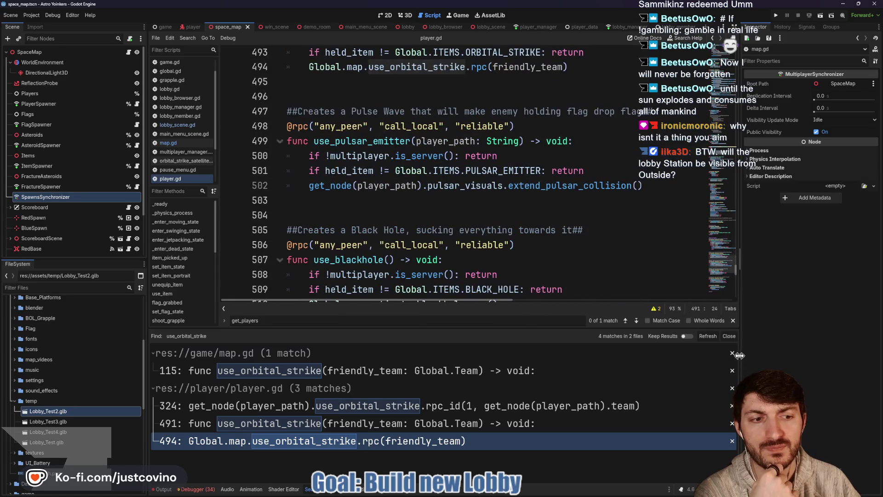
# Close the search results panel, scroll player.gd back up, and switch to player_data.gd
pyautogui.click(729, 336)
pyautogui.scroll(6, 567, 321)
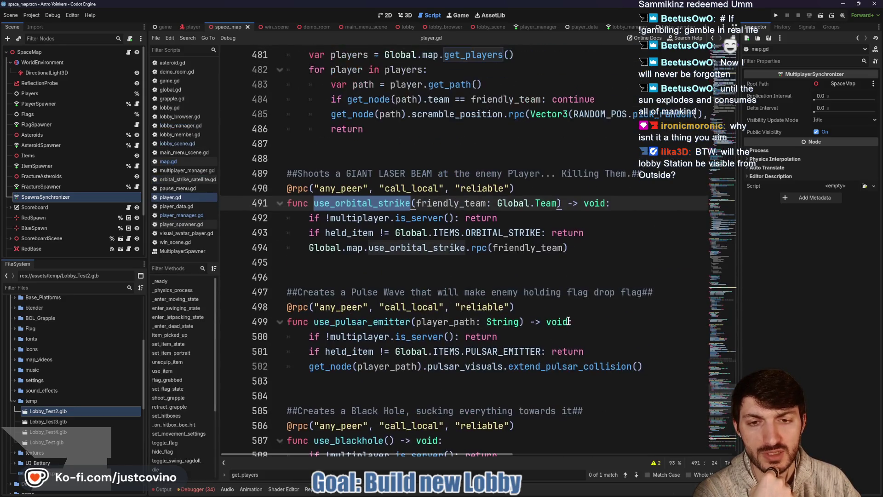
pyautogui.scroll(3, 567, 321)
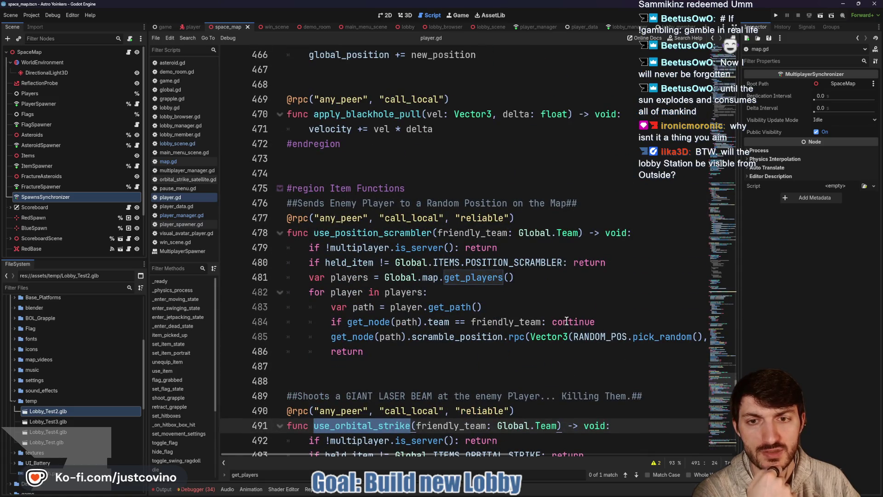
pyautogui.scroll(4, 555, 316)
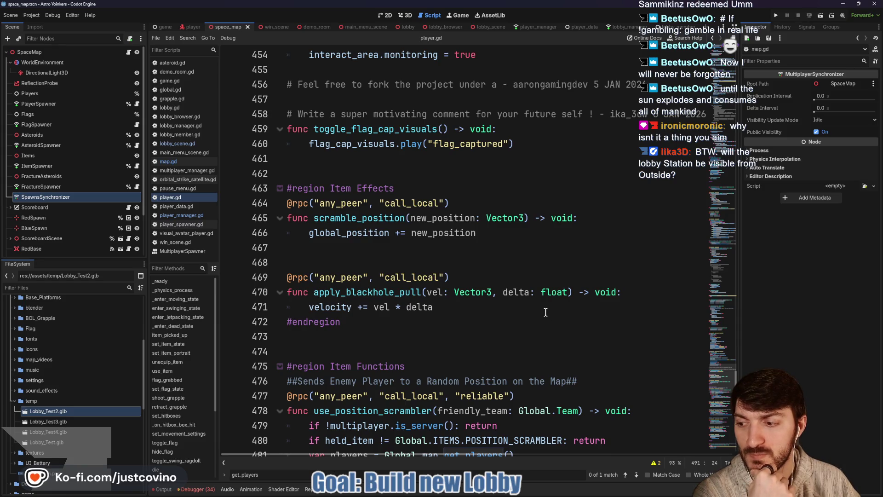
pyautogui.scroll(5, 545, 312)
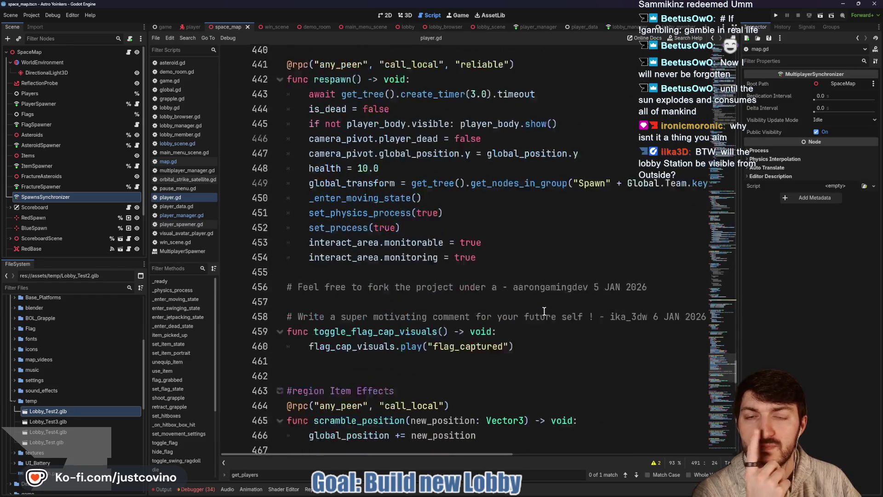
pyautogui.scroll(8, 544, 311)
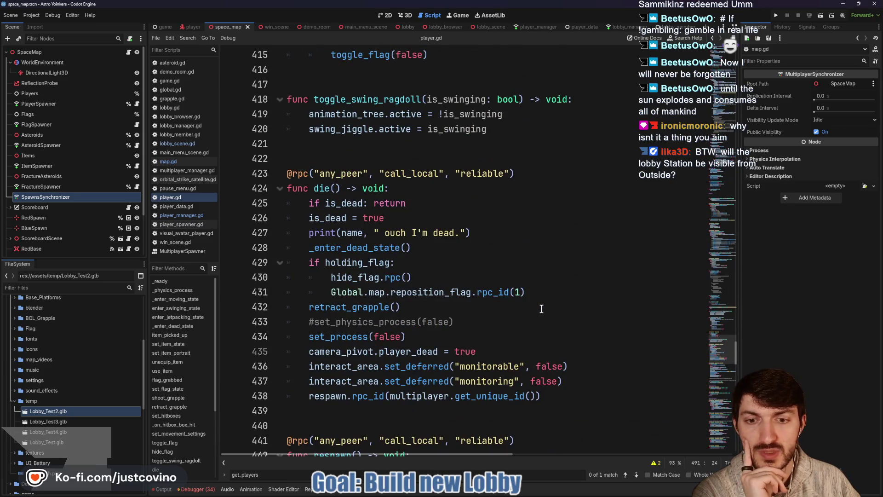
pyautogui.scroll(4, 542, 309)
pyautogui.scroll(3, 539, 308)
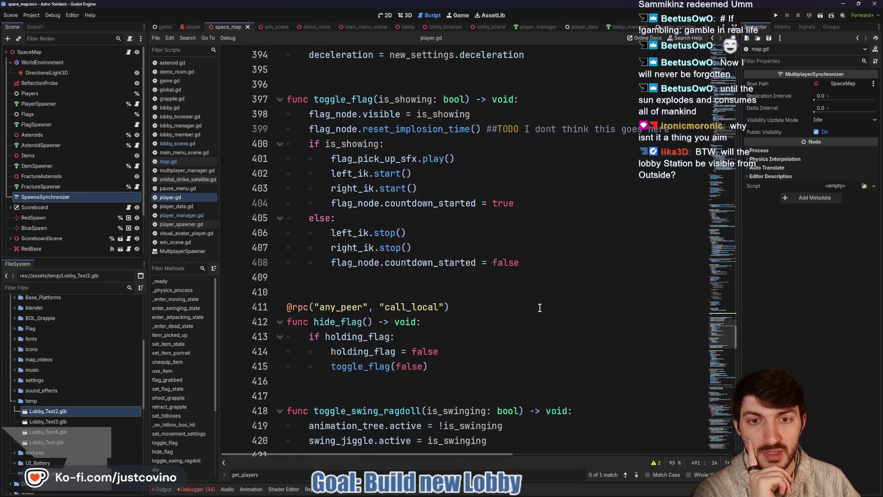
pyautogui.scroll(3, 540, 307)
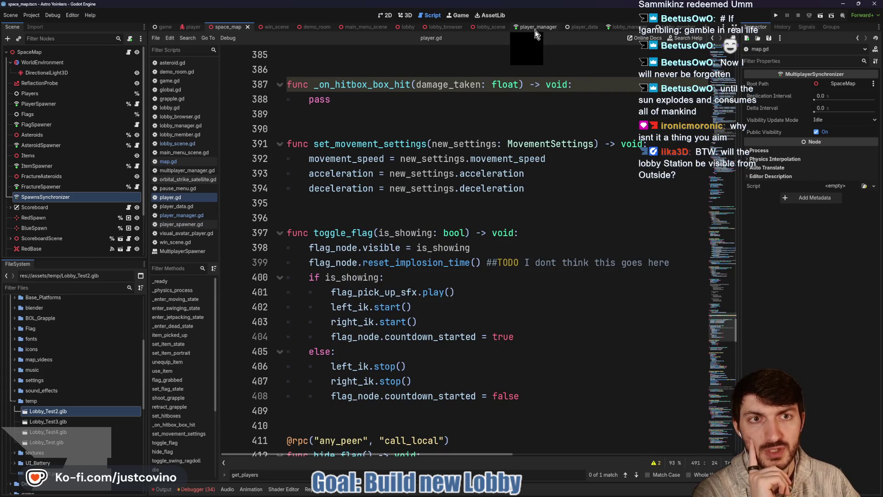
pyautogui.scroll(3, 520, 303)
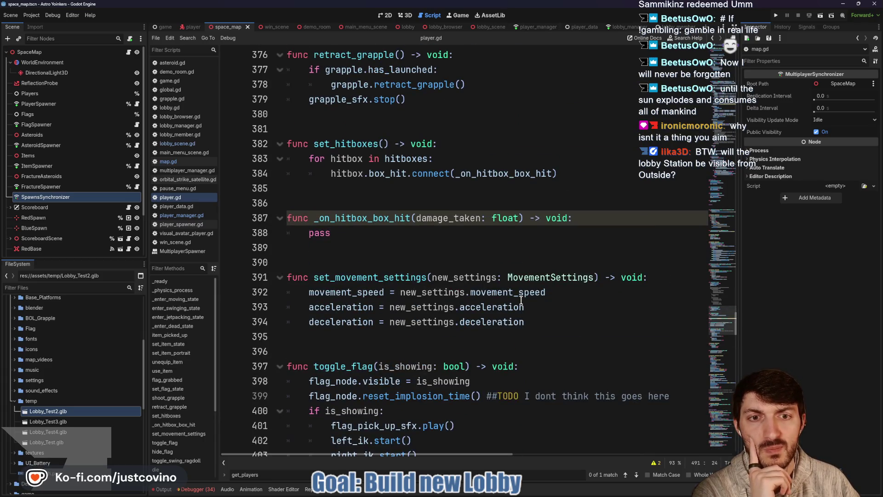
pyautogui.scroll(9, 519, 299)
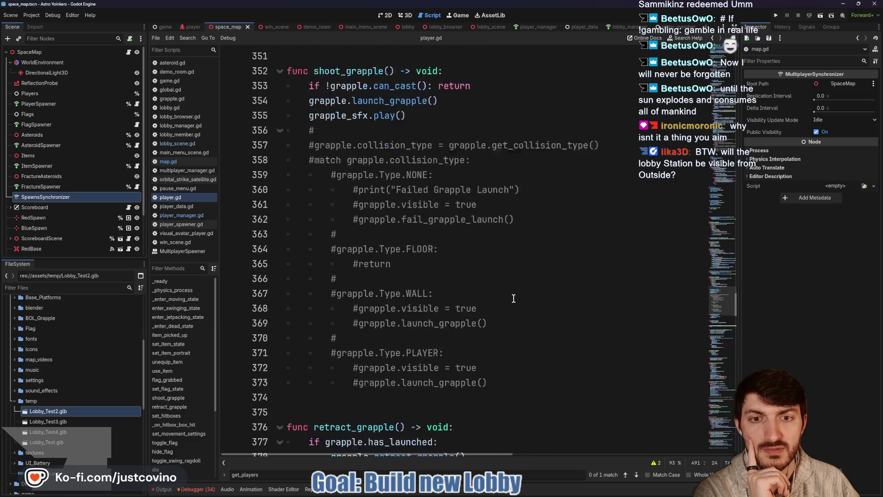
pyautogui.scroll(3, 513, 298)
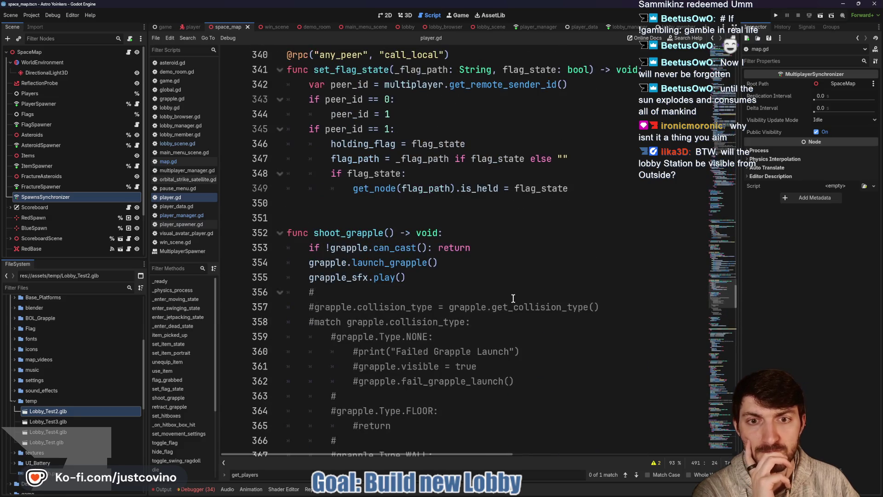
pyautogui.click(584, 27)
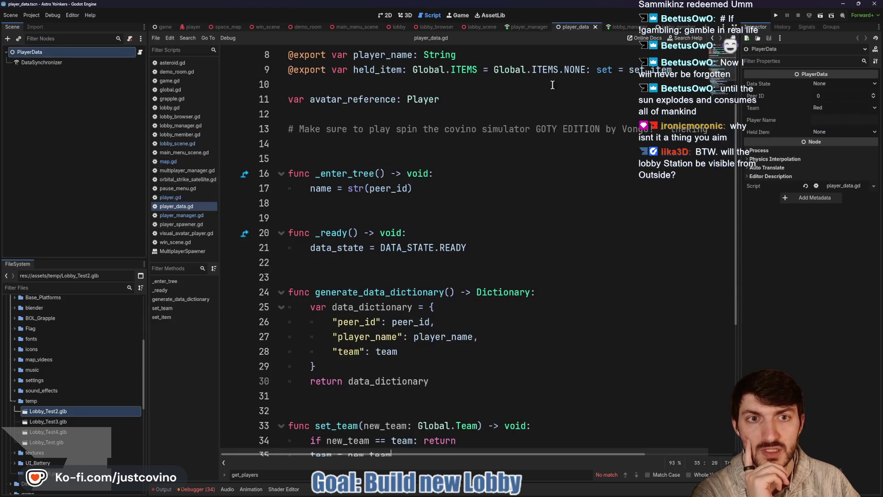
# Look over player_data.gd's team variable, player_manager.gd and lobby_scene, then return to player.gd
pyautogui.doubleClick(363, 144)
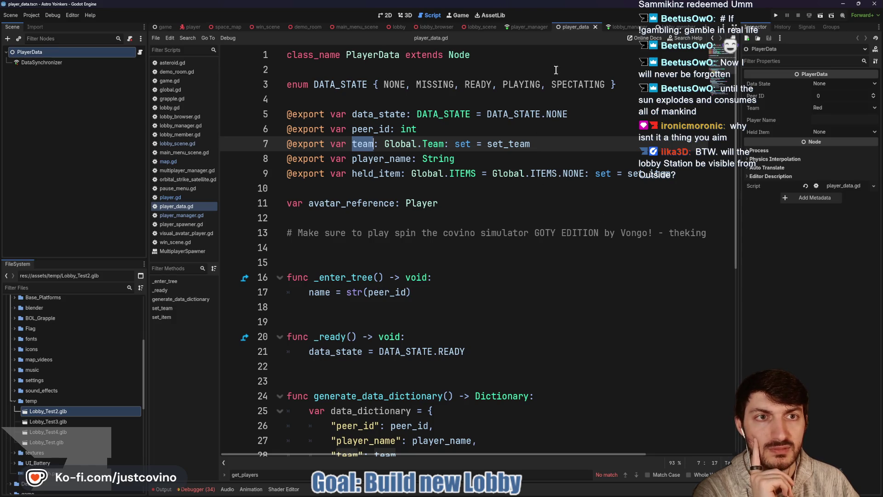
pyautogui.click(535, 27)
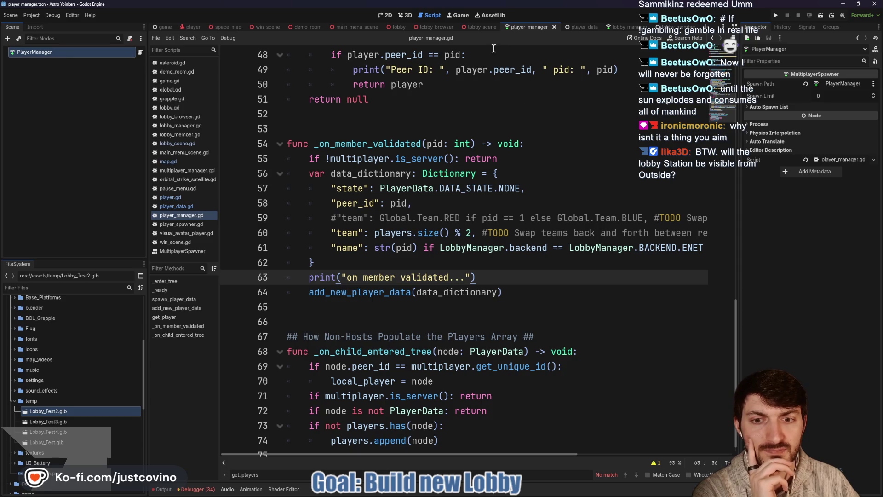
pyautogui.click(479, 27)
pyautogui.scroll(2, 513, 204)
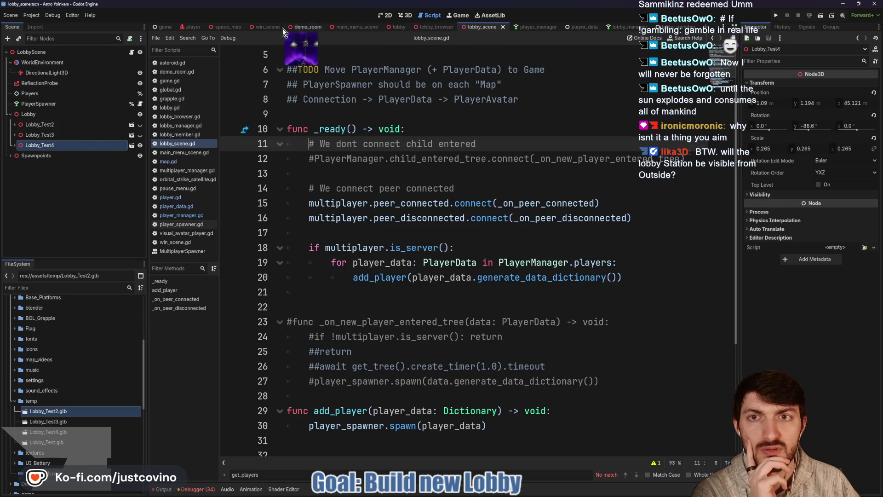
pyautogui.click(190, 29)
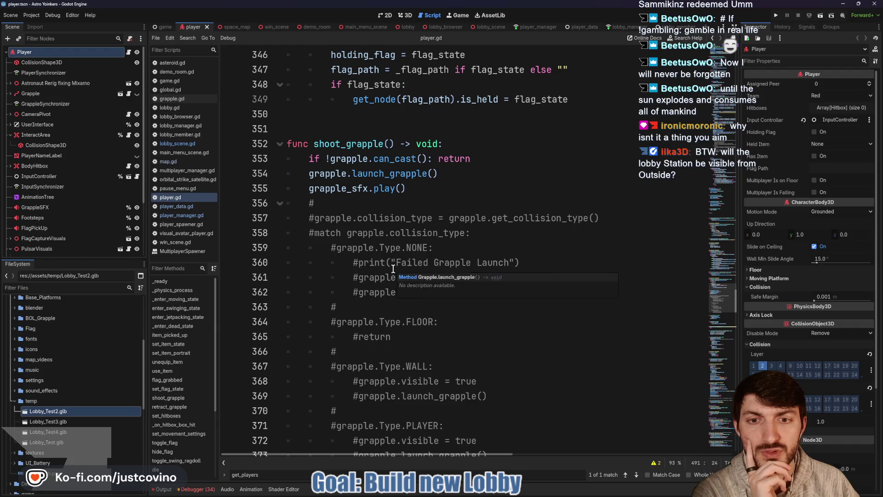
# Delete the commented-out grapple collision match block (lines 356–373) under shoot_grapple
pyautogui.scroll(-3, 393, 269)
pyautogui.moveTo(531, 324)
pyautogui.mouseDown()
pyautogui.moveTo(391, 322)
pyautogui.moveTo(308, 232)
pyautogui.moveTo(304, 239)
pyautogui.moveTo(299, 204)
pyautogui.mouseUp()
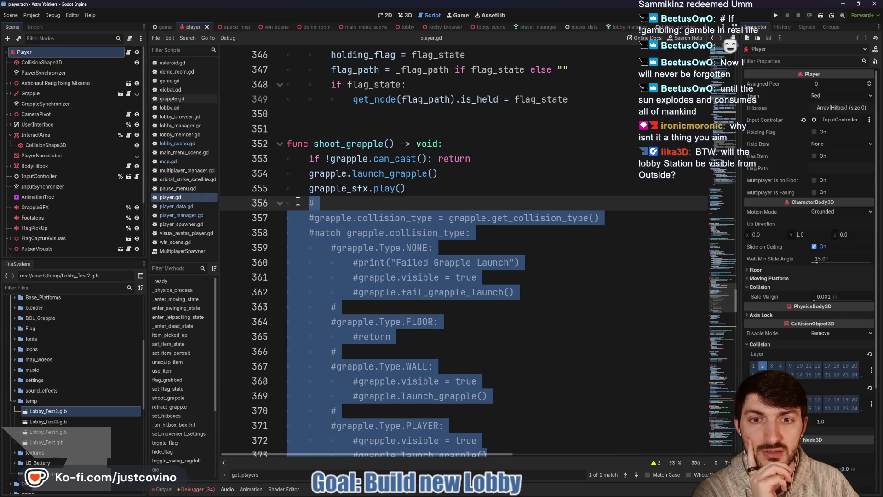
pyautogui.press('Delete')
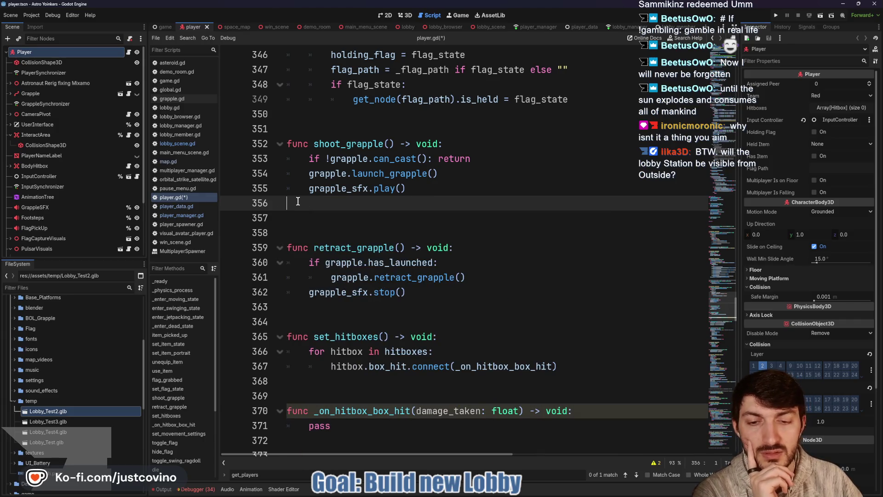
pyautogui.scroll(-1, 405, 283)
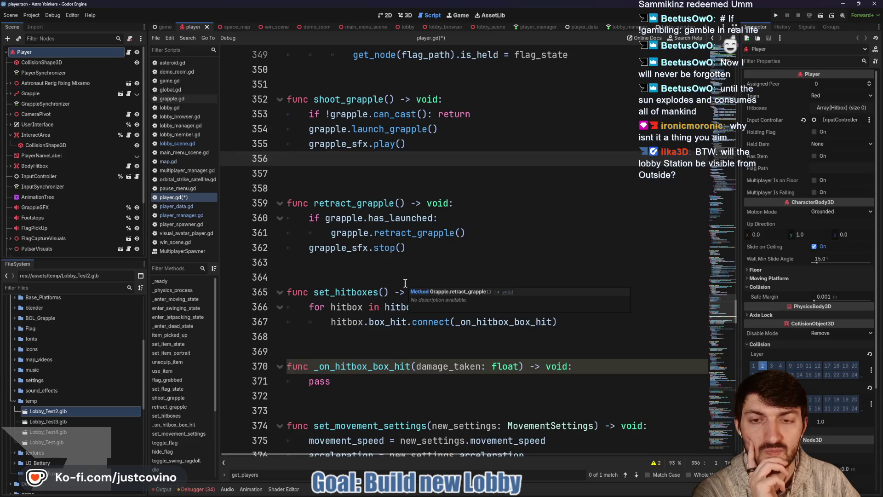
pyautogui.scroll(-3, 420, 252)
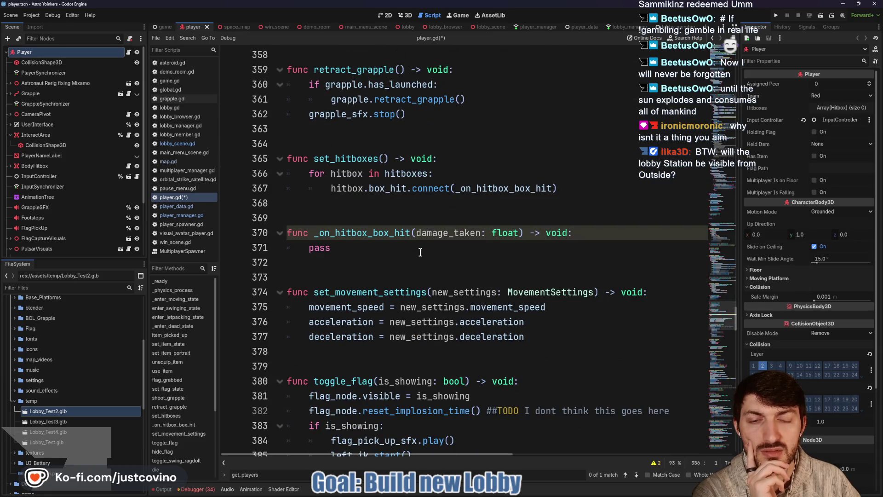
pyautogui.scroll(-2, 418, 250)
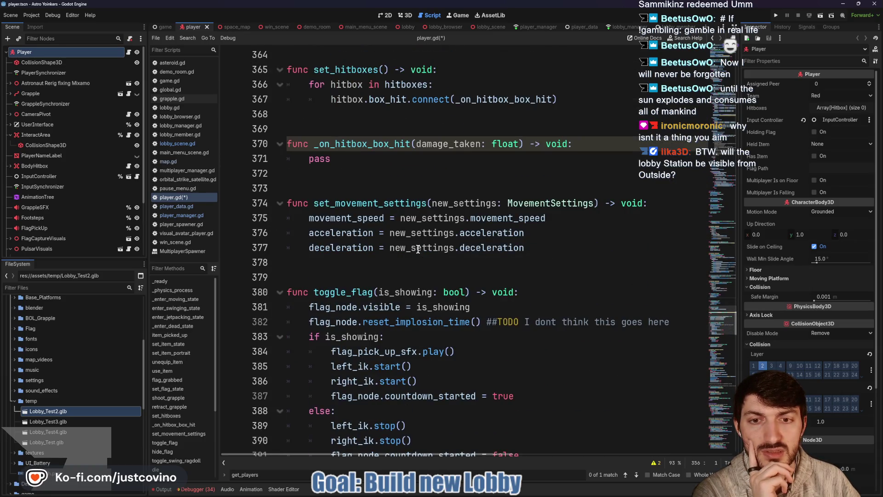
pyautogui.scroll(-1, 418, 250)
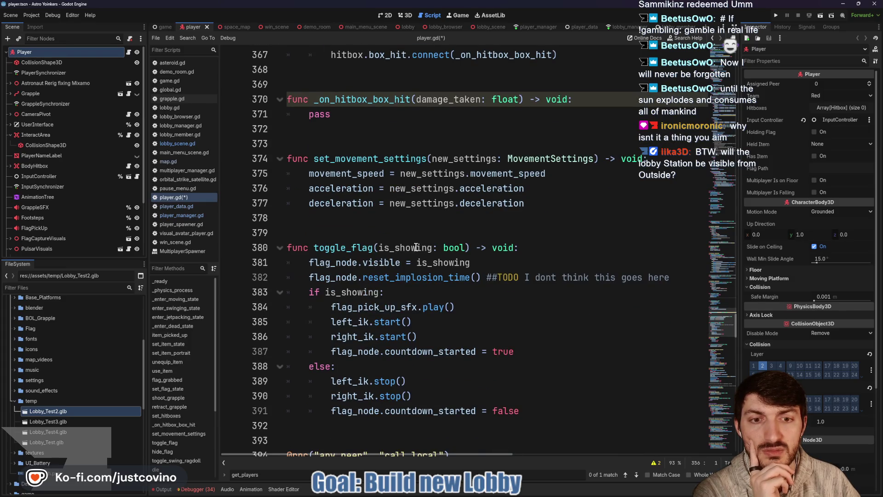
pyautogui.scroll(-1, 416, 247)
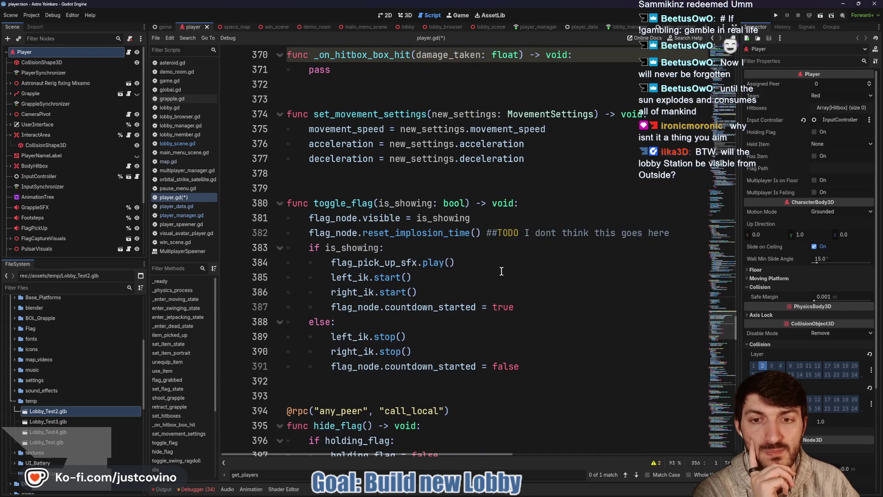
pyautogui.scroll(-2, 493, 261)
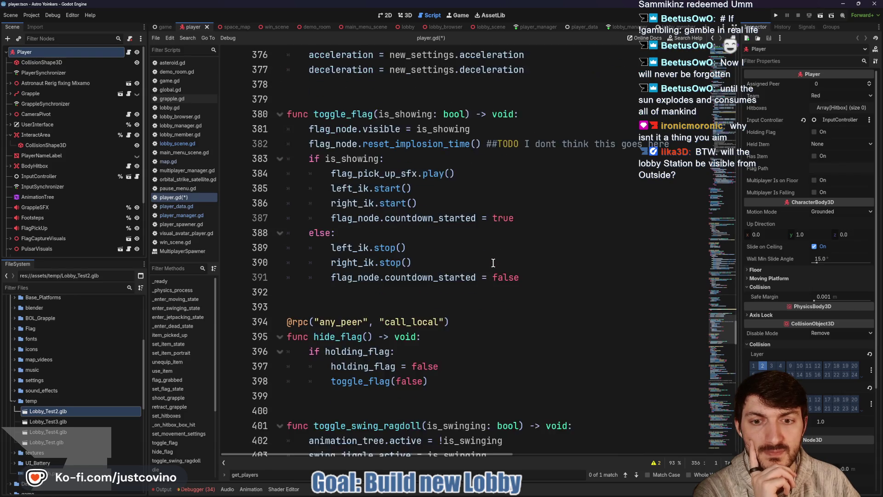
pyautogui.scroll(-1, 493, 262)
pyautogui.scroll(-2, 493, 263)
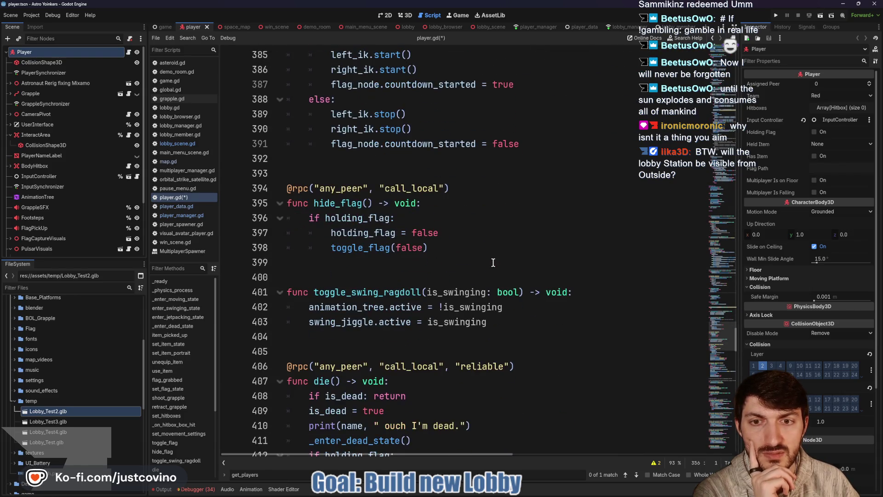
pyautogui.scroll(-2, 479, 254)
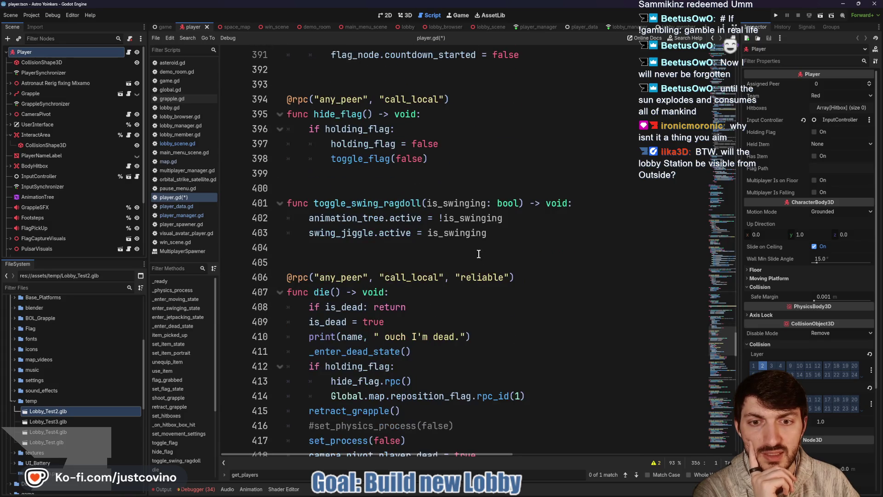
pyautogui.scroll(-2, 478, 254)
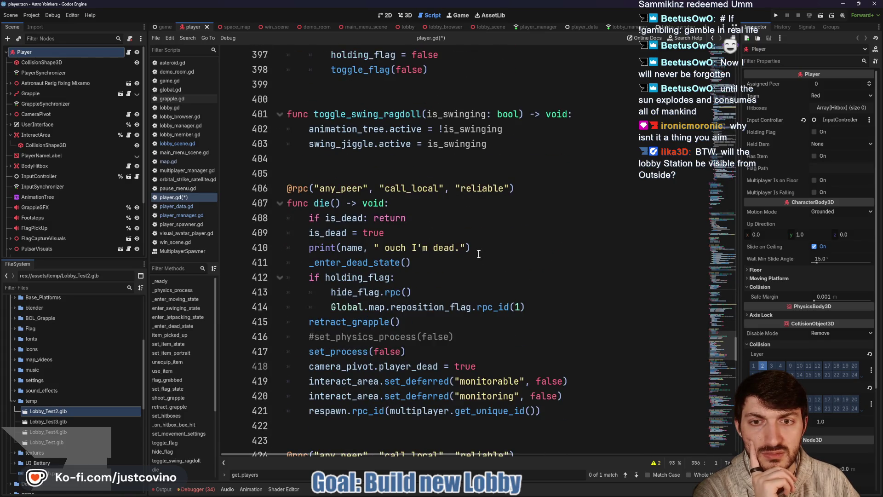
pyautogui.scroll(-1, 478, 254)
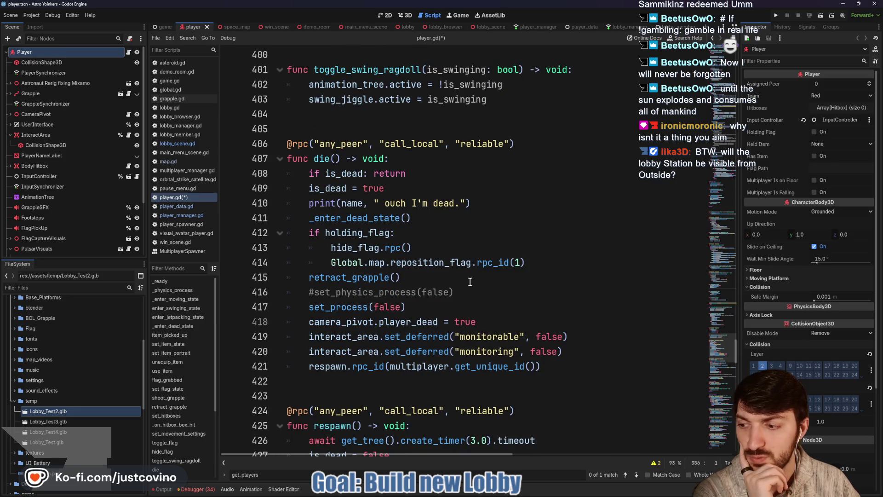
pyautogui.scroll(-2, 469, 280)
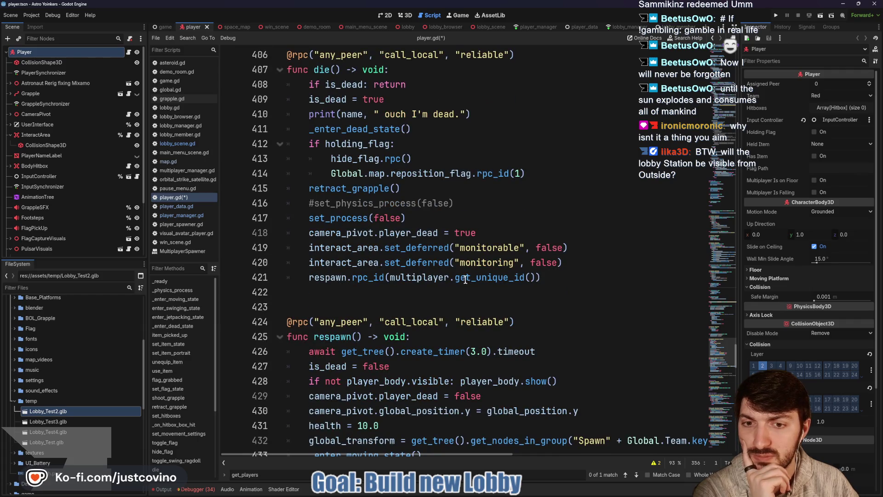
pyautogui.moveTo(394, 282)
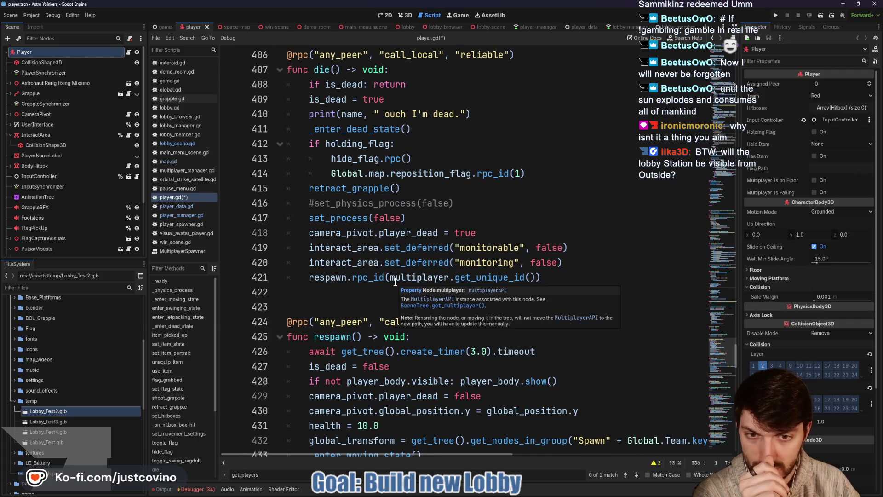
pyautogui.scroll(-3, 395, 282)
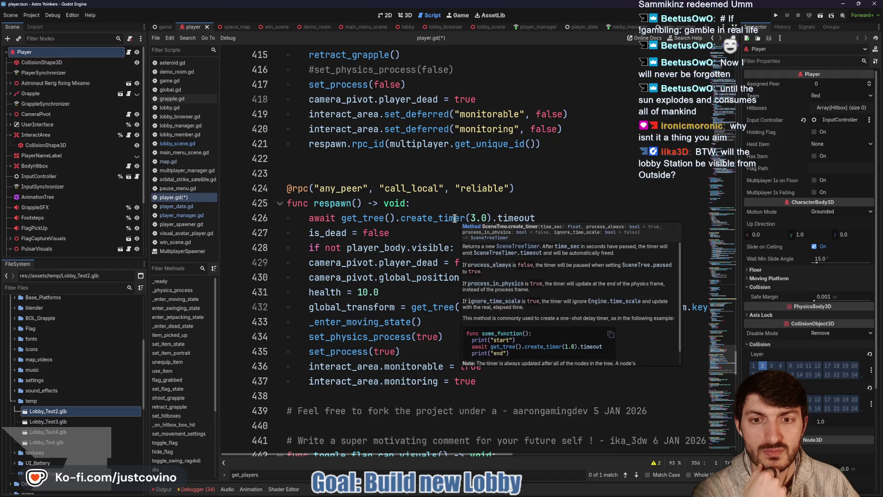
pyautogui.scroll(-1, 425, 252)
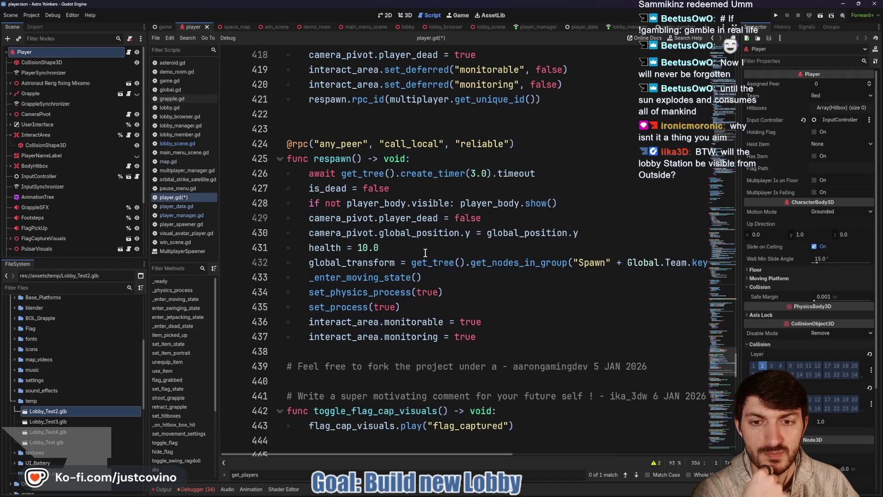
pyautogui.scroll(-3, 407, 255)
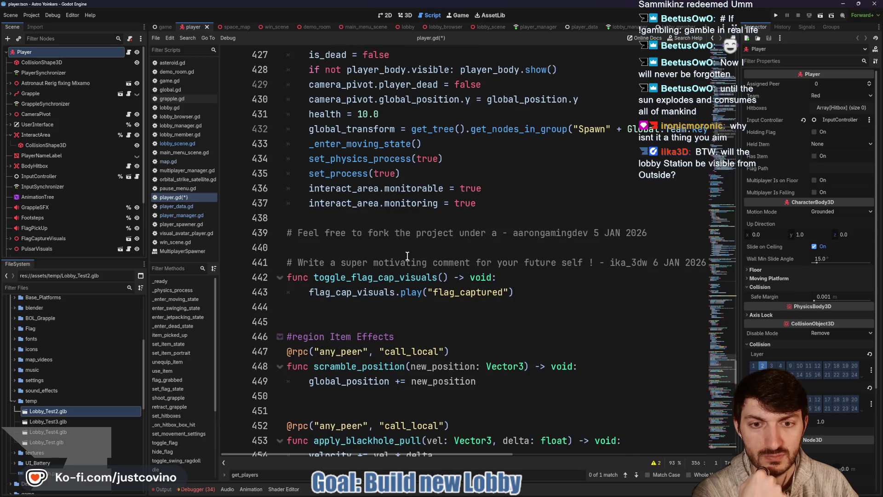
pyautogui.scroll(-2, 406, 256)
pyautogui.scroll(-3, 405, 256)
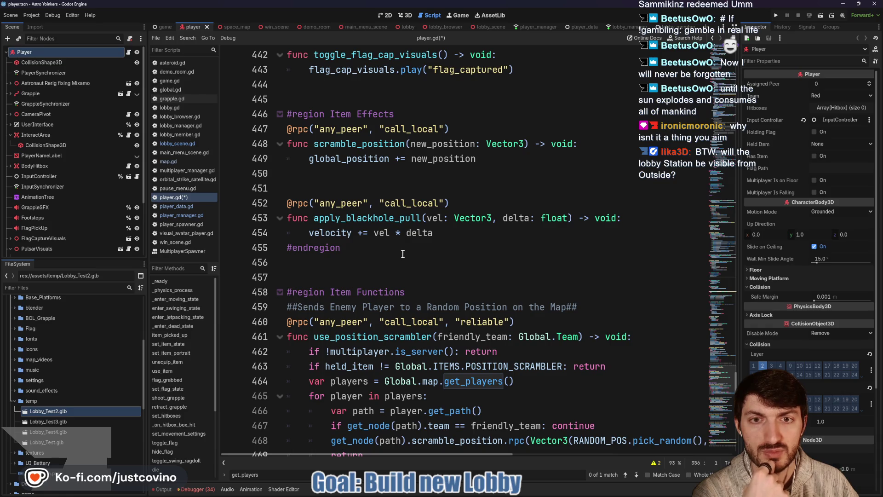
pyautogui.scroll(-2, 402, 254)
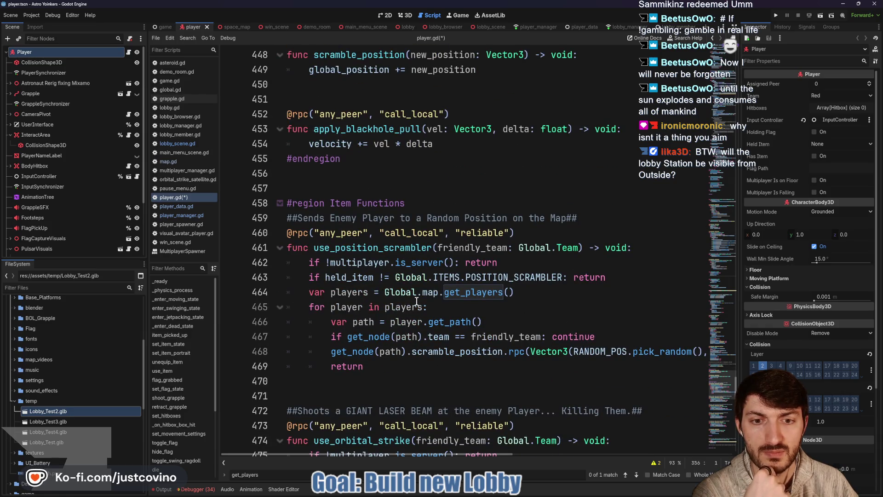
pyautogui.doubleClick(361, 248)
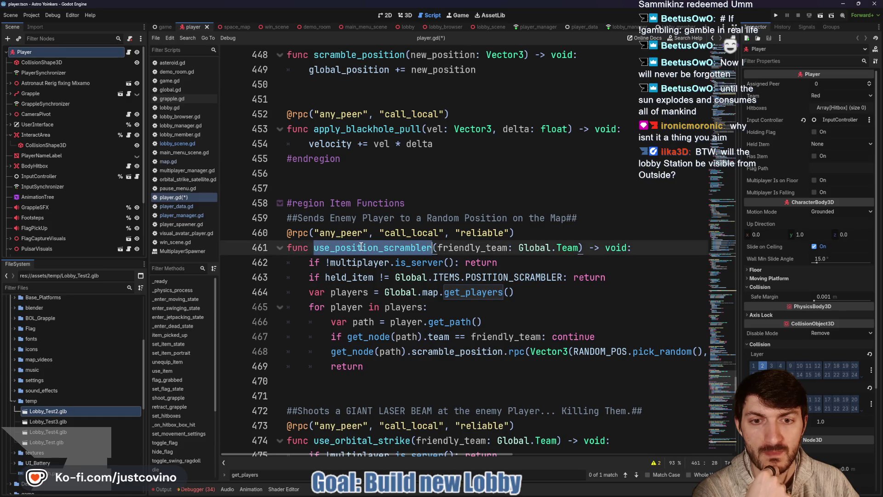
# Scroll player.gd up to use_item, then show player_manager.gd from the top
pyautogui.scroll(12, 484, 273)
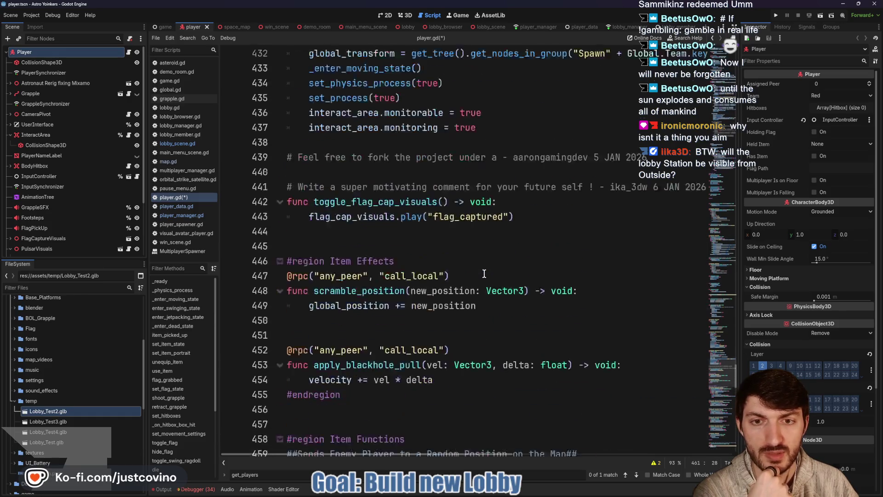
pyautogui.scroll(20, 484, 274)
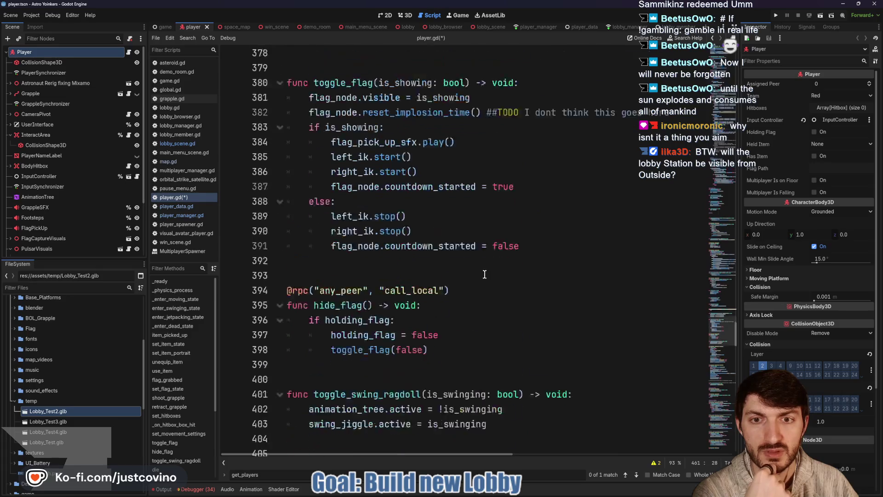
pyautogui.scroll(14, 485, 276)
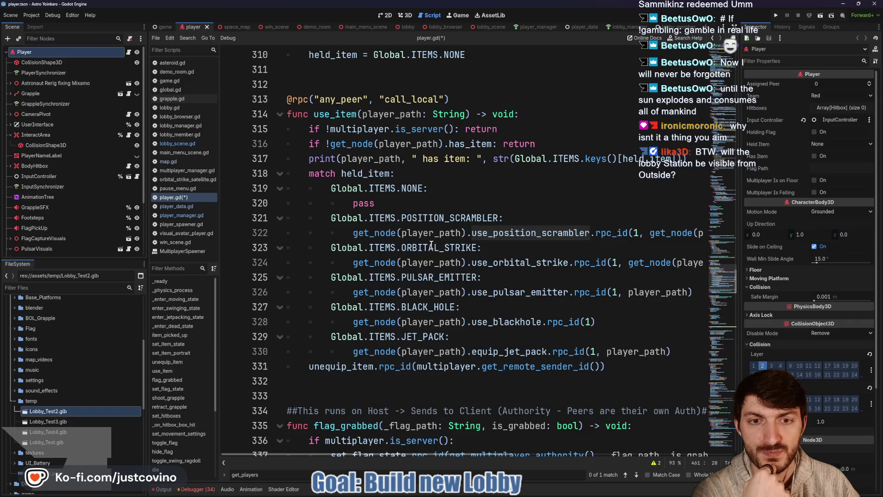
pyautogui.scroll(1, 431, 243)
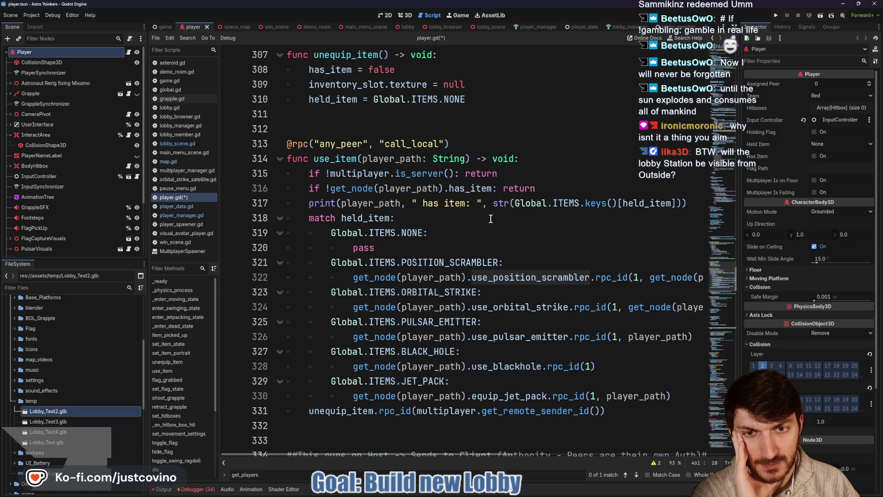
pyautogui.click(541, 27)
pyautogui.scroll(2, 483, 242)
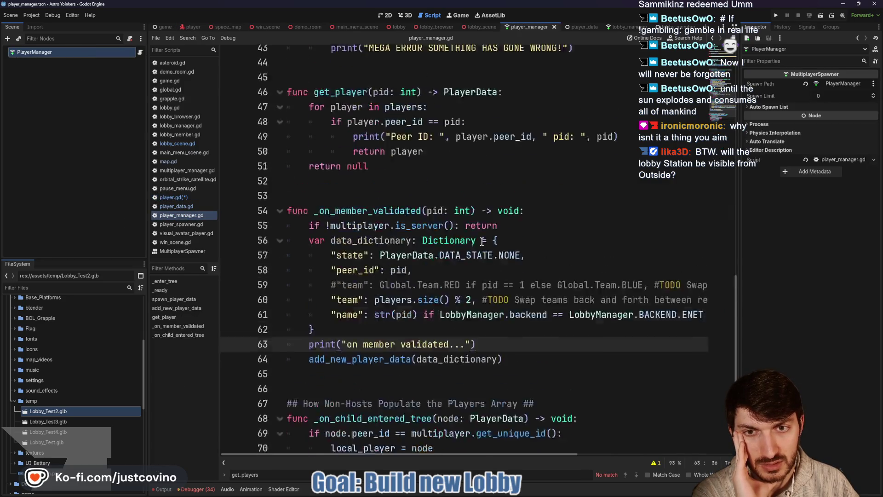
pyautogui.scroll(3, 483, 241)
pyautogui.scroll(5, 483, 242)
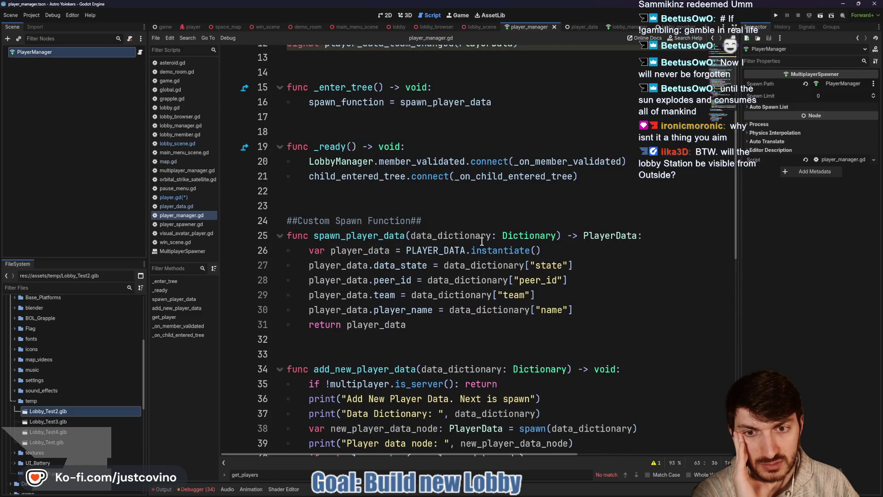
pyautogui.scroll(4, 481, 241)
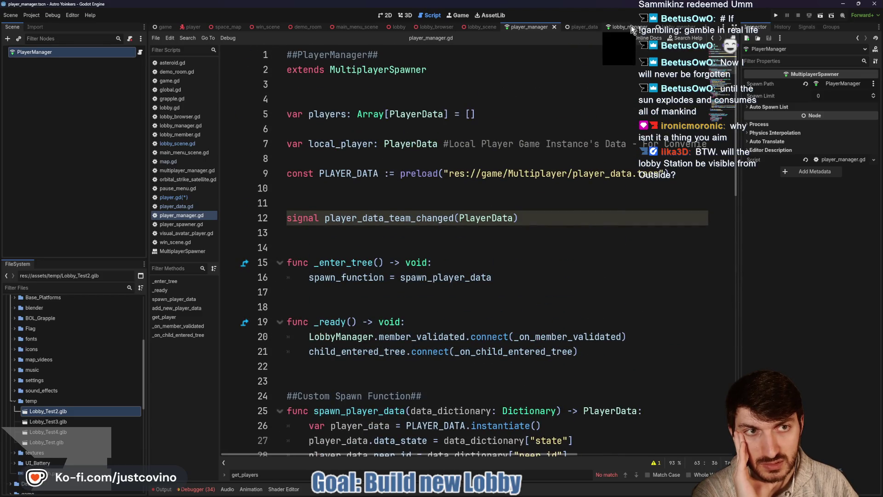
# Read through lobby_manager.gd's join_host, connection handlers and start_host, ending at its enums
pyautogui.click(630, 25)
pyautogui.scroll(-5, 528, 240)
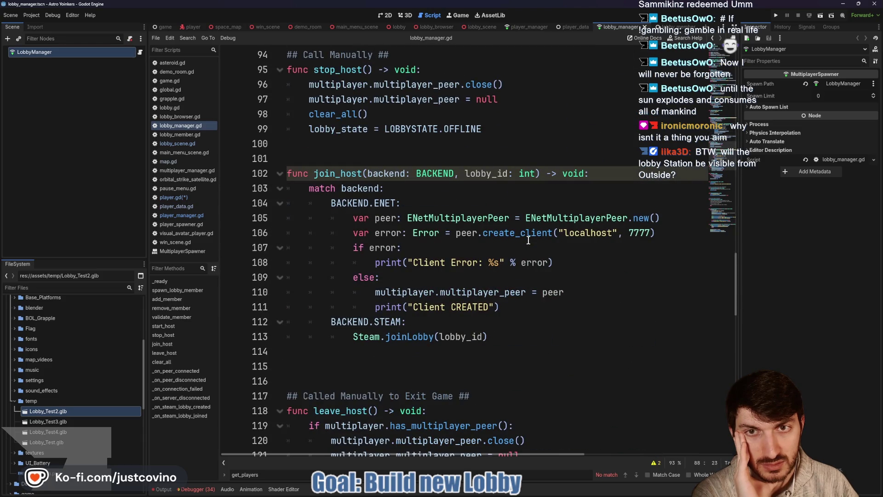
pyautogui.scroll(-12, 528, 240)
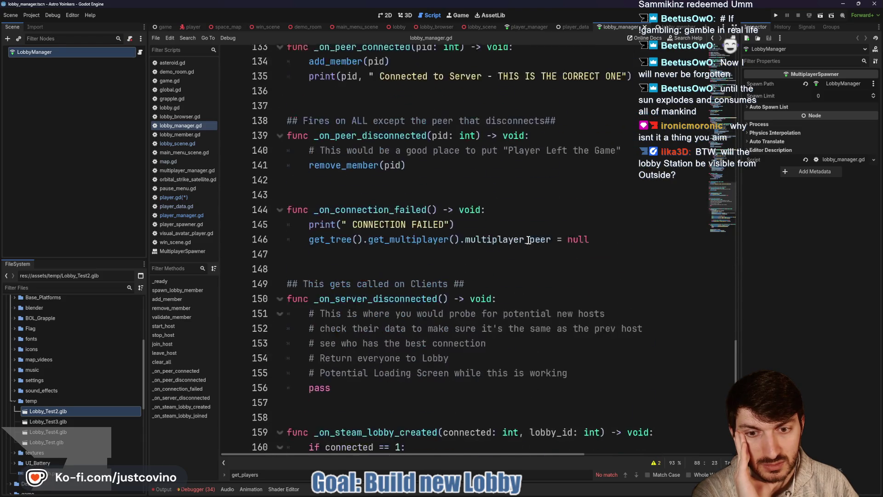
pyautogui.scroll(-6, 528, 240)
pyautogui.scroll(16, 528, 240)
pyautogui.scroll(12, 528, 240)
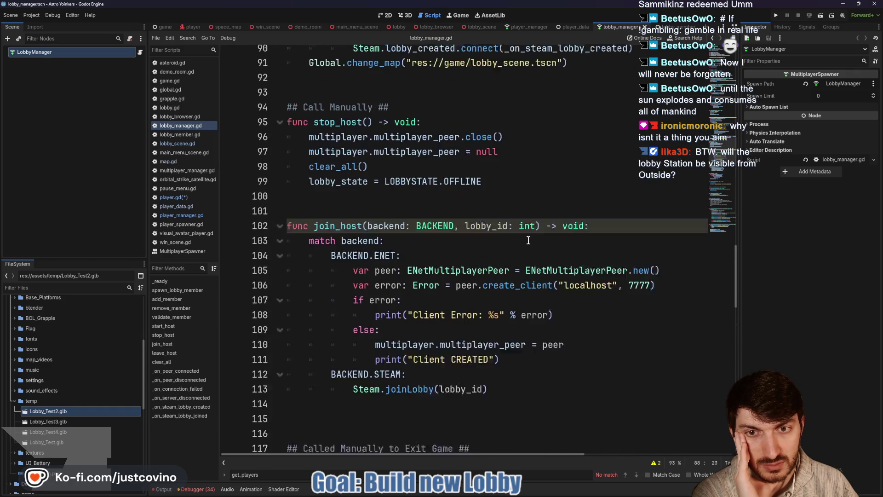
pyautogui.scroll(12, 528, 240)
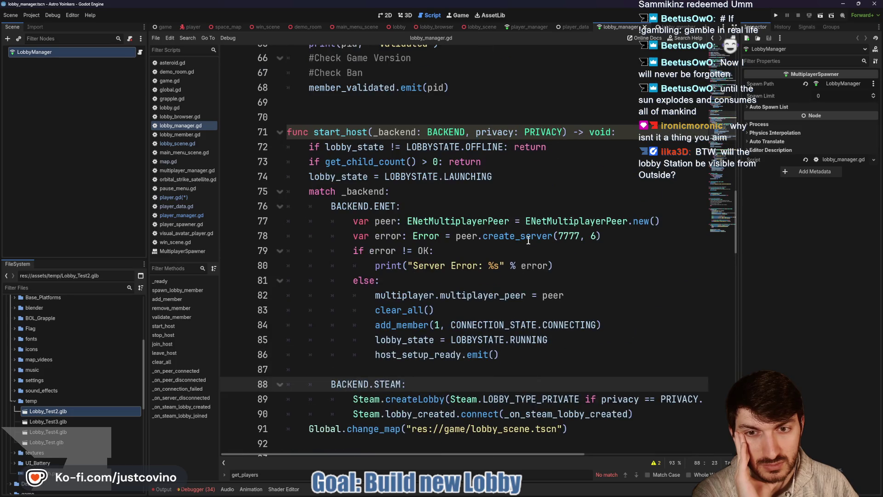
pyautogui.scroll(6, 528, 240)
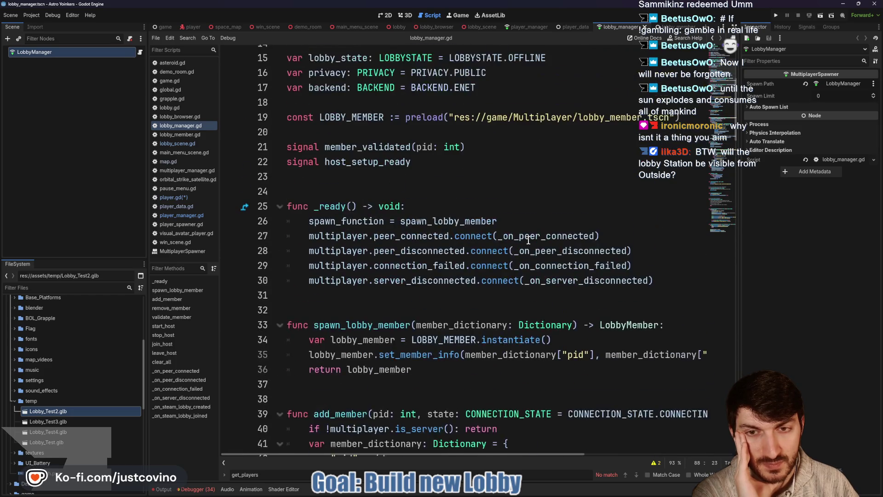
pyautogui.scroll(4, 528, 240)
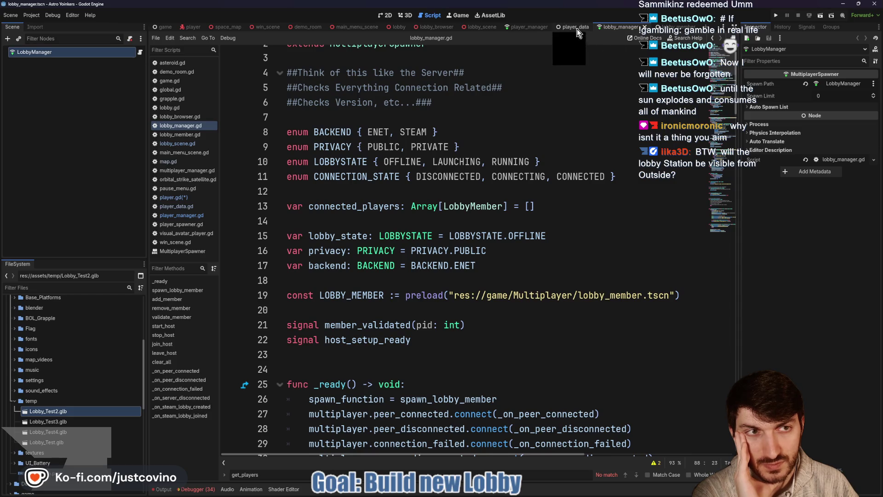
# Skim player_data.gd and player_manager.gd, then show space_map's map.gd at use_orbital_strike
pyautogui.click(577, 29)
pyautogui.scroll(-5, 482, 195)
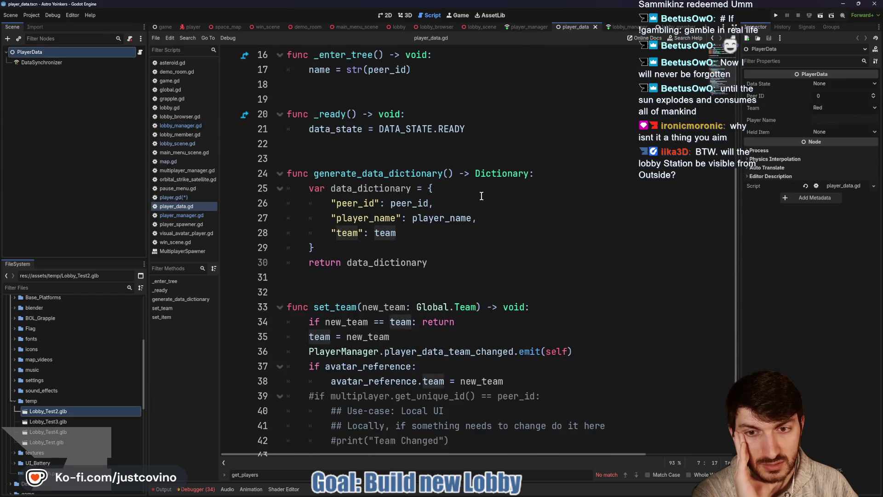
pyautogui.scroll(-3, 482, 196)
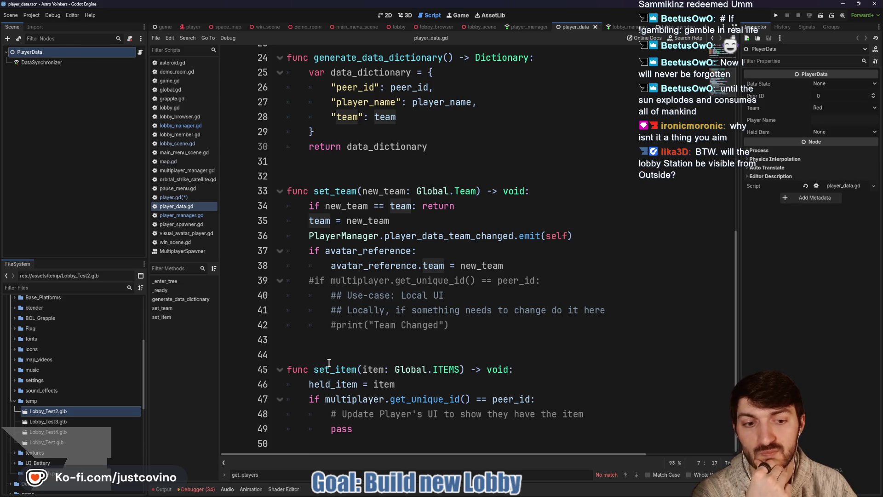
pyautogui.scroll(8, 375, 367)
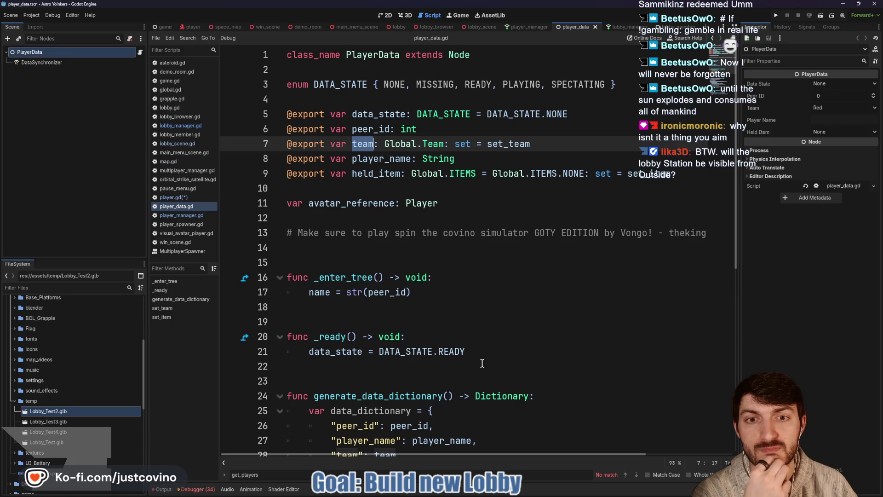
pyautogui.scroll(-8, 482, 363)
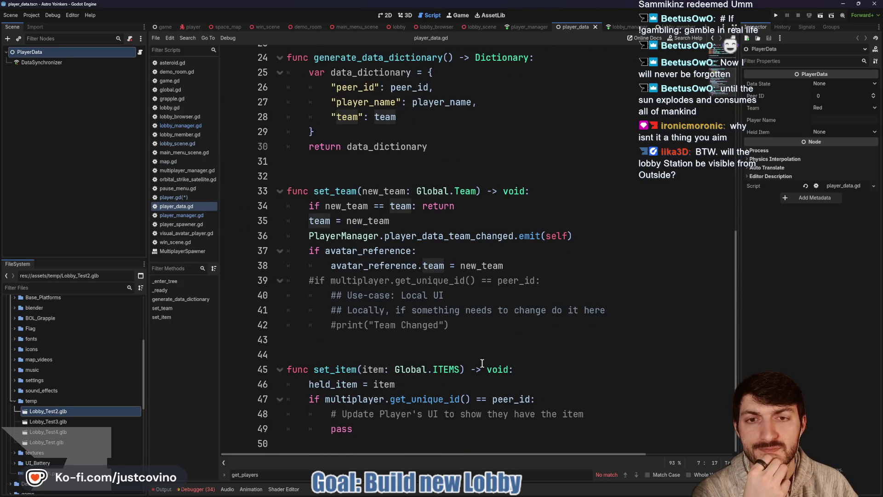
pyautogui.click(531, 27)
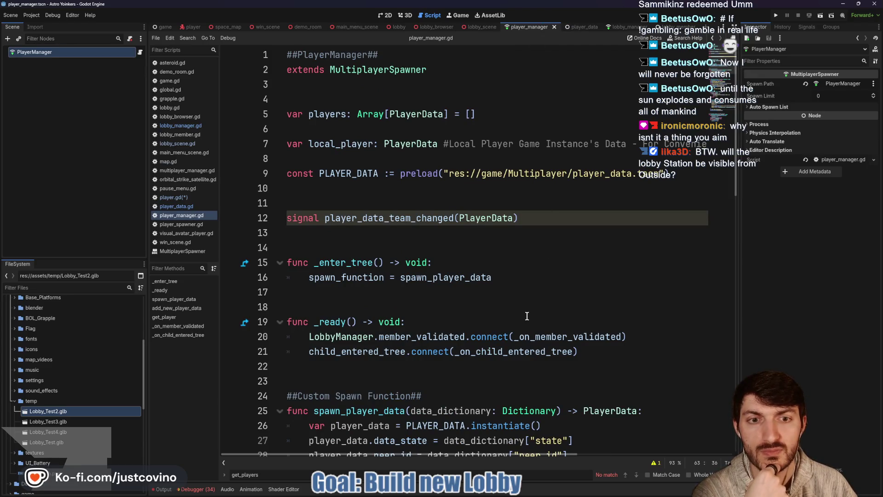
pyautogui.scroll(-4, 527, 316)
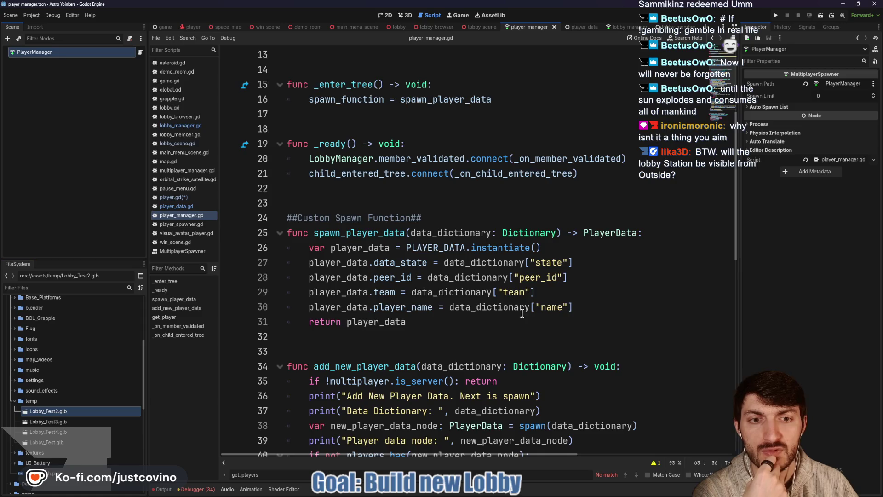
pyautogui.scroll(-1, 522, 314)
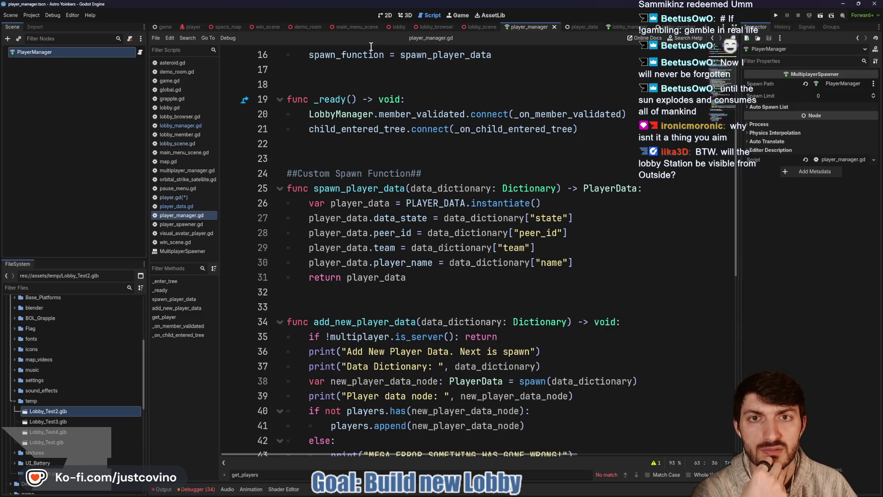
pyautogui.click(217, 28)
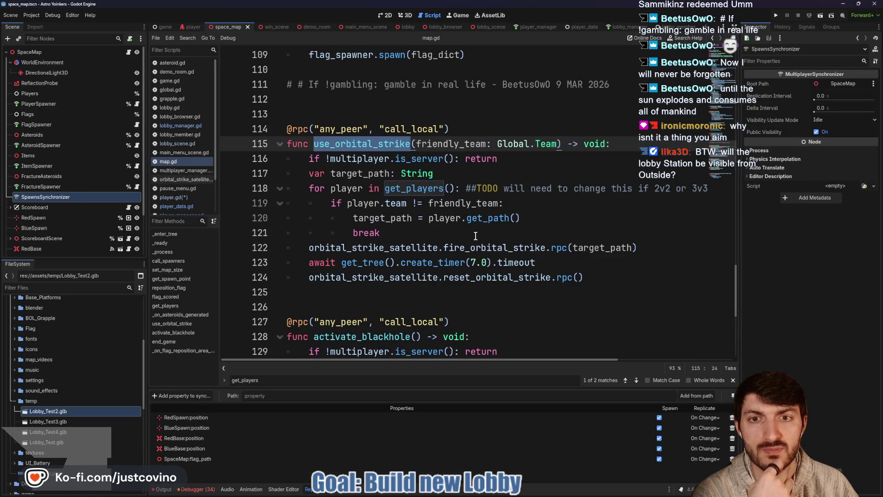
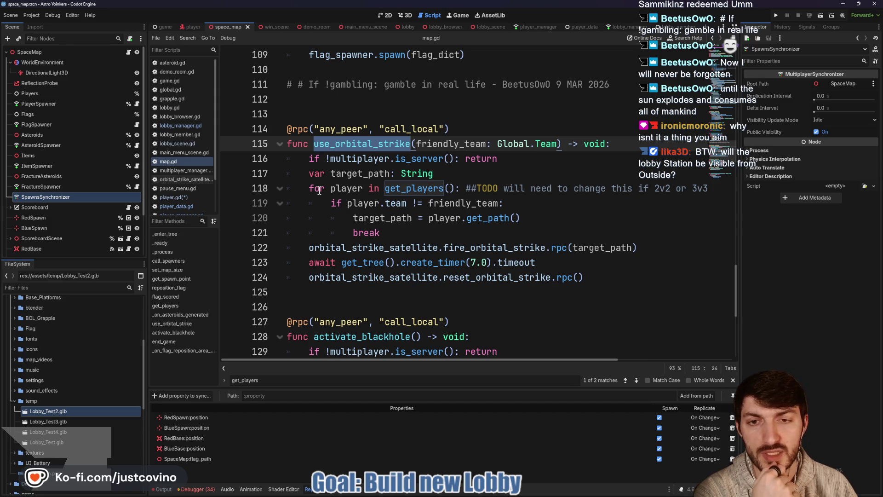
# Comment out the get_players loop on lines 118–121 of use_orbital_strike in map.gd
pyautogui.moveTo(424, 190)
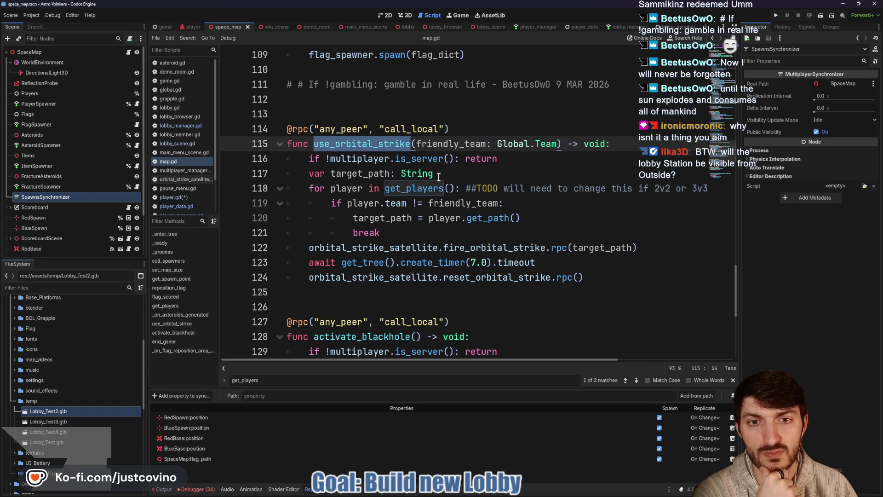
pyautogui.click(468, 173)
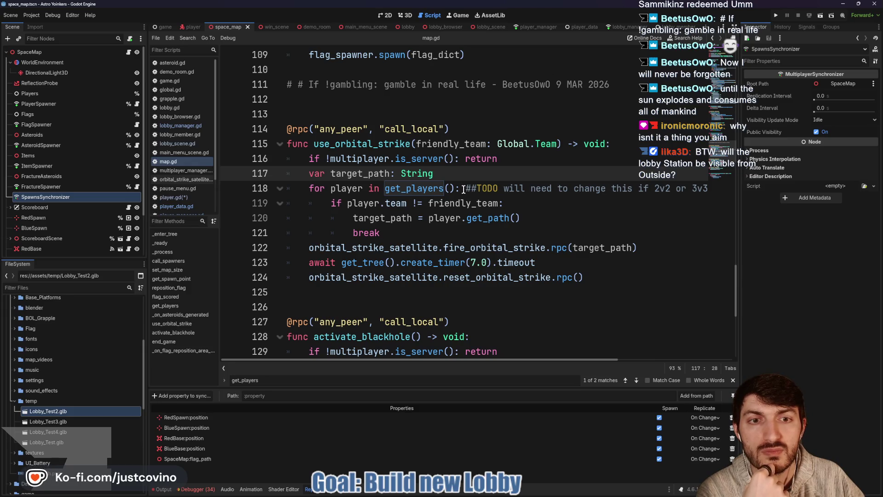
pyautogui.hscroll(5, 469, 192)
pyautogui.hscroll(-5, 483, 193)
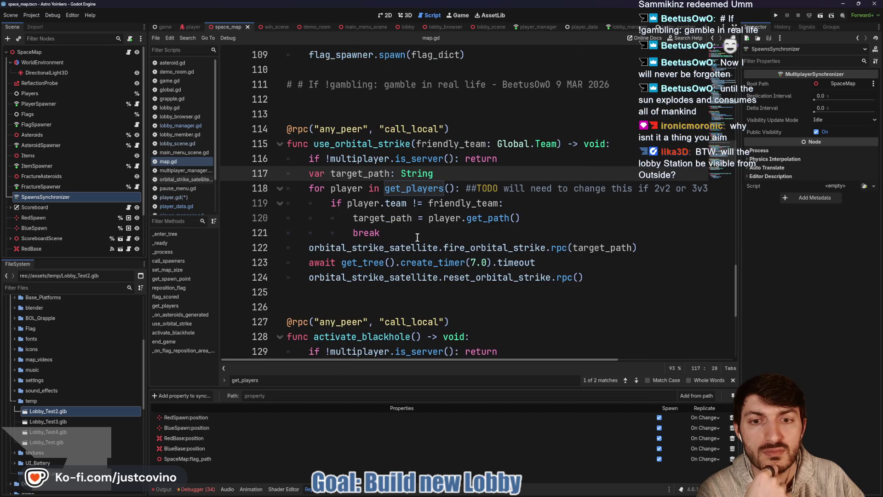
pyautogui.moveTo(409, 233); pyautogui.dragTo(287, 189)
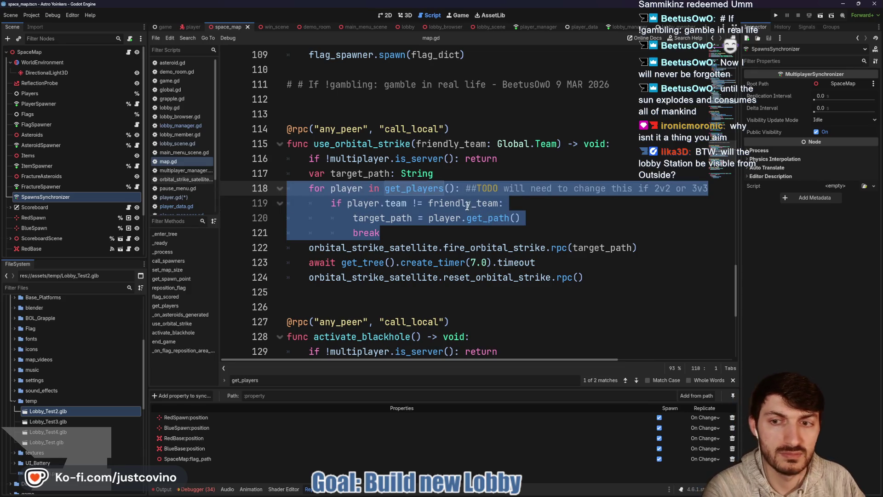
pyautogui.hotkey('ctrl', 'k')
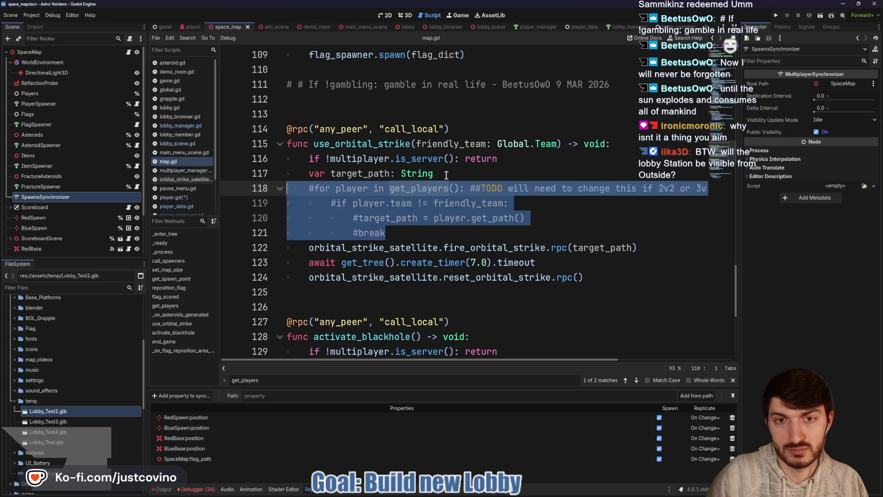
# Label the commented loop ##OLD## and leave an empty line above it for new code
pyautogui.press('Left')
pyautogui.press('Return')
pyautogui.press('Return')
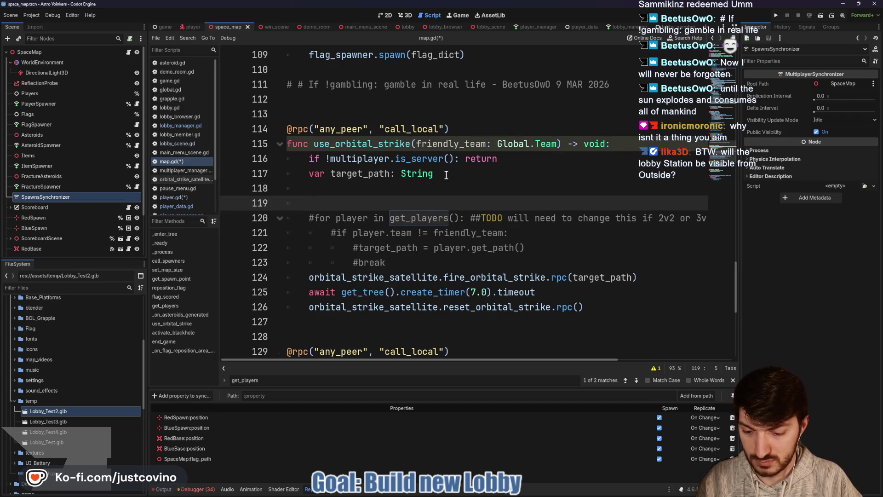
pyautogui.write('OLD##')
pyautogui.press('Up')
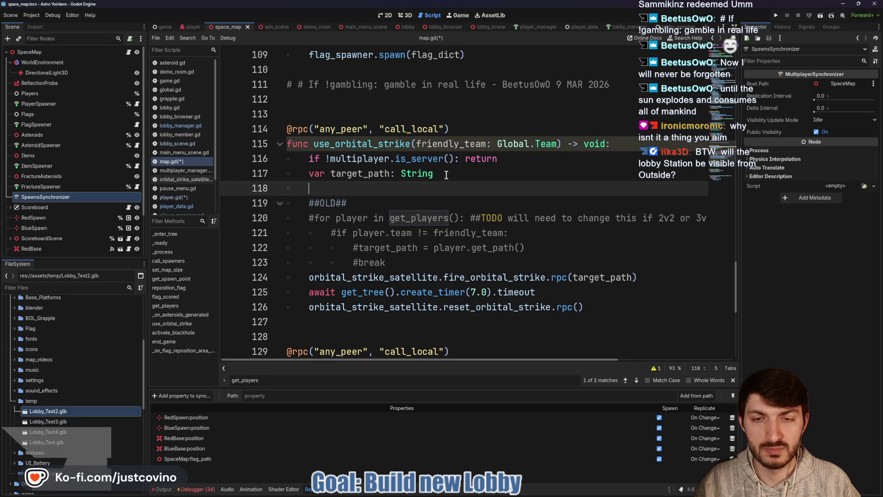
pyautogui.write('target_ra')
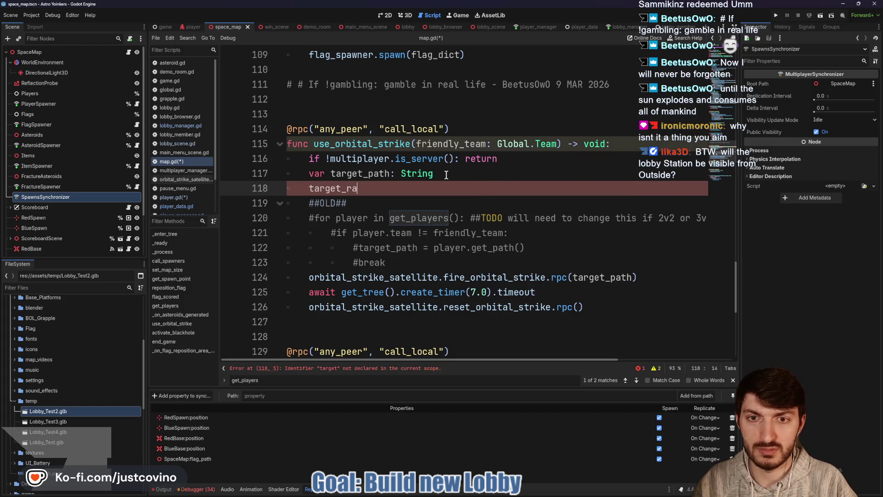
pyautogui.press('BackSpace')
pyautogui.press('BackSpace')
pyautogui.press('BackSpace')
pyautogui.press('BackSpace')
pyautogui.press('BackSpace')
pyautogui.press('BackSpace')
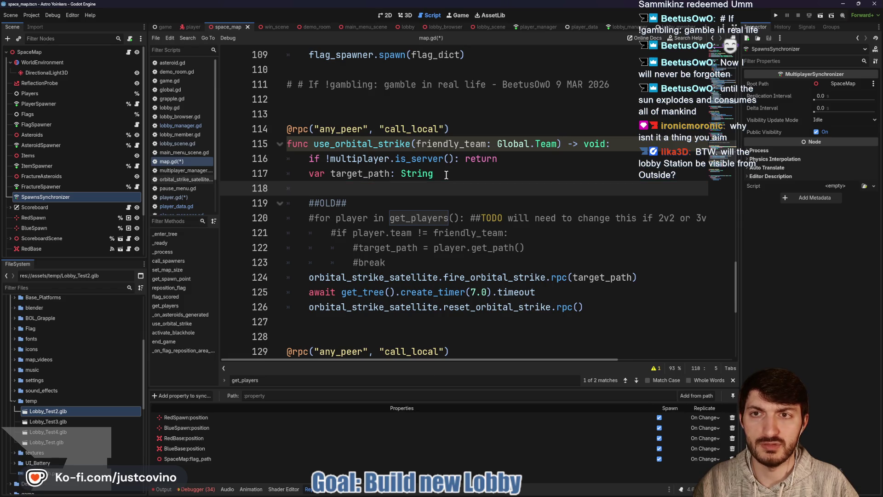
pyautogui.scroll(6, 449, 189)
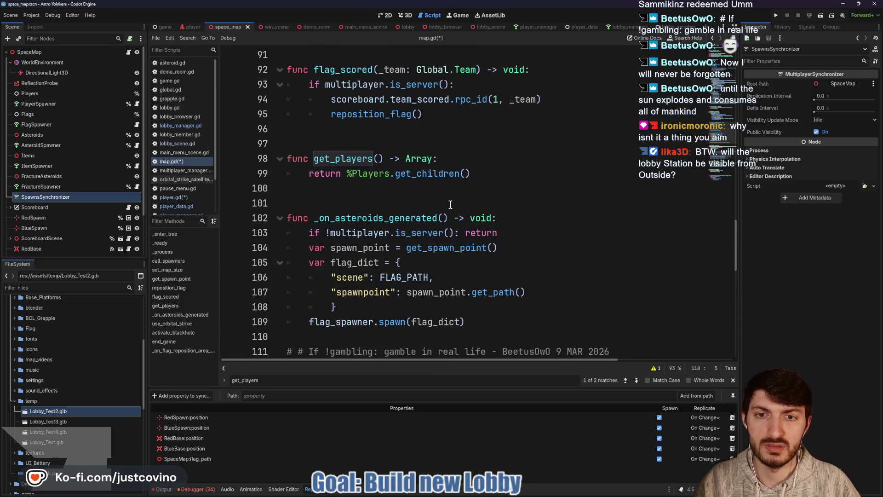
# Delete the unfinished stub line and the ##OLD## marker above the loop
pyautogui.scroll(16, 450, 209)
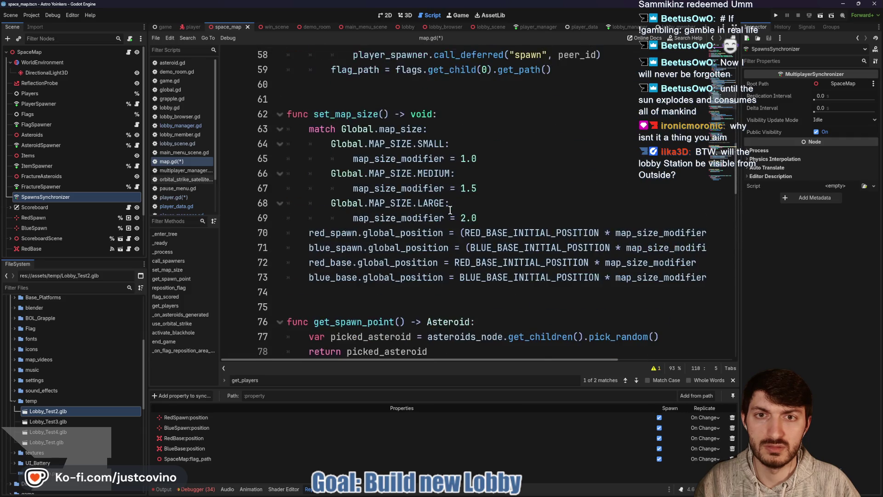
pyautogui.scroll(9, 450, 210)
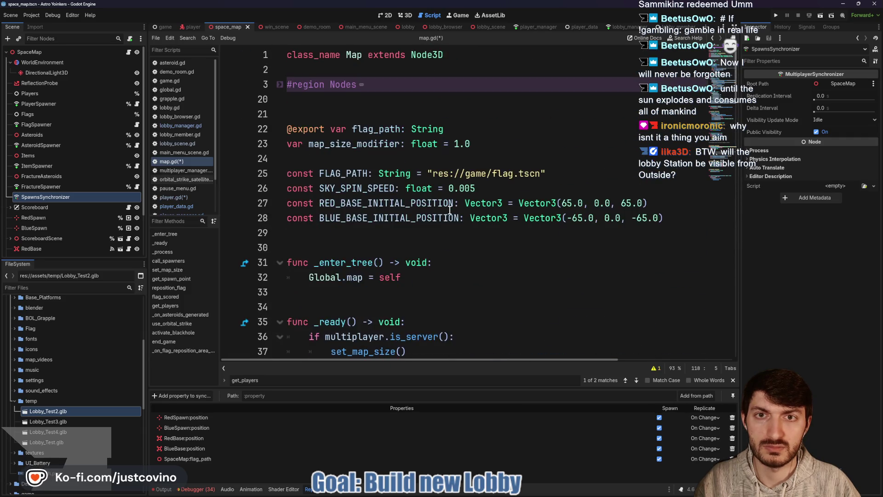
pyautogui.scroll(-20, 450, 210)
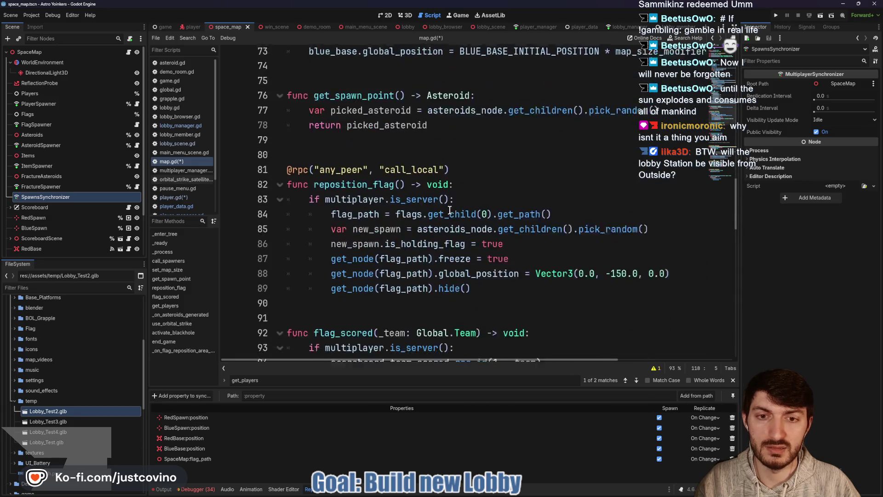
pyautogui.scroll(-5, 450, 209)
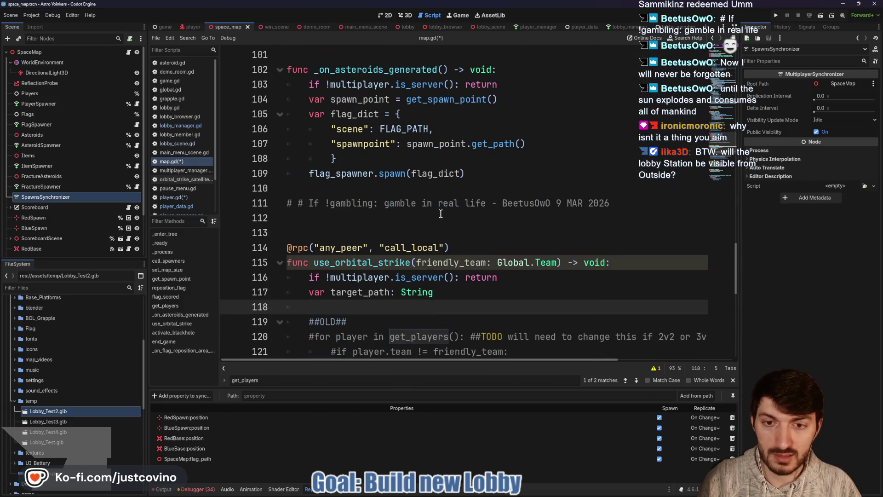
pyautogui.scroll(-3, 441, 214)
pyautogui.write('target_ra')
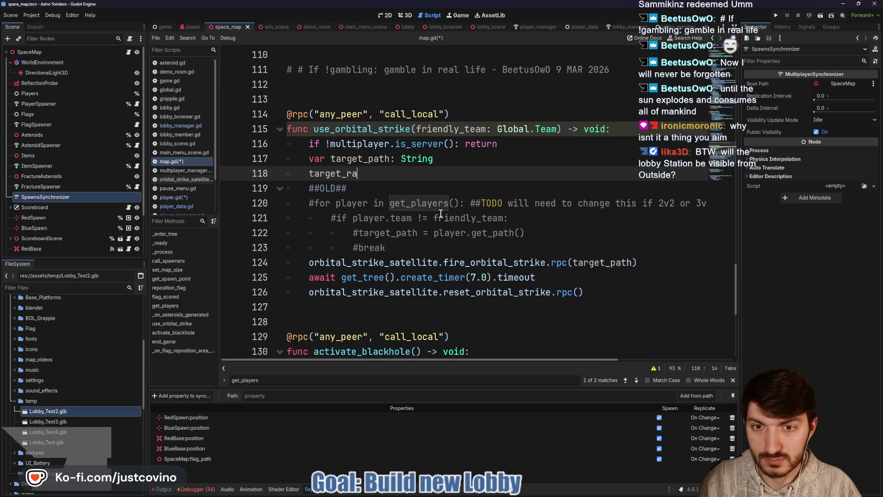
pyautogui.moveTo(279, 173); pyautogui.dragTo(280, 188)
pyautogui.press('Delete')
# Uncomment the get_players loop, remove the blank line above it, and save map.gd
pyautogui.click(385, 232)
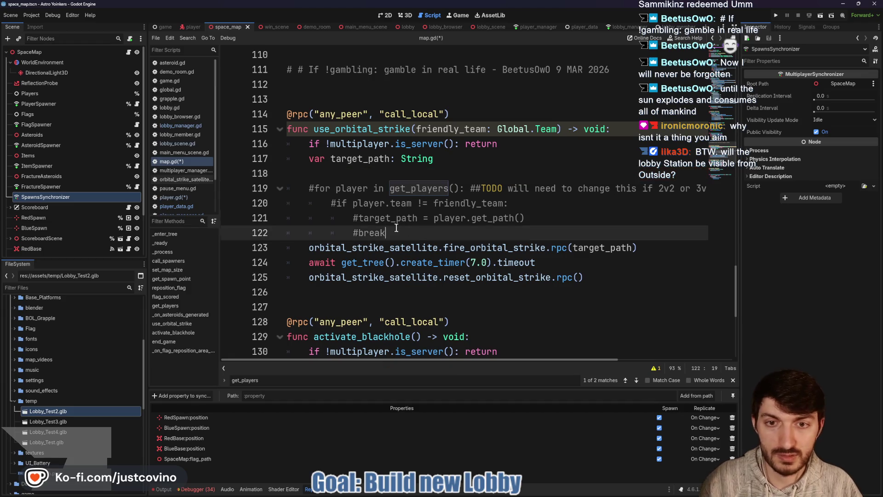
pyautogui.keyDown('shift'); pyautogui.click(279, 189); pyautogui.keyUp('shift')
pyautogui.hotkey('ctrl', 'k')
pyautogui.click(318, 175)
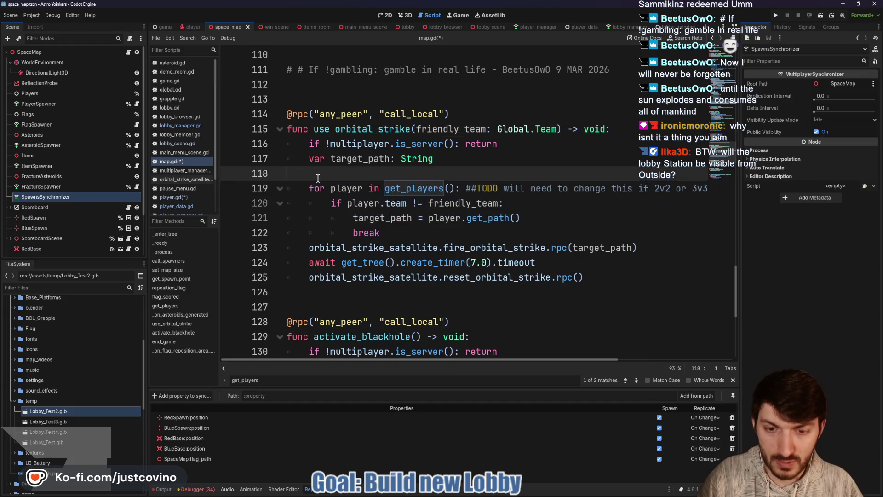
pyautogui.press('BackSpace')
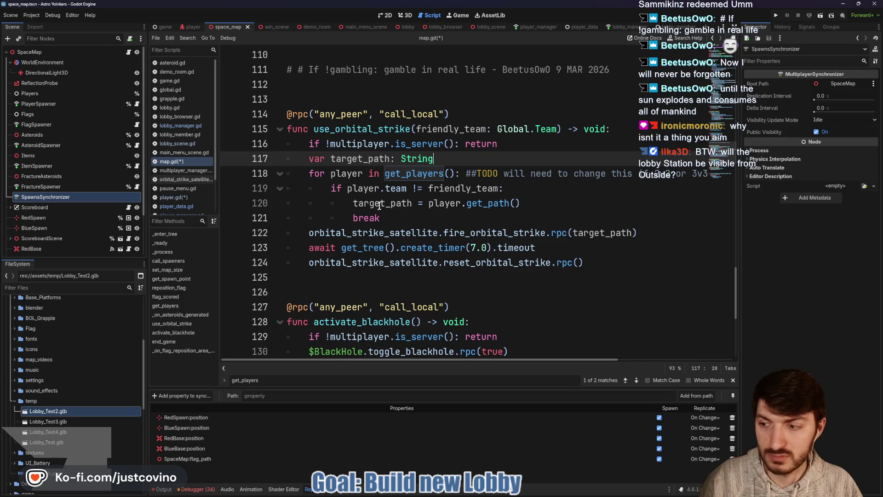
pyautogui.hotkey('ctrl', 's')
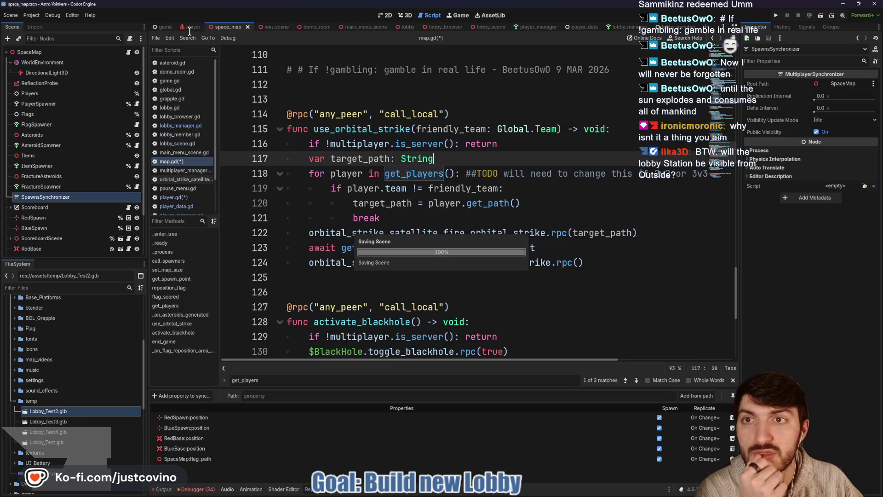
# Switch to player.gd and select the use_position_scrambler call on line 322
pyautogui.click(191, 29)
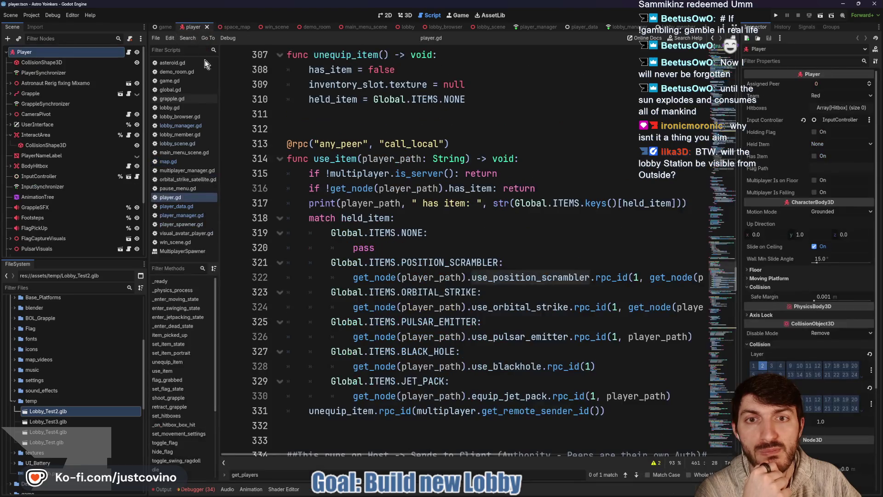
pyautogui.scroll(-1, 424, 251)
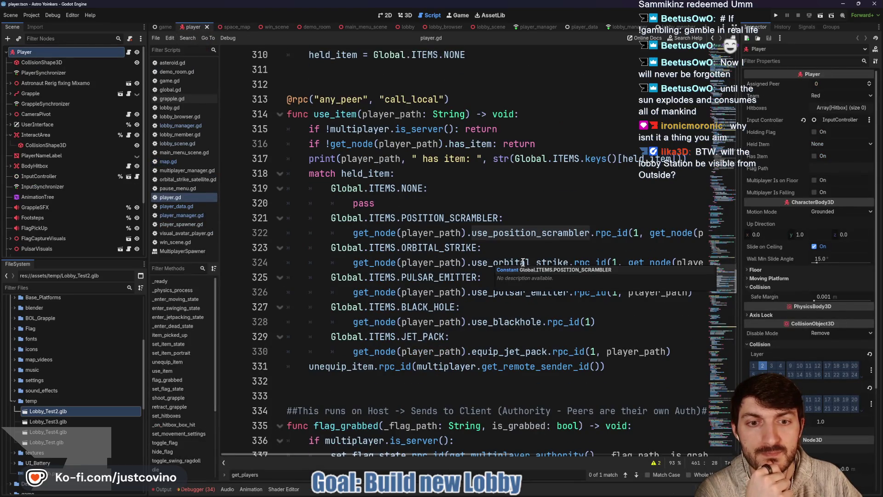
pyautogui.hscroll(3, 486, 245)
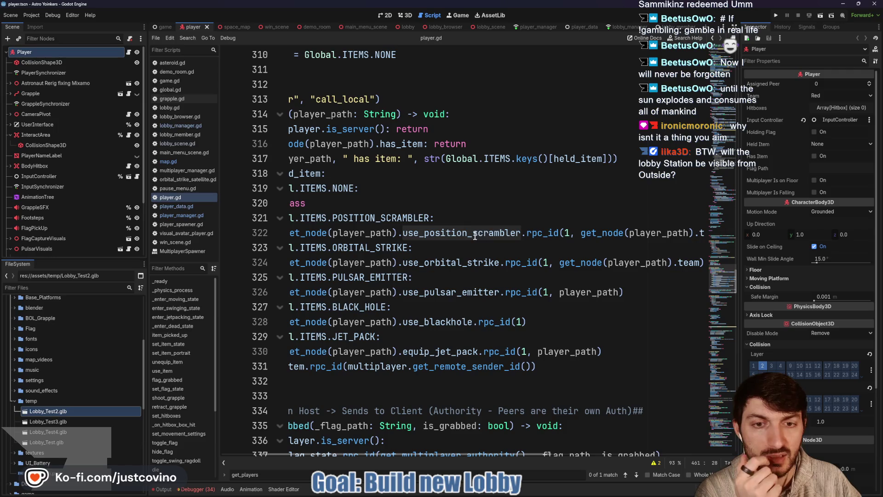
pyautogui.doubleClick(475, 236)
pyautogui.hscroll(3, 480, 236)
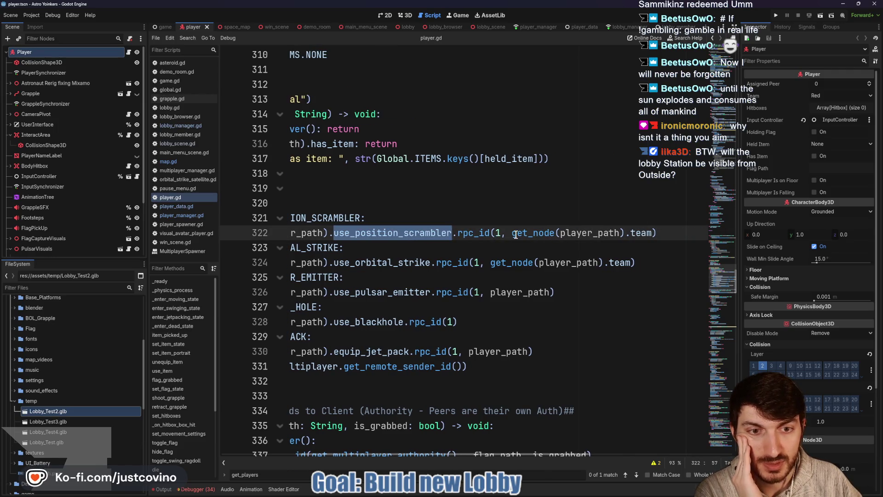
pyautogui.moveTo(529, 239)
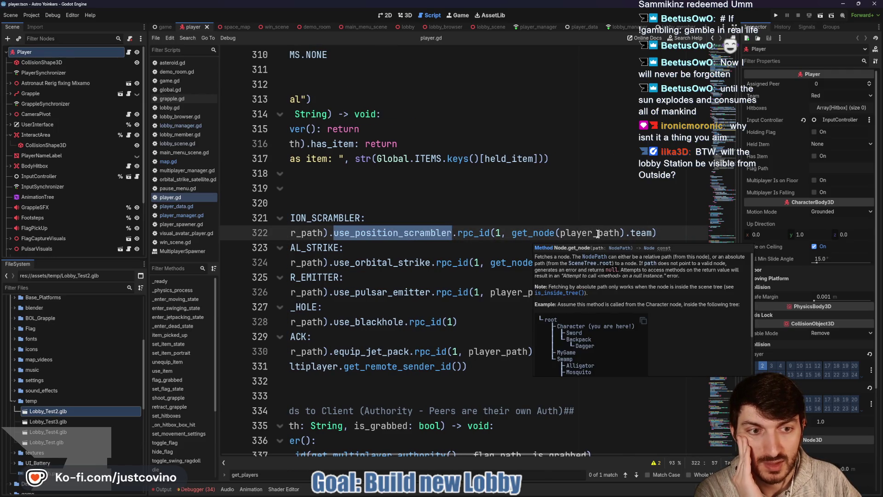
pyautogui.hscroll(-6, 597, 234)
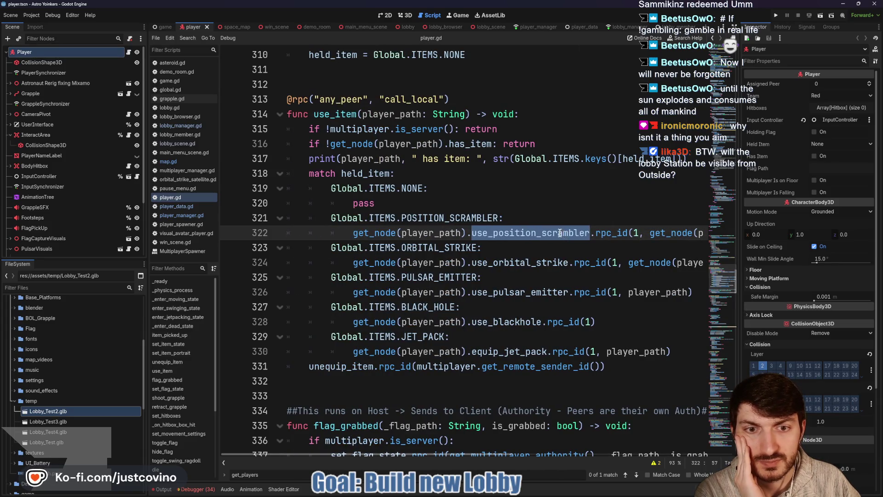
# Scroll player.gd from toggle_flag up to the use_item function with its rpc_id item dispatch
pyautogui.scroll(-20, 503, 243)
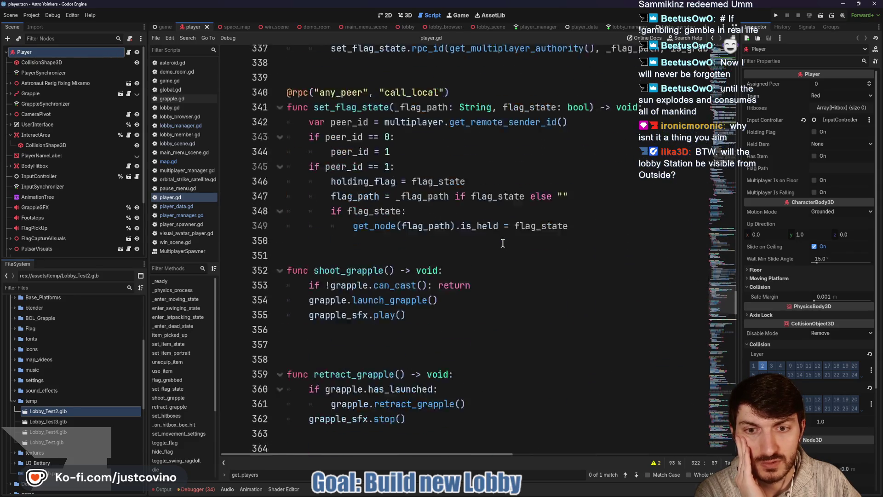
pyautogui.scroll(-15, 503, 243)
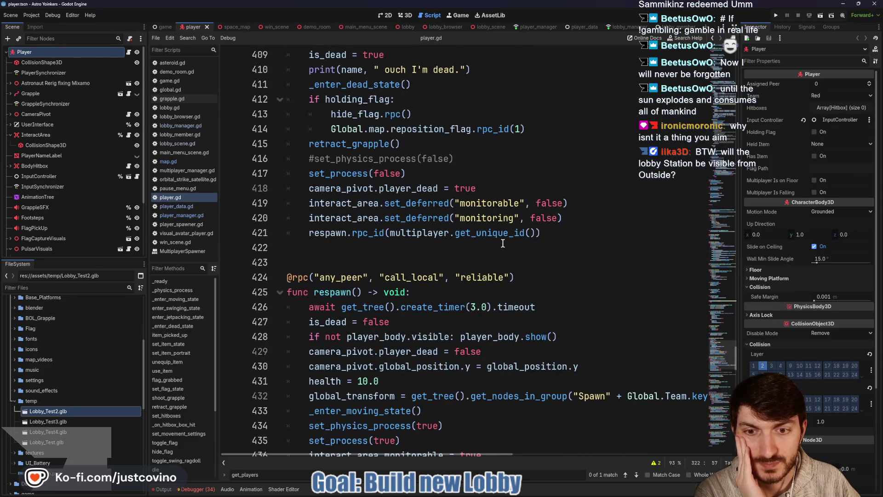
pyautogui.scroll(-5, 502, 243)
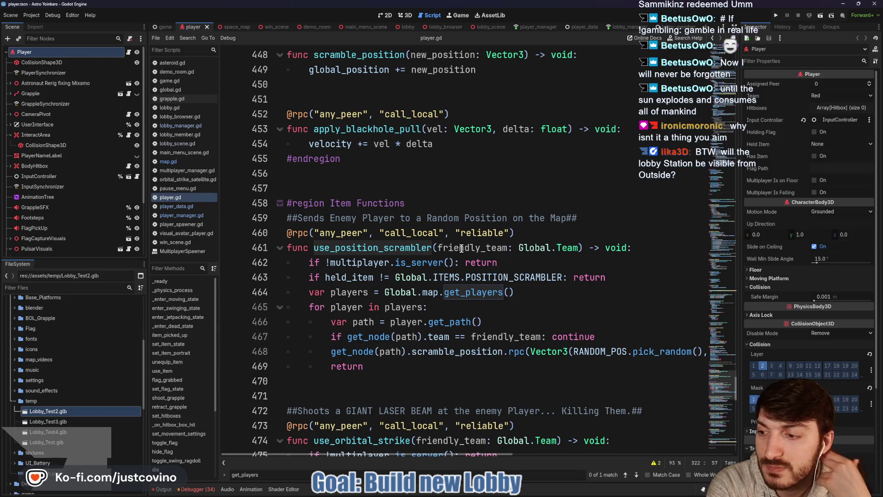
pyautogui.scroll(20, 461, 248)
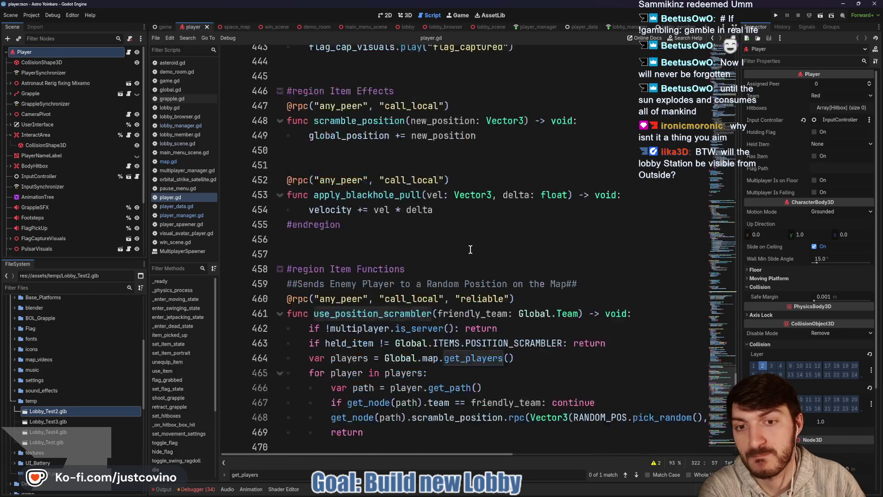
pyautogui.scroll(16, 470, 249)
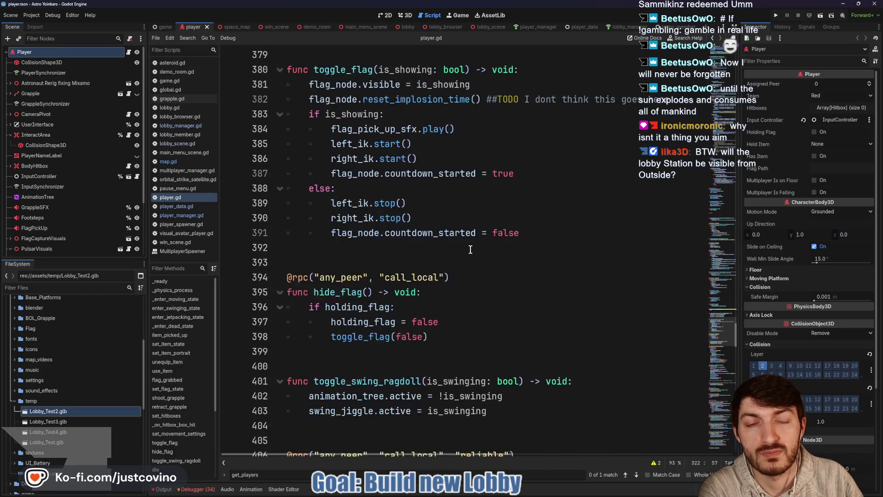
pyautogui.scroll(13, 470, 249)
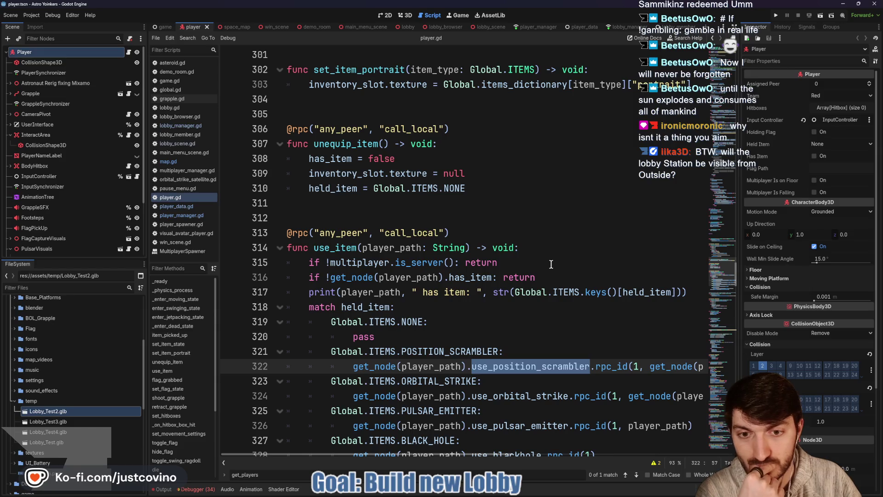
pyautogui.scroll(-1, 500, 272)
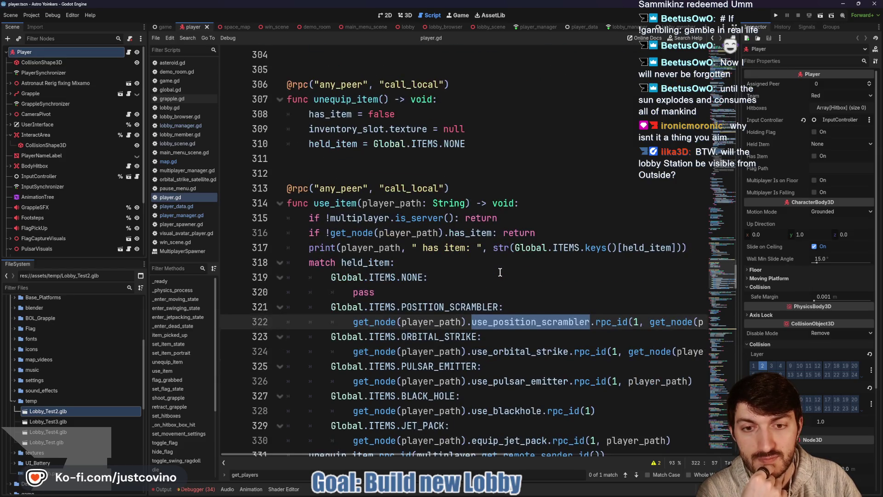
pyautogui.scroll(-1, 424, 273)
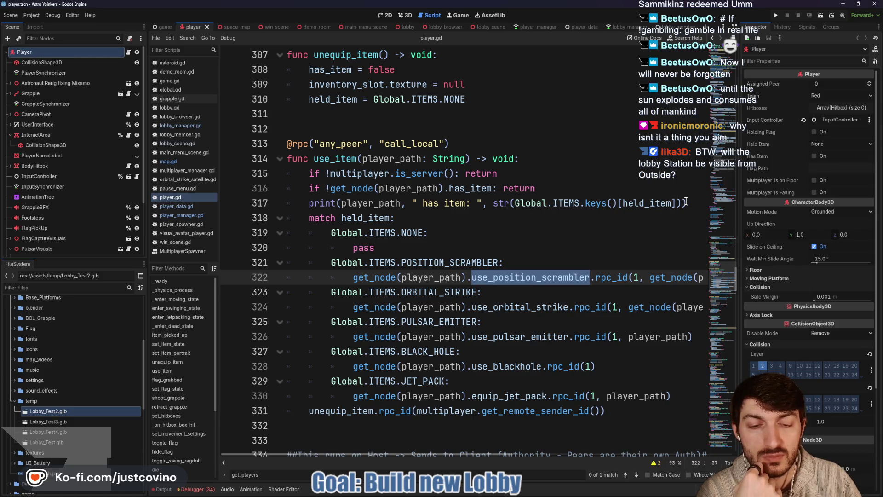
# Add line 318 in use_item after the print statement reading 'var target_player = ', value left empty
pyautogui.click(686, 202)
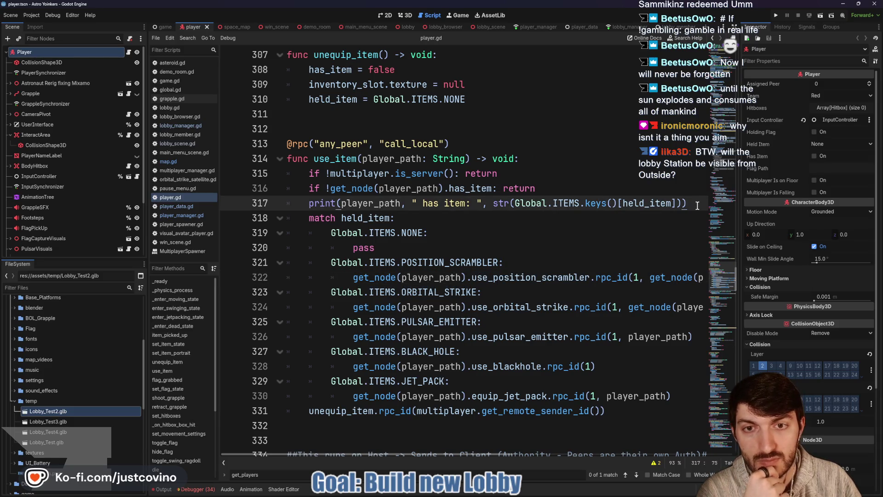
pyautogui.press('Return')
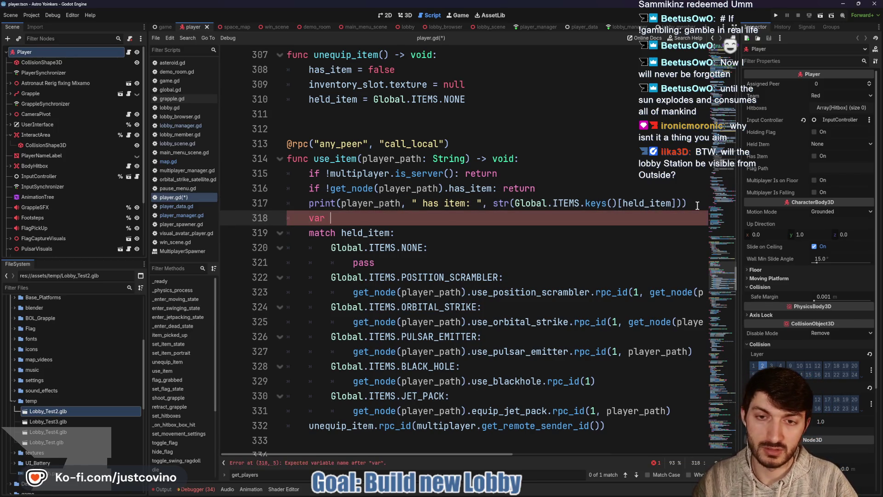
pyautogui.write('et)')
pyautogui.write('player')
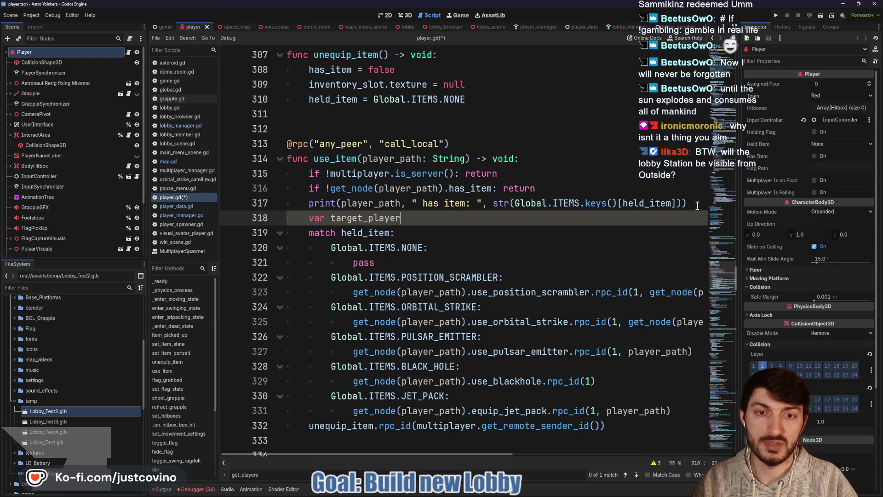
pyautogui.write(' = target_t')
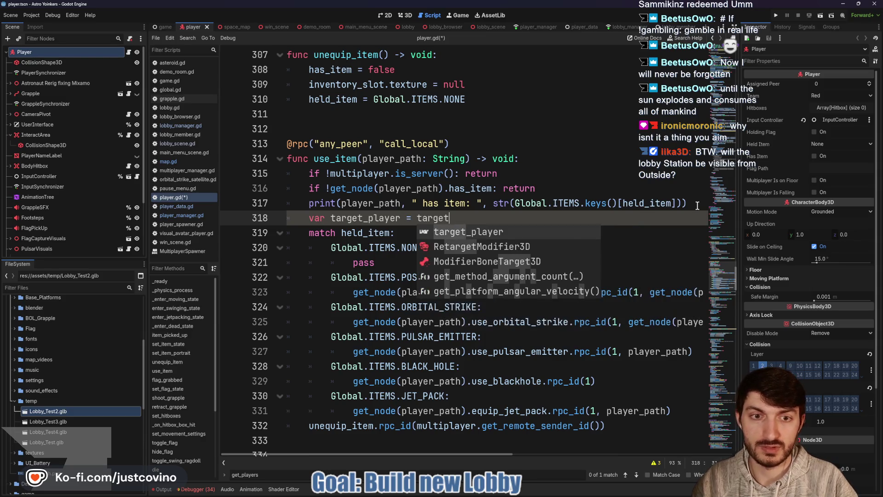
pyautogui.press('BackSpace')
pyautogui.write('ray')
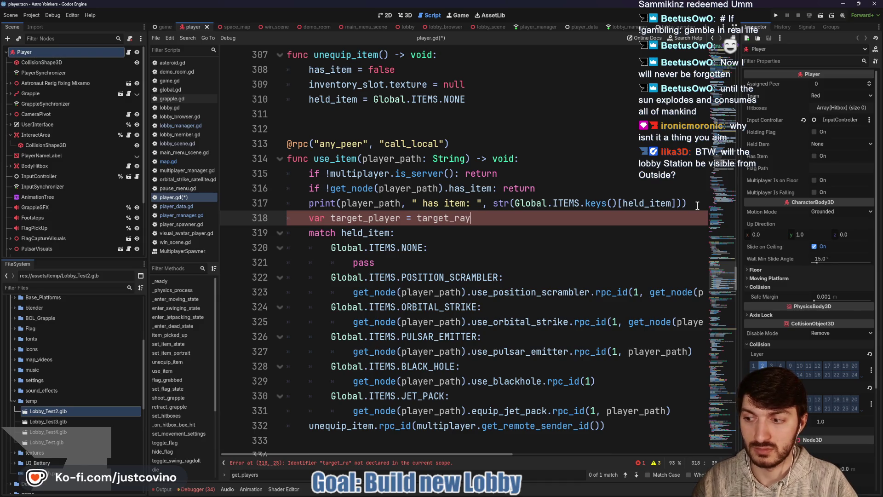
pyautogui.press('BackSpace')
pyautogui.press('BackSpace')
pyautogui.press('BackSpace')
pyautogui.write('ray')
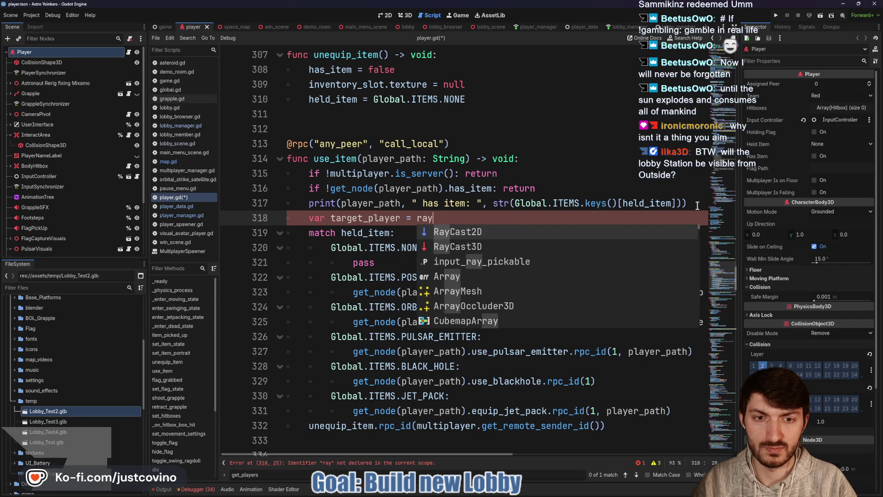
pyautogui.press('BackSpace')
pyautogui.press('BackSpace')
pyautogui.press('BackSpace')
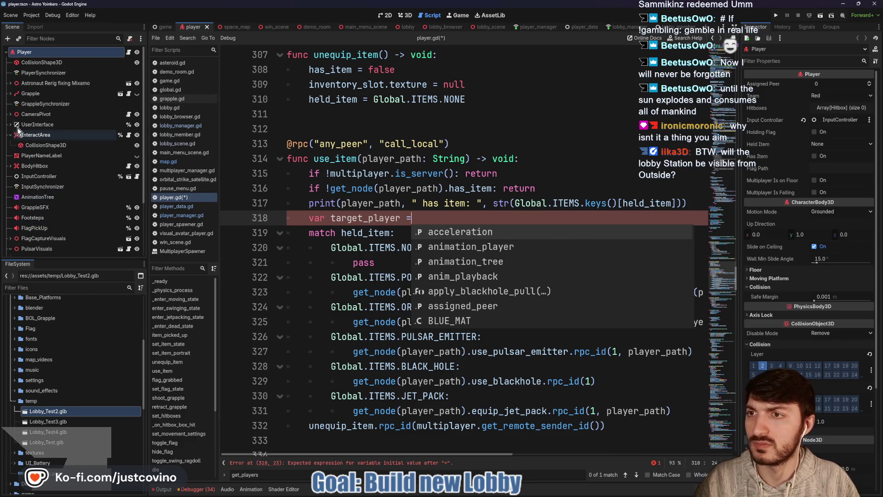
# In the Scene dock, expand CameraPivot and bring up the context menu of its TargetRay node
pyautogui.click(10, 83)
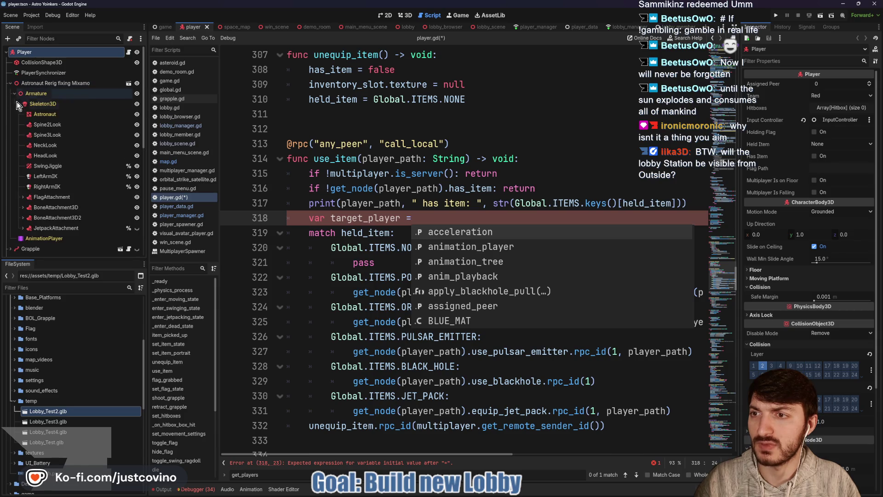
pyautogui.scroll(-5, 21, 178)
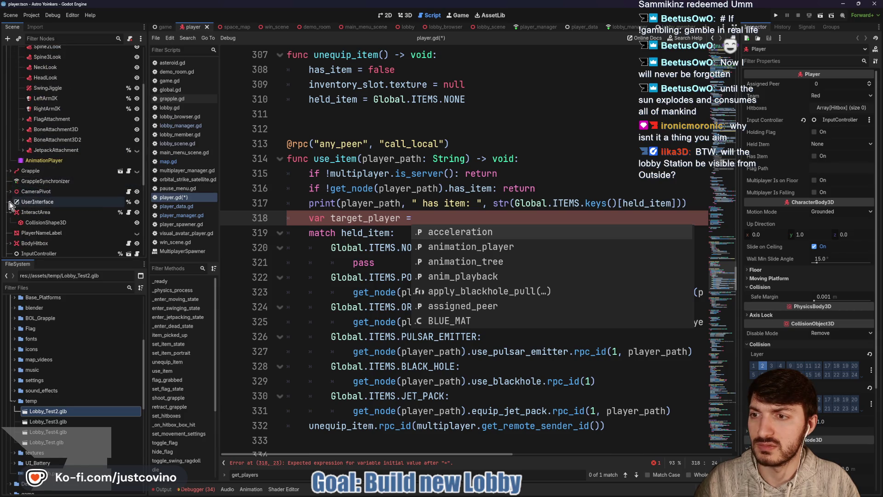
pyautogui.click(13, 193)
pyautogui.click(10, 191)
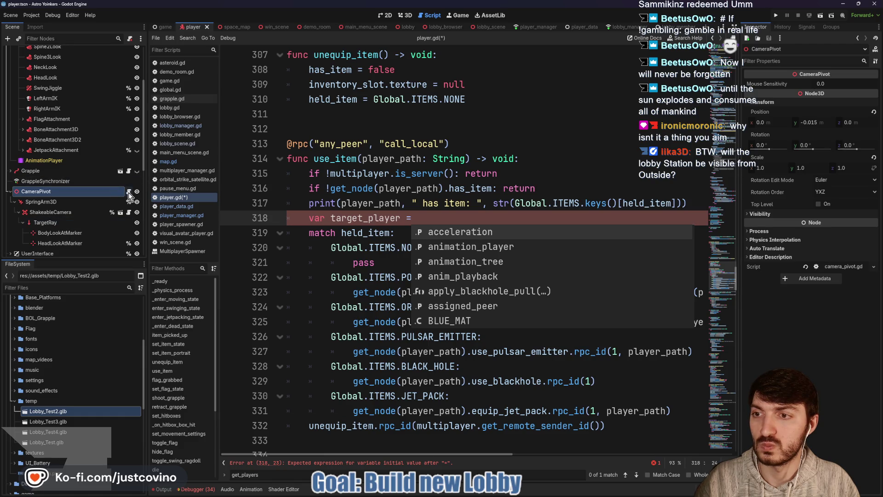
pyautogui.click(65, 223)
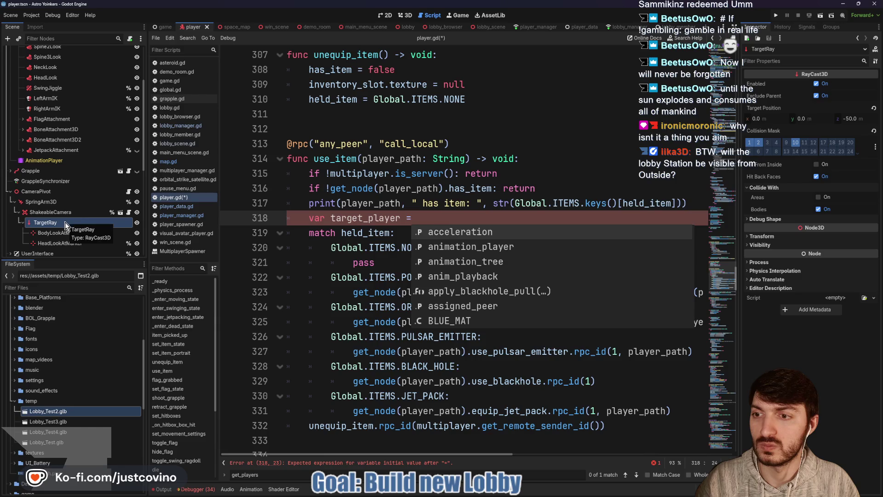
pyautogui.rightClick(65, 222)
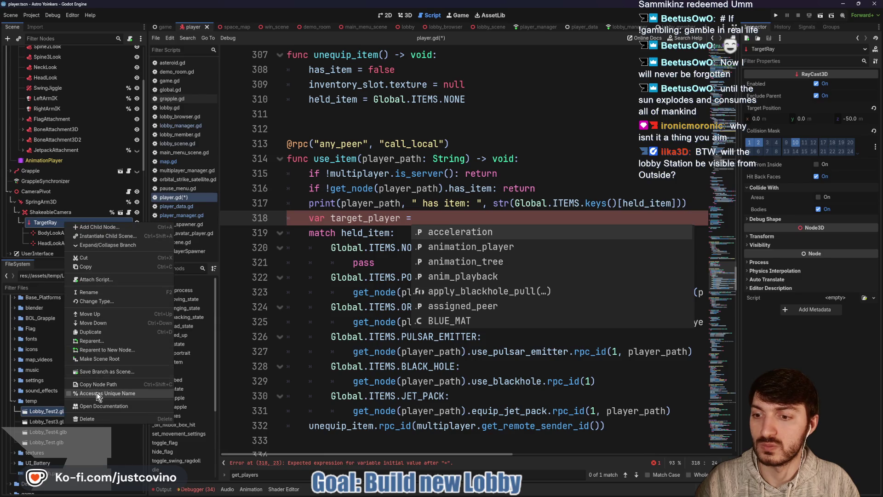
# Make TargetRay accessible as a unique name
pyautogui.click(97, 393)
pyautogui.scroll(2, 409, 290)
pyautogui.scroll(20, 409, 290)
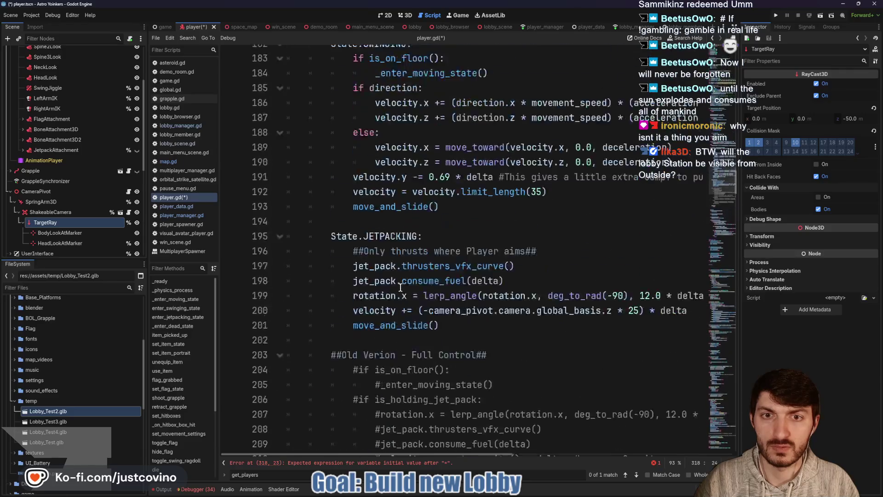
pyautogui.scroll(20, 401, 287)
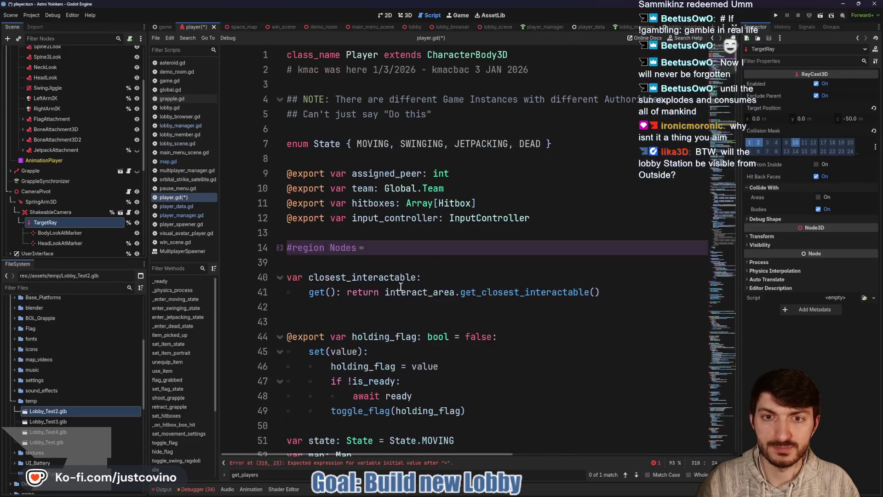
pyautogui.click(280, 249)
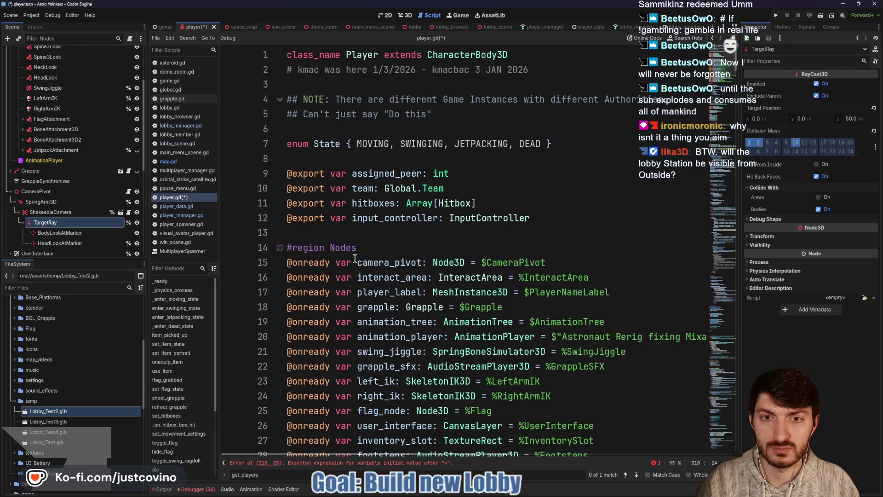
pyautogui.scroll(-6, 325, 330)
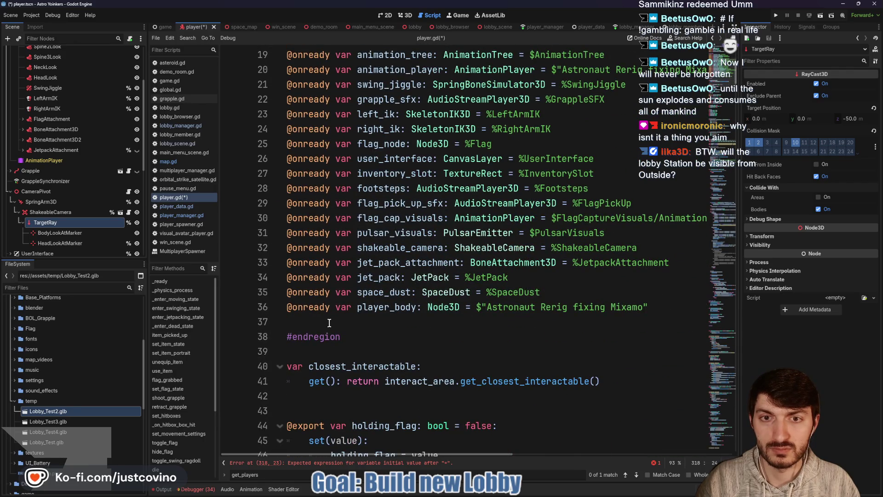
pyautogui.scroll(2, 333, 319)
pyautogui.scroll(-3, 358, 309)
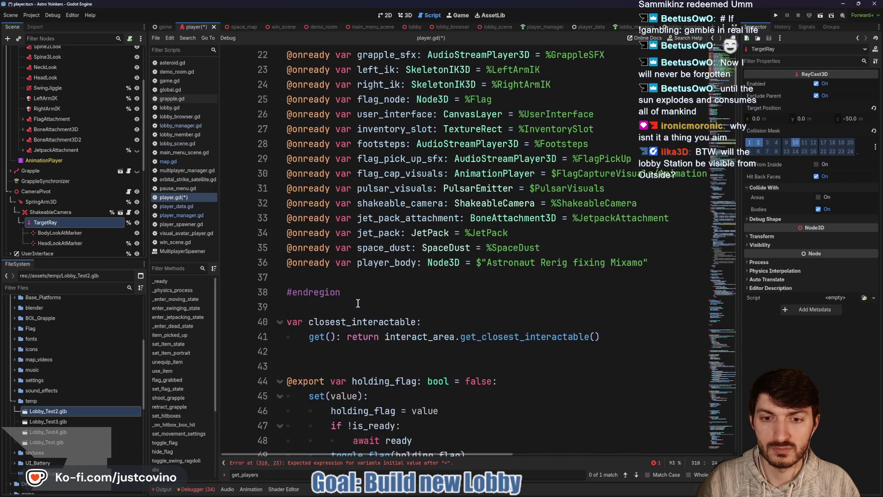
pyautogui.moveTo(314, 281); pyautogui.dragTo(305, 280)
pyautogui.press('BackSpace')
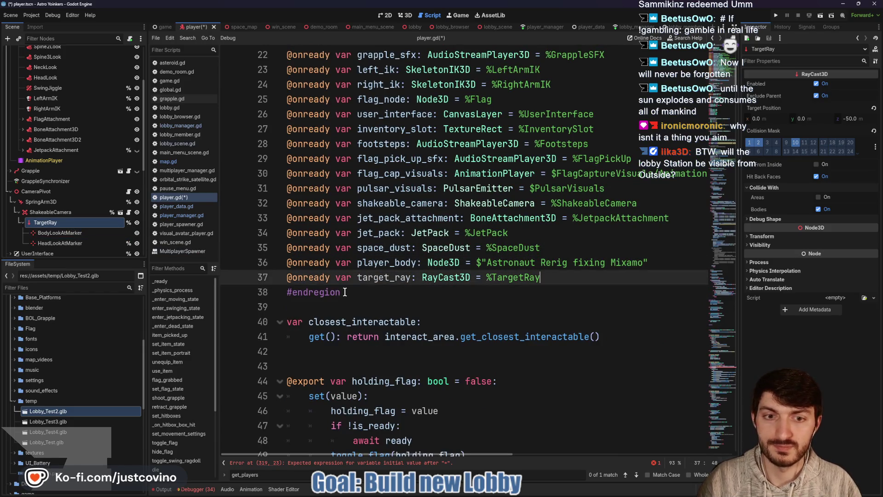
pyautogui.scroll(-15, 350, 368)
pyautogui.hscroll(5, 355, 455)
pyautogui.click(355, 463)
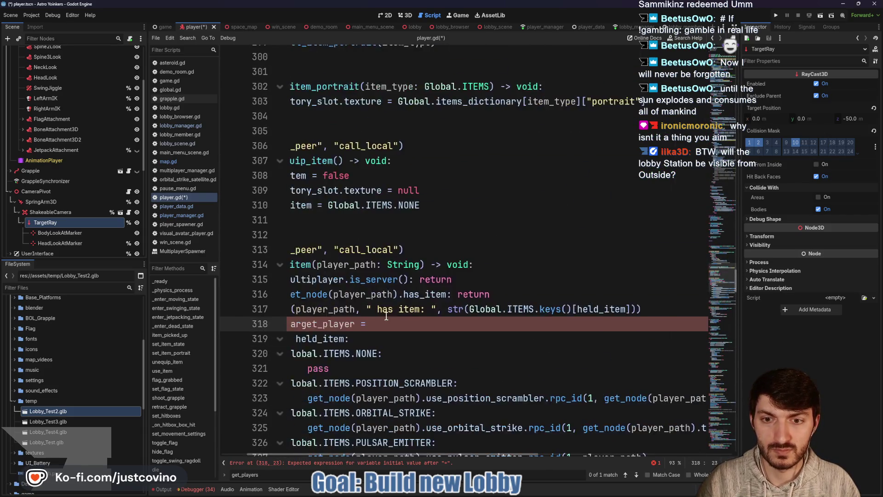
# Complete line 318 as 'var target_player = target_ray.get_collider()' using autocomplete
pyautogui.write('target')
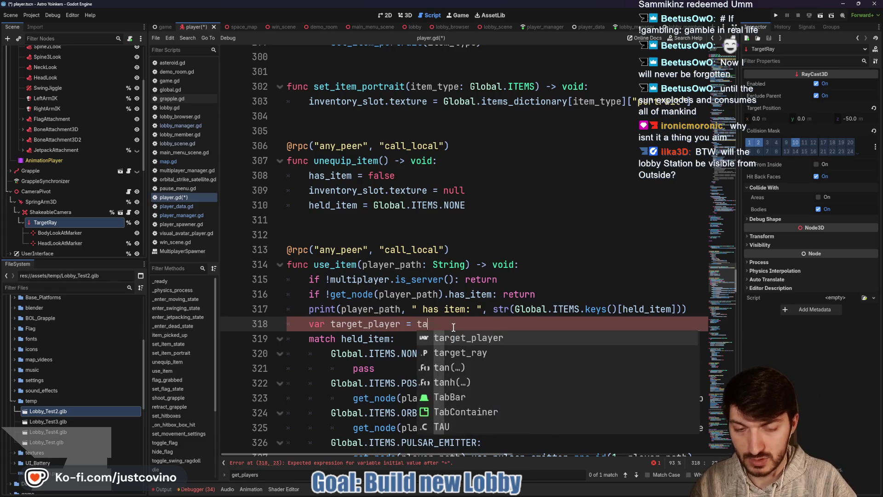
pyautogui.press('Down')
pyautogui.press('Return')
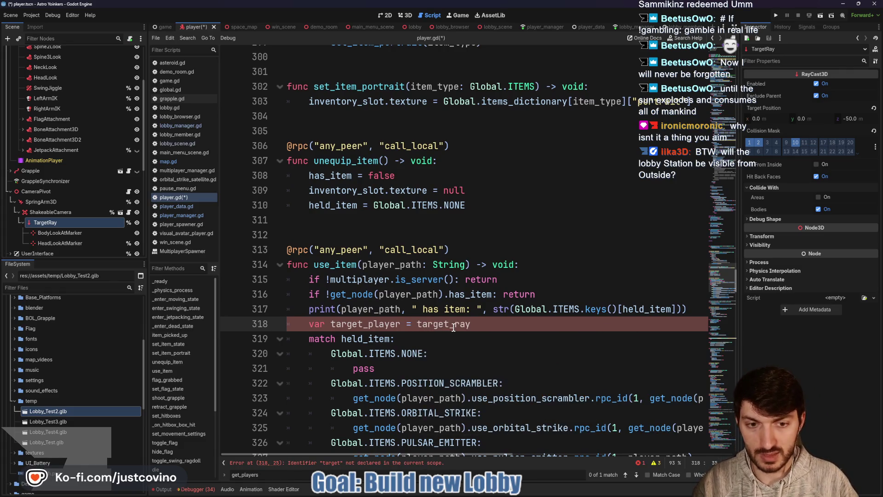
pyautogui.write('.get')
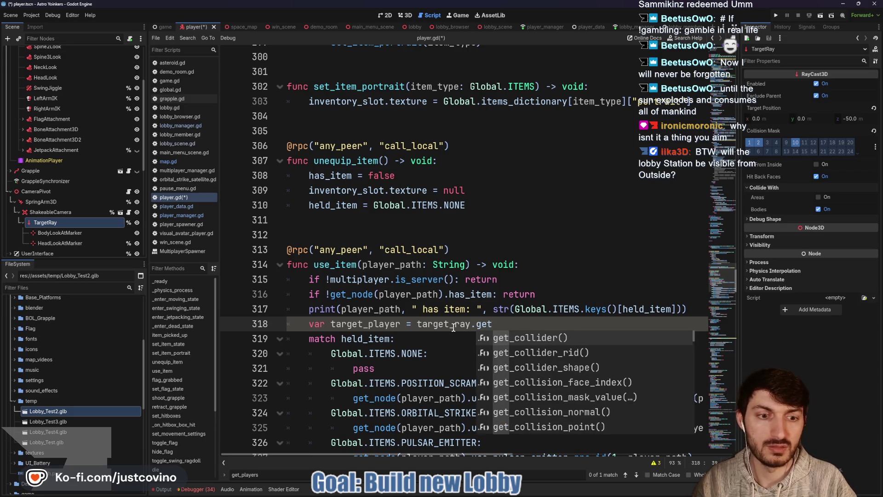
pyautogui.press('Return')
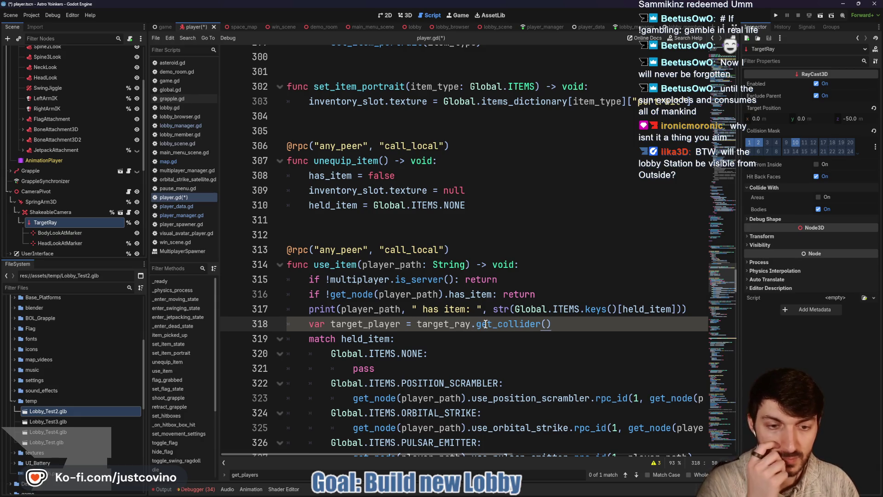
pyautogui.moveTo(485, 324)
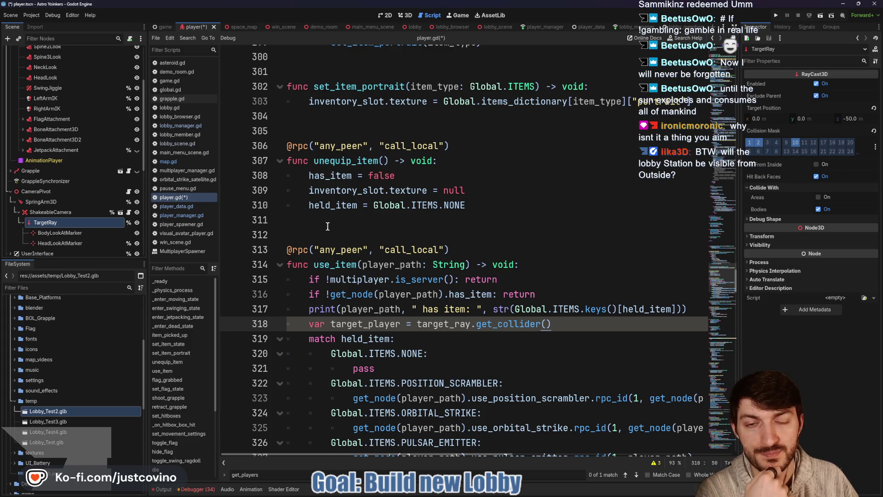
pyautogui.scroll(-4, 325, 226)
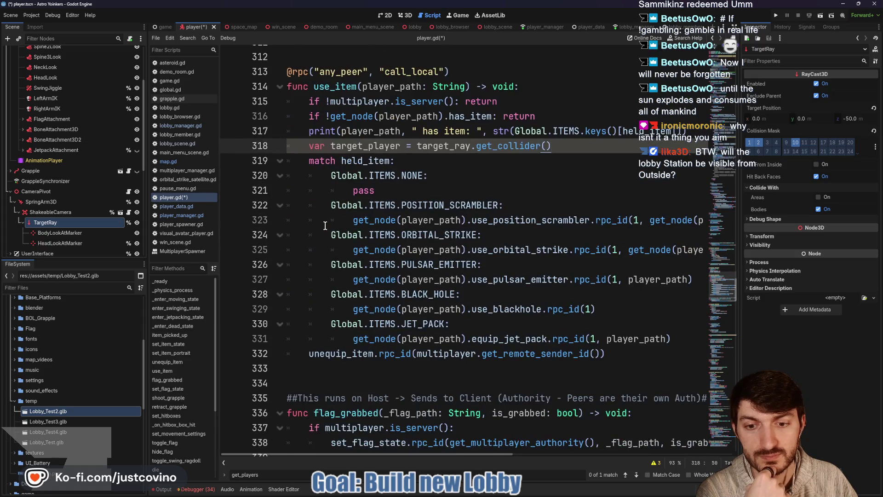
pyautogui.scroll(4, 325, 226)
pyautogui.click(325, 226)
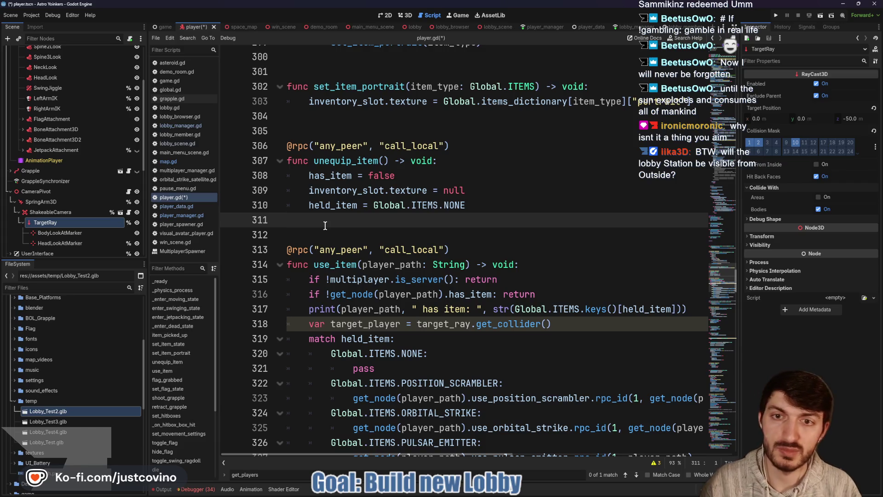
# Write 'func get_aimed_at_player() -> Player:' above use_item, starting its body with target_ray.get_collider()
pyautogui.press('Return')
pyautogui.press('Return')
pyautogui.press('Return')
pyautogui.press('Up')
pyautogui.write('func')
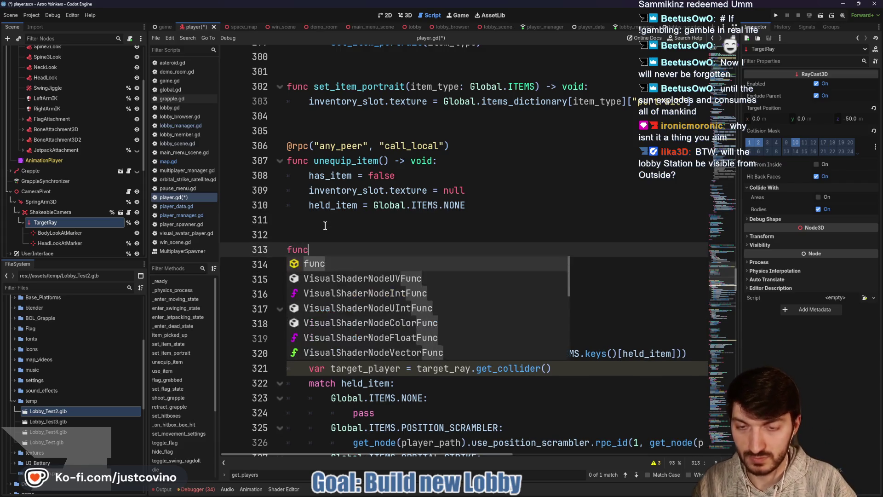
pyautogui.press('Escape')
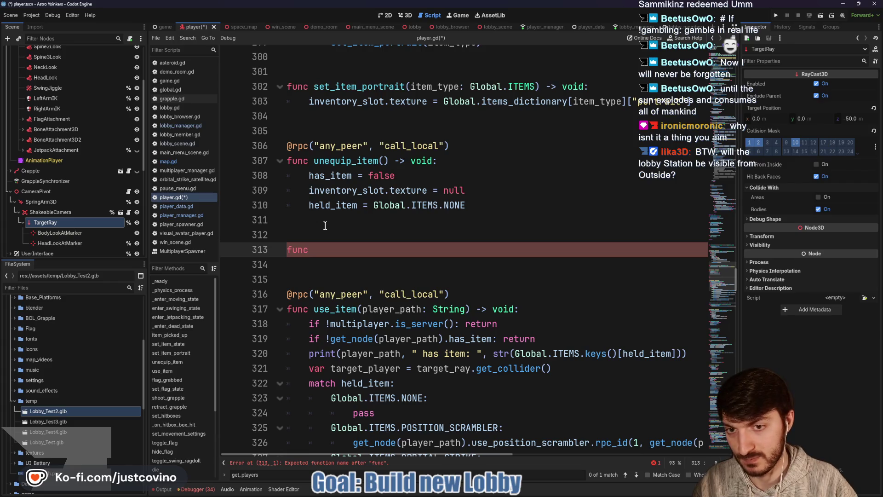
pyautogui.write('et_')
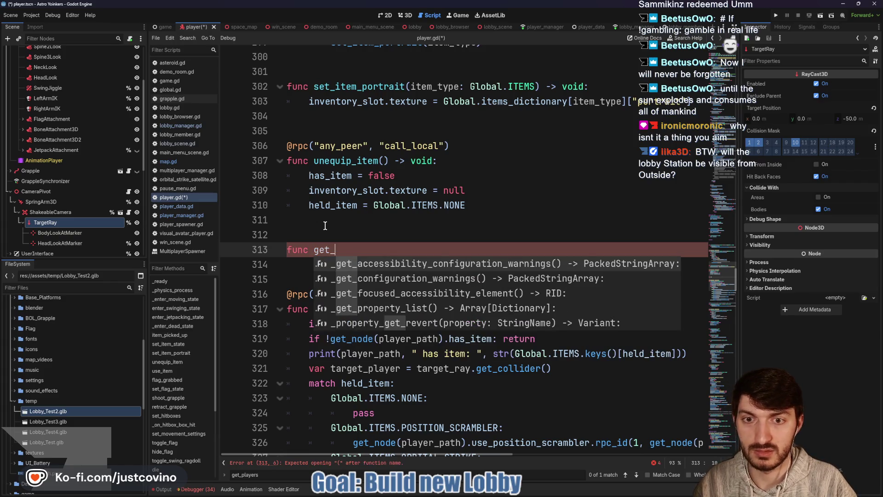
pyautogui.write('aimed_at_player')
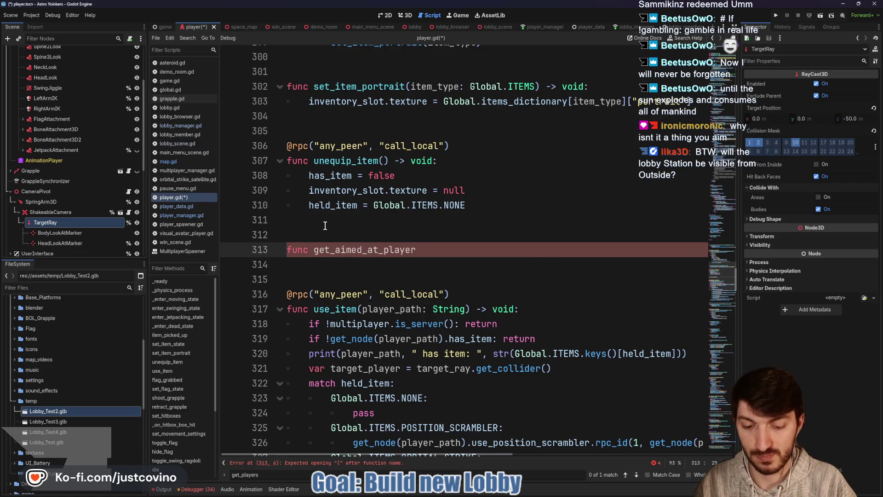
pyautogui.write('() ->')
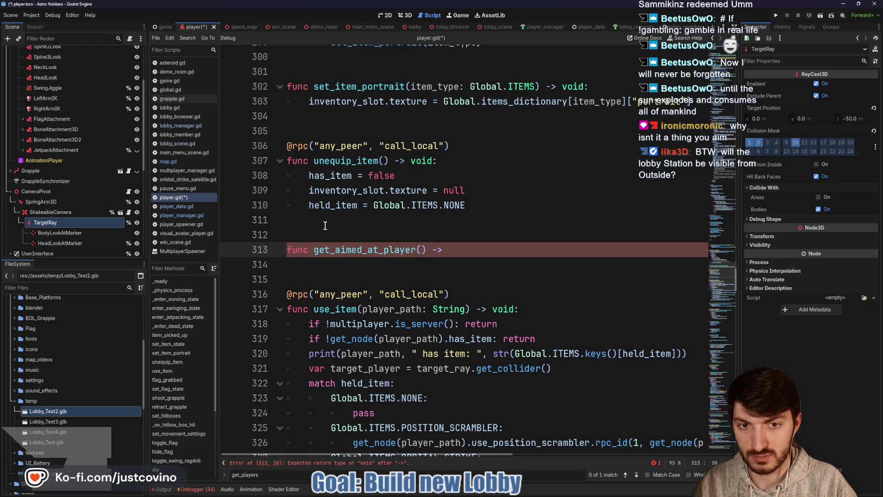
pyautogui.write(' Player')
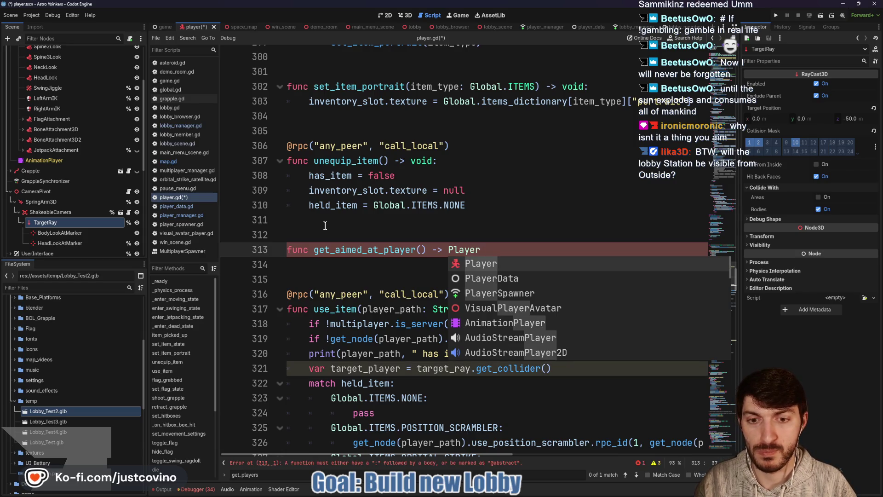
pyautogui.write(':')
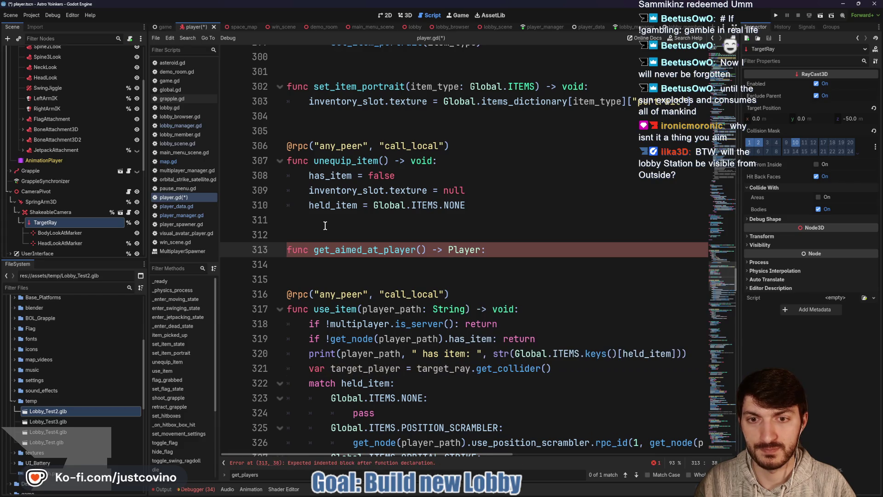
pyautogui.press('Return')
pyautogui.write('var target')
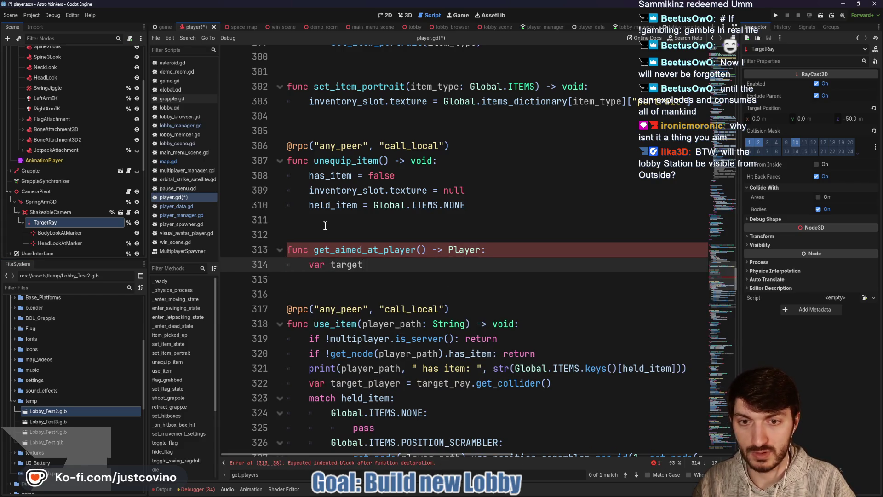
pyautogui.write('- typ')
pyautogui.press('BackSpace')
pyautogui.press('BackSpace')
pyautogui.press('BackSpace')
pyautogui.press('BackSpace')
pyautogui.press('BackSpace')
pyautogui.write('= target')
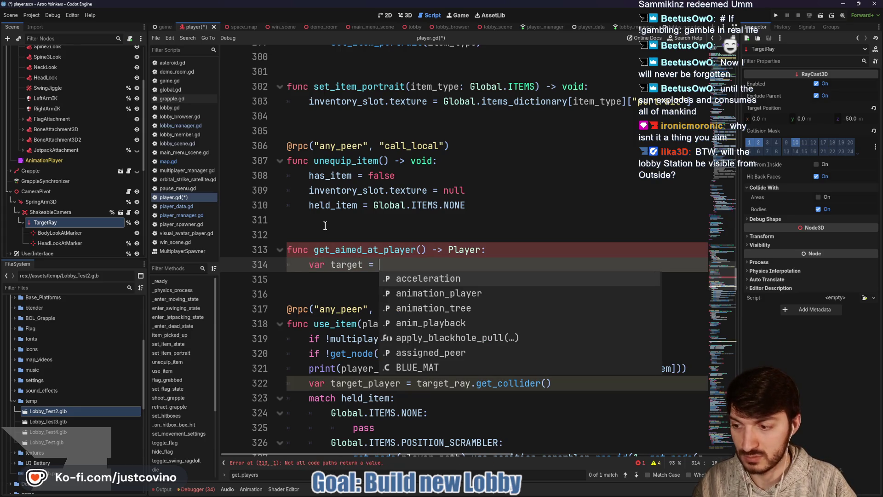
pyautogui.press('Down')
pyautogui.press('Return')
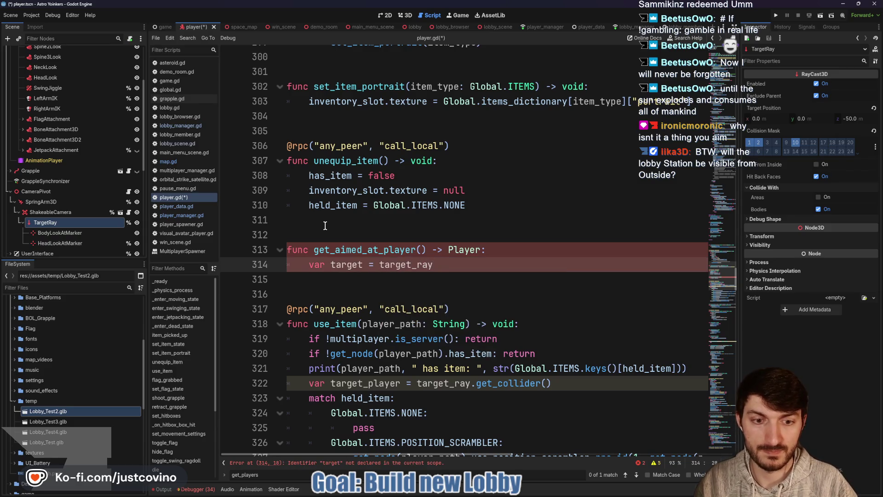
pyautogui.write('.get_c')
pyautogui.press('Return')
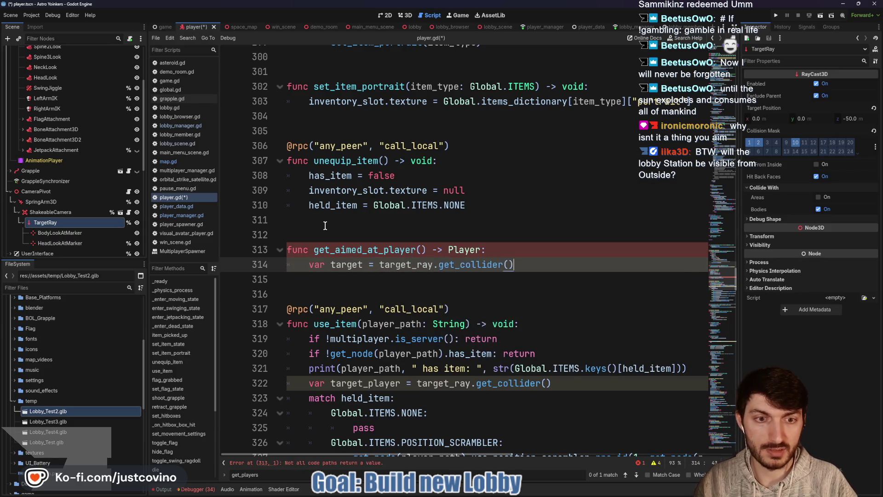
# Remove the old target_player line, return the collider's parent from the function, and save player.gd
pyautogui.moveTo(557, 386); pyautogui.dragTo(307, 382)
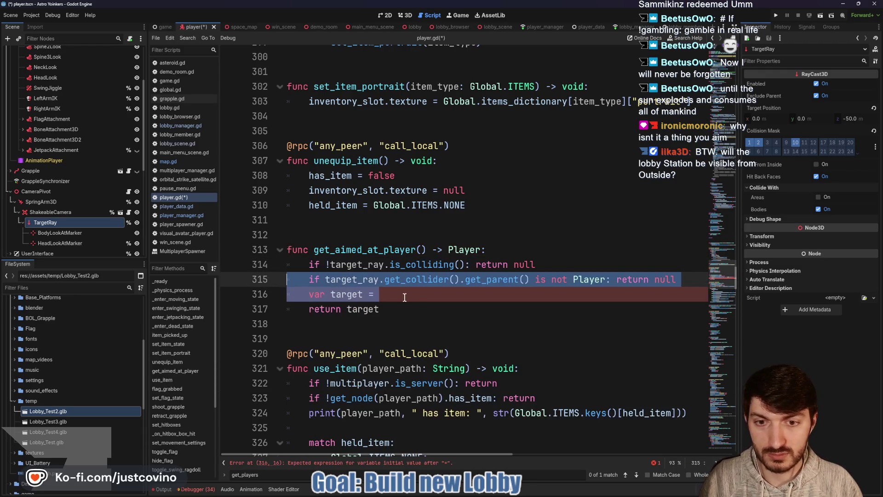
pyautogui.hotkey('shift', 'Home')
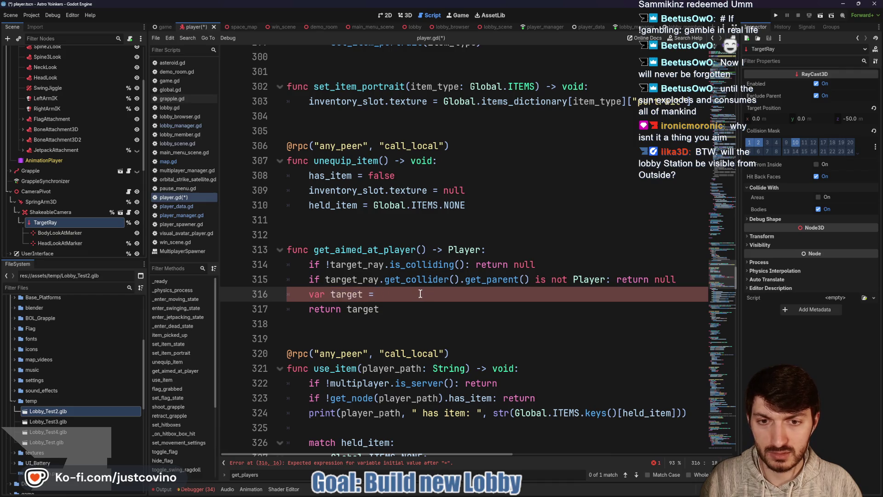
pyautogui.press('BackSpace')
pyautogui.press('BackSpace')
pyautogui.press('BackSpace')
pyautogui.press('Down')
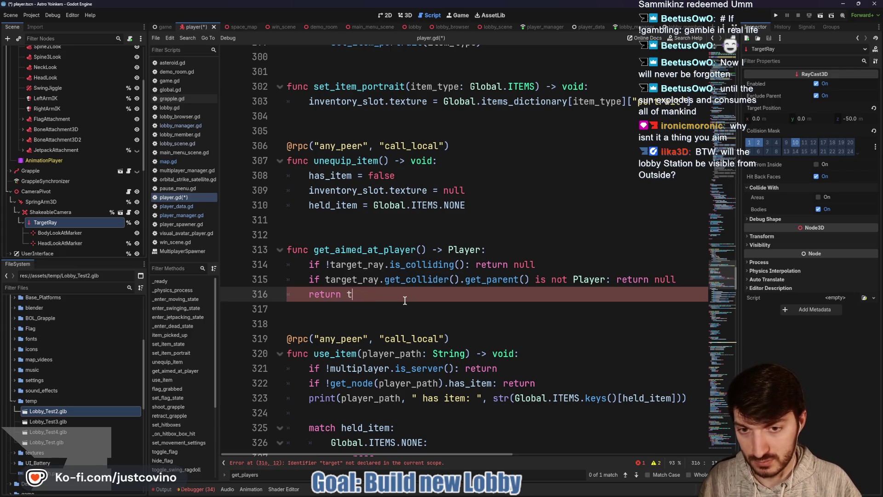
pyautogui.write('target_ray.get_collider().get_parent()')
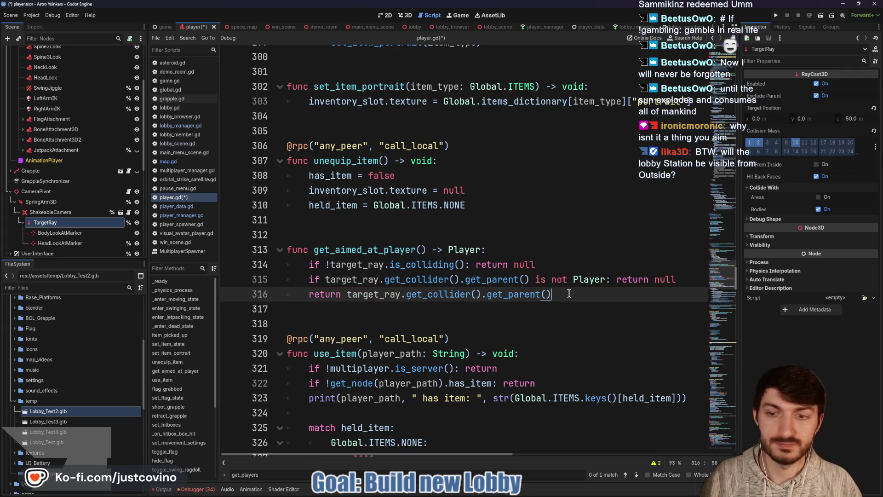
pyautogui.hotkey('ctrl', 's')
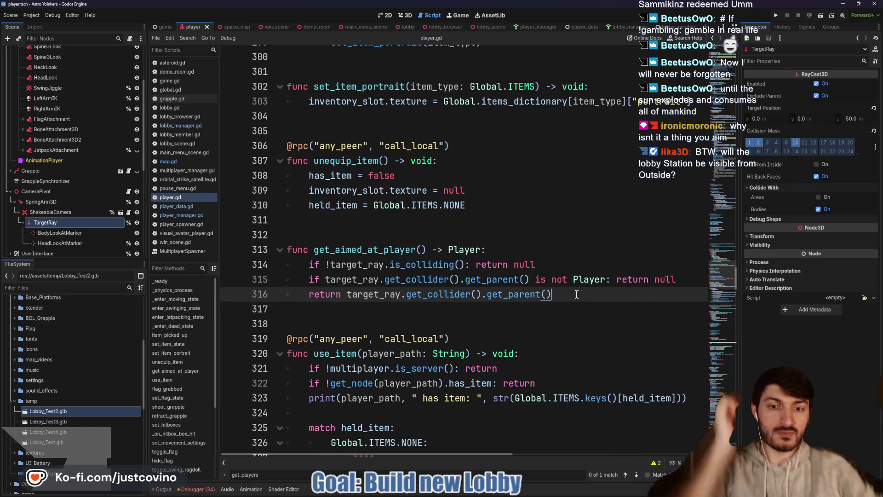
pyautogui.click(351, 312)
pyautogui.press('Return')
pyautogui.press('Return')
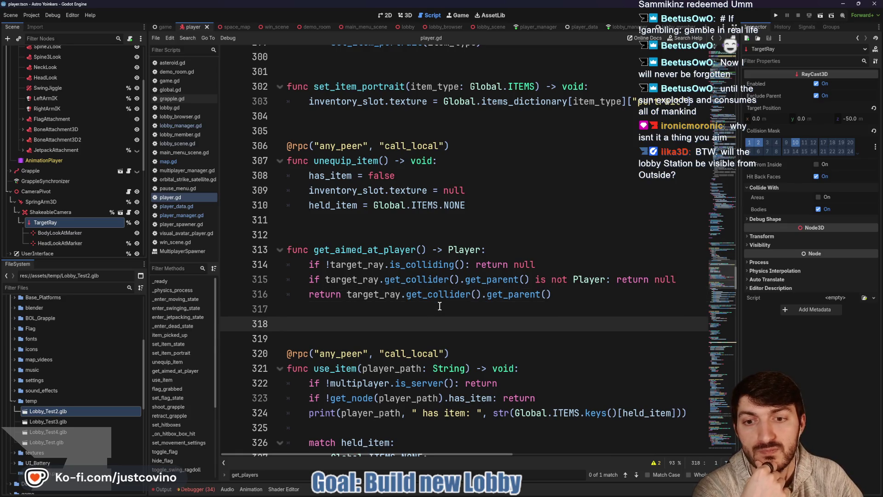
pyautogui.scroll(-3, 439, 306)
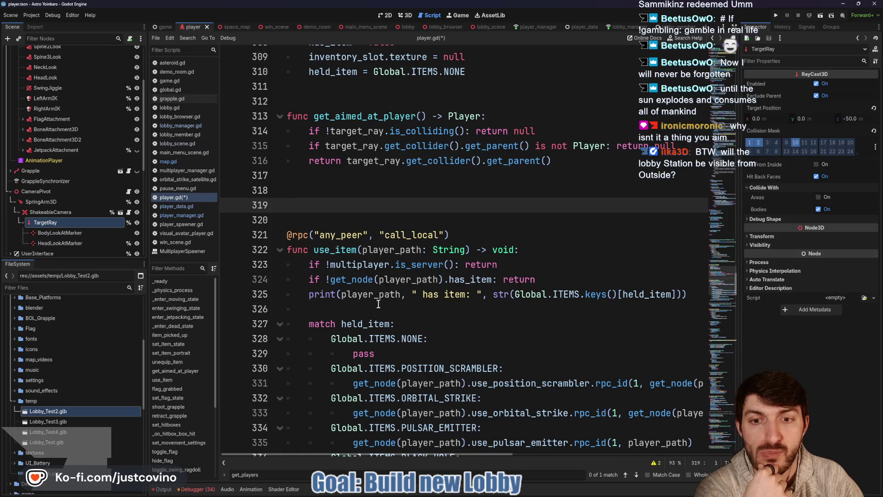
# Add 'var target_id: int = get_aimed_at_player().assigned_peer' inside use_item
pyautogui.click(377, 306)
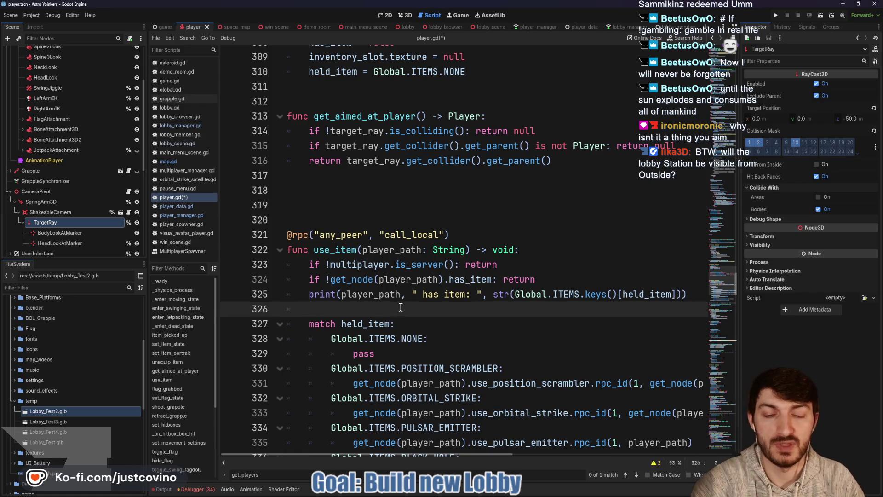
pyautogui.write('var target_id')
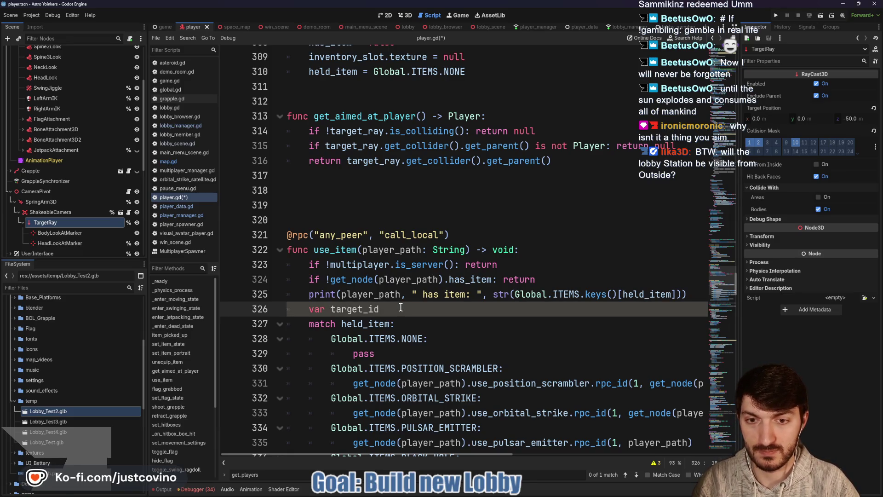
pyautogui.write(' = ')
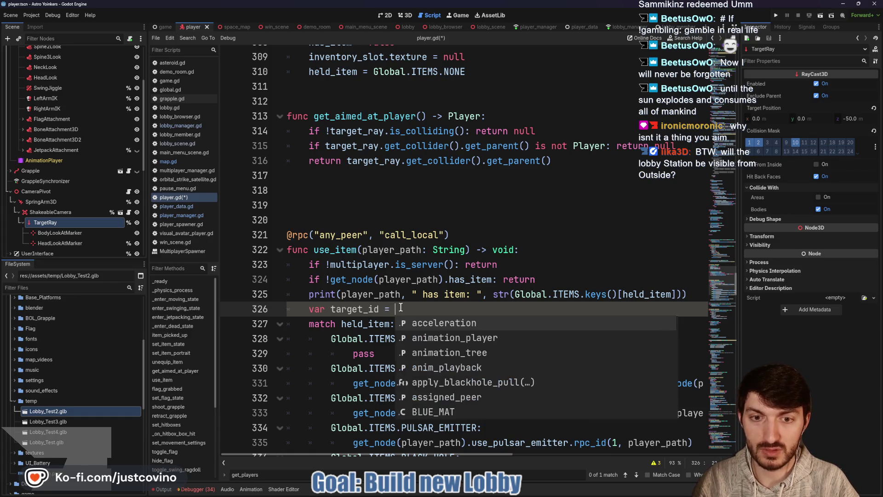
pyautogui.write('get')
pyautogui.press('Return')
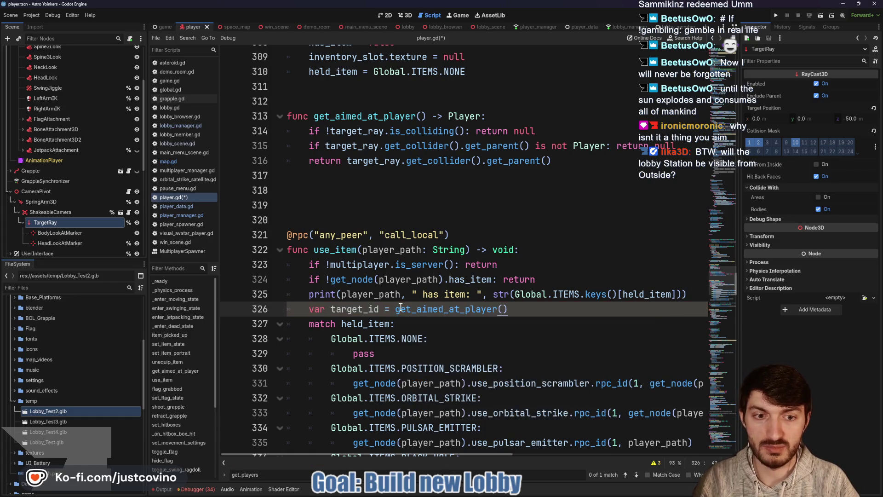
pyautogui.write('.assign')
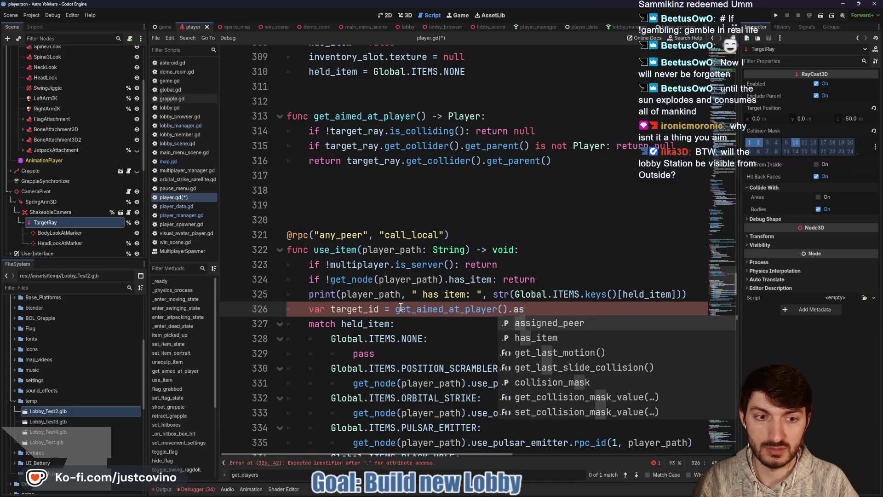
pyautogui.press('Return')
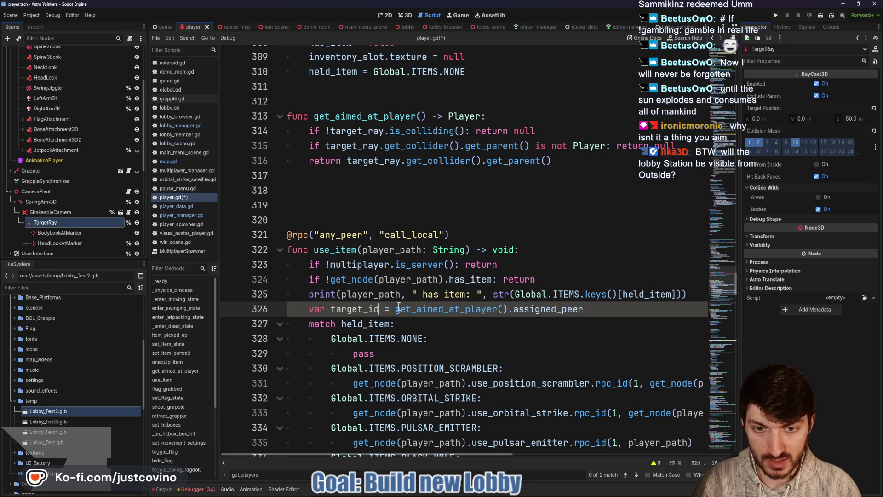
pyautogui.write(': int')
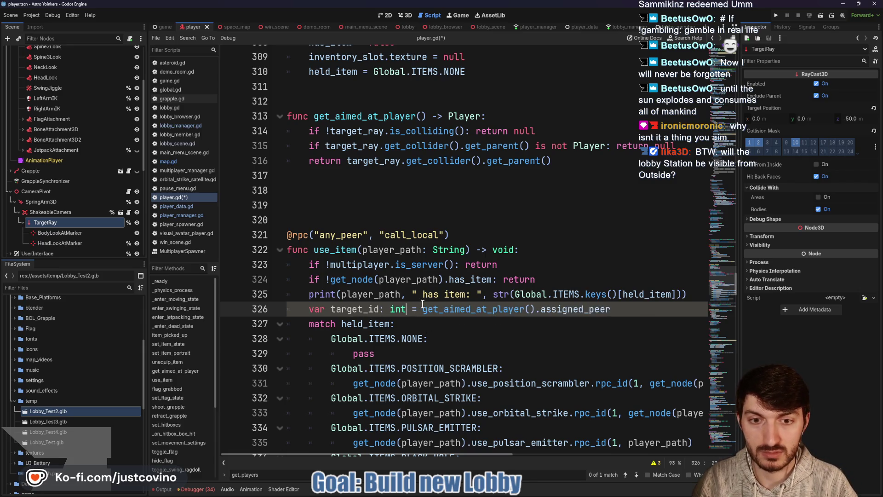
pyautogui.press('Right')
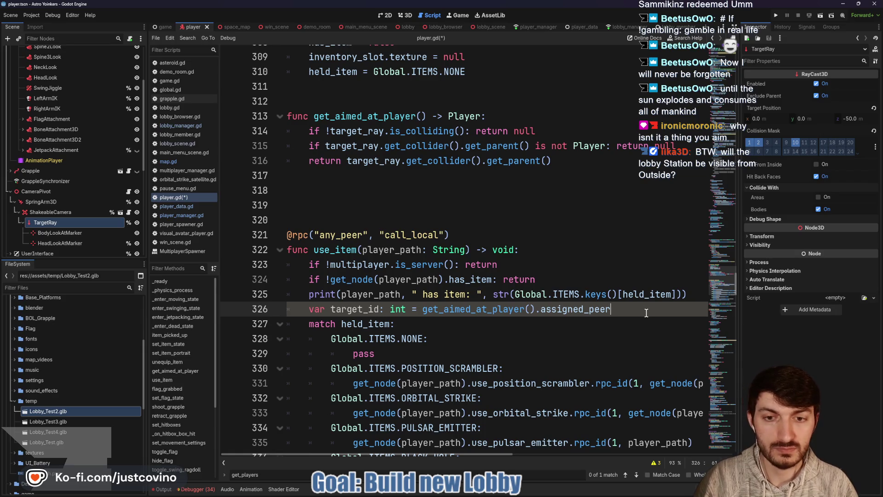
# Add 'var target_data: PlayerData = PlayerManager.get_player(target_id)' on the following line
pyautogui.press('Return')
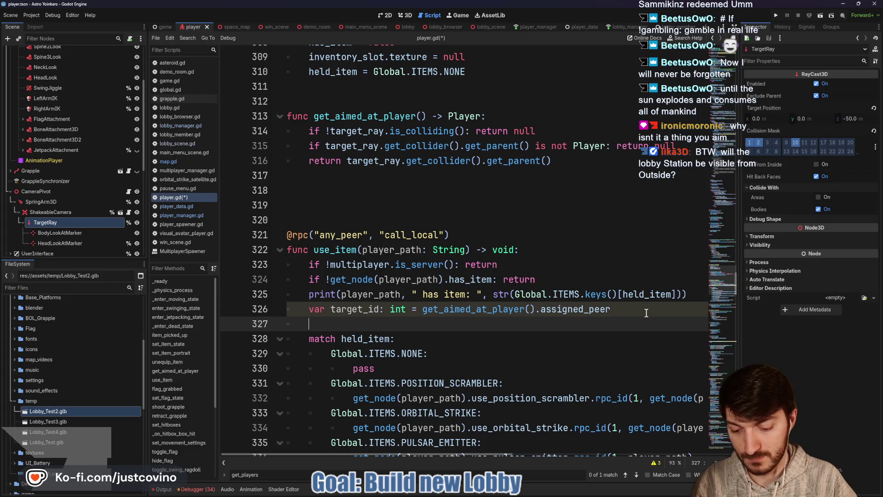
pyautogui.write('PlayerManager.get')
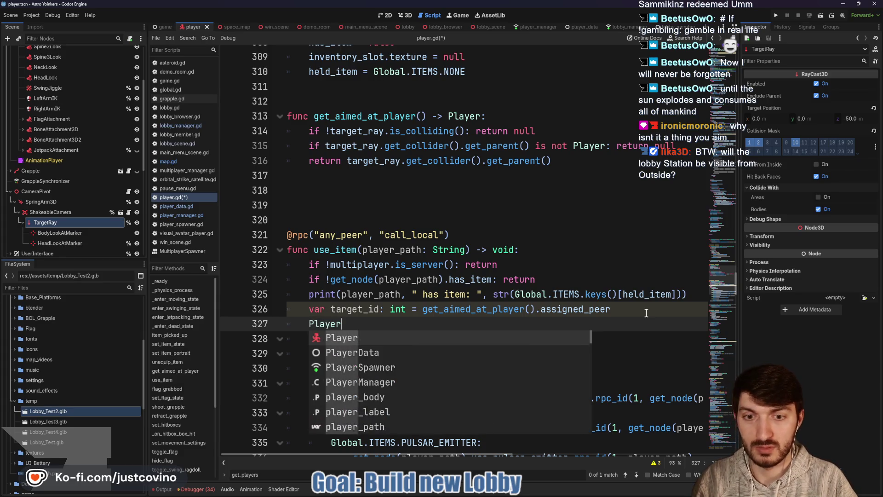
pyautogui.press('Return')
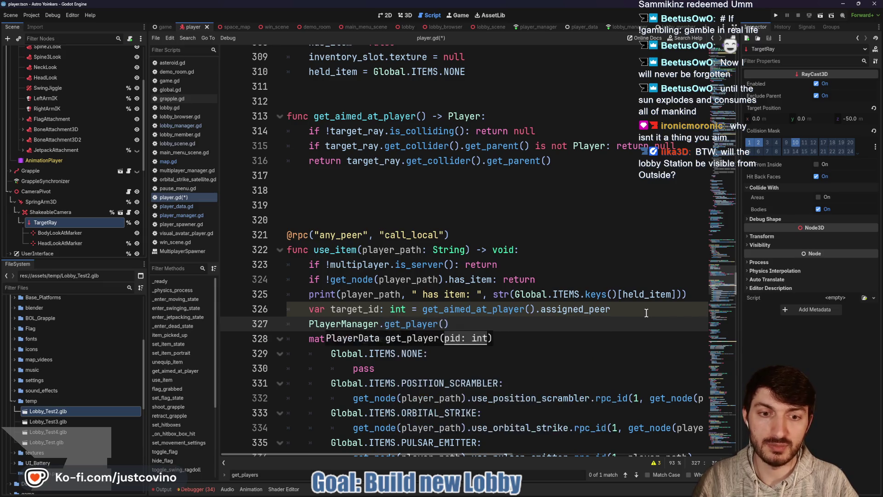
pyautogui.write('target')
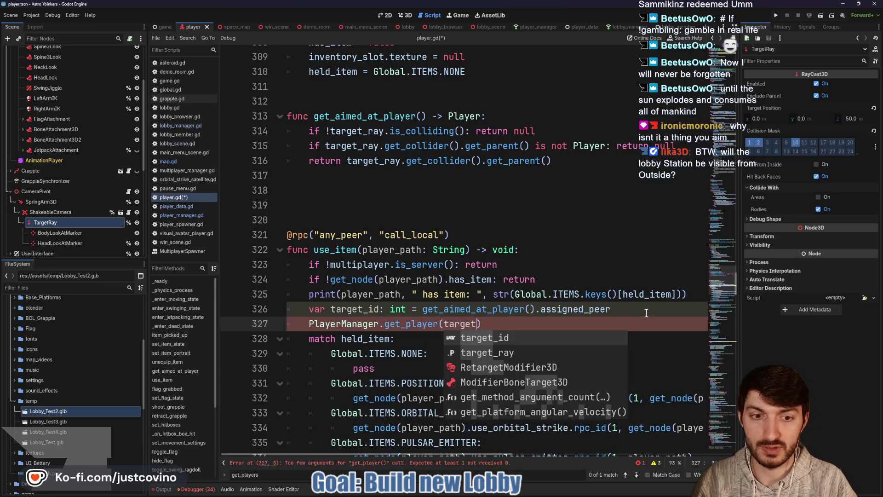
pyautogui.press('Return')
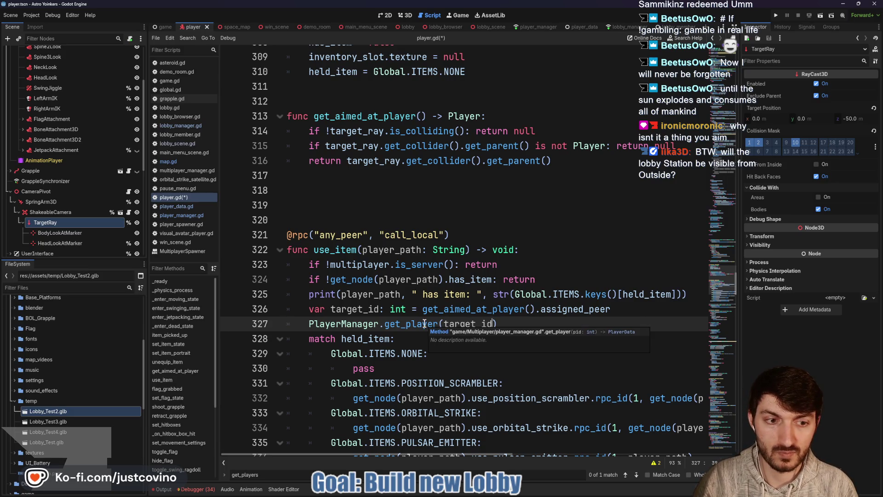
pyautogui.click(502, 329)
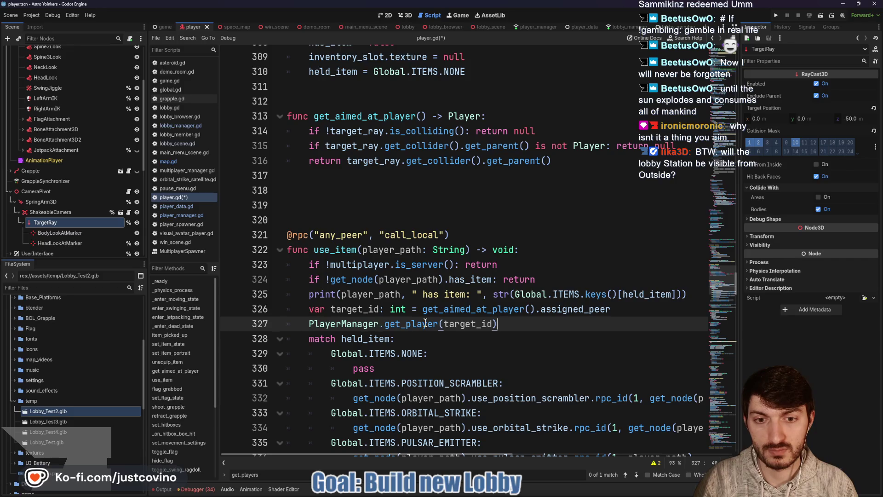
pyautogui.moveTo(424, 323)
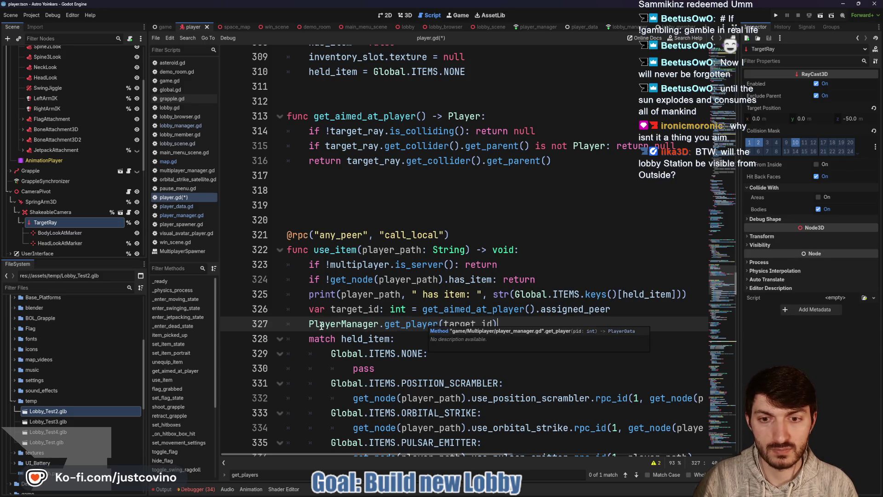
pyautogui.click(307, 323)
pyautogui.write('var target_')
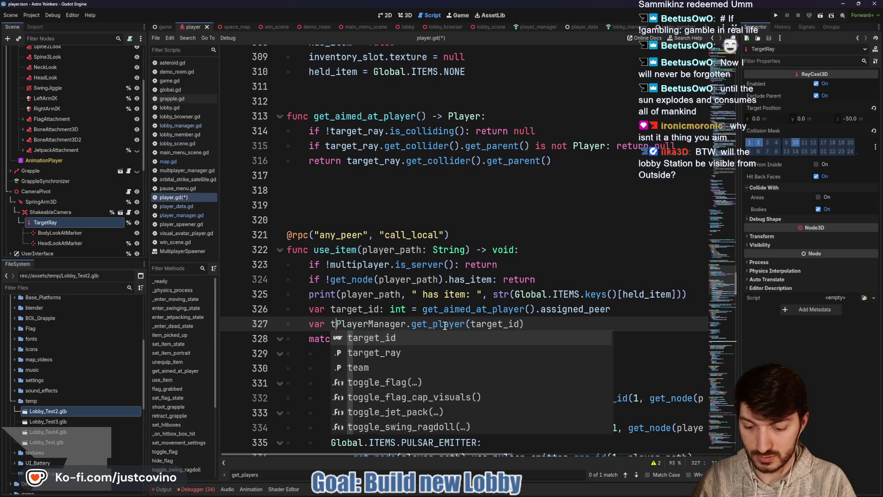
pyautogui.write('data')
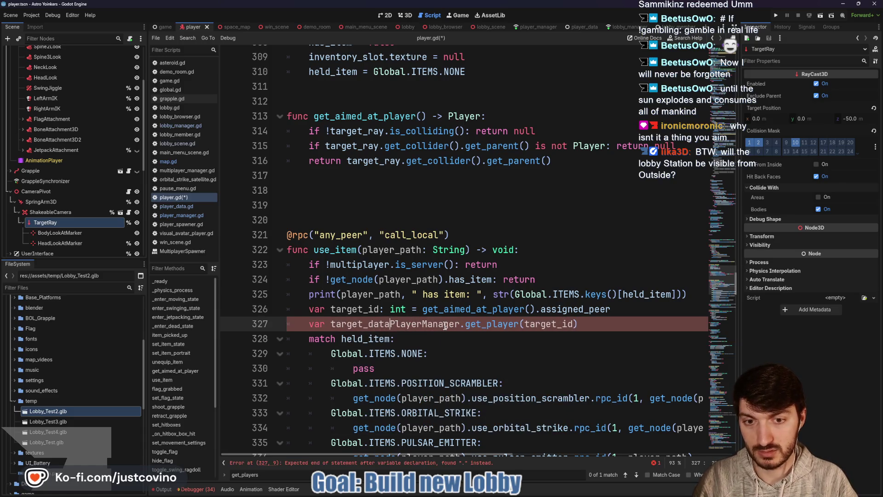
pyautogui.write(': PlayerDa')
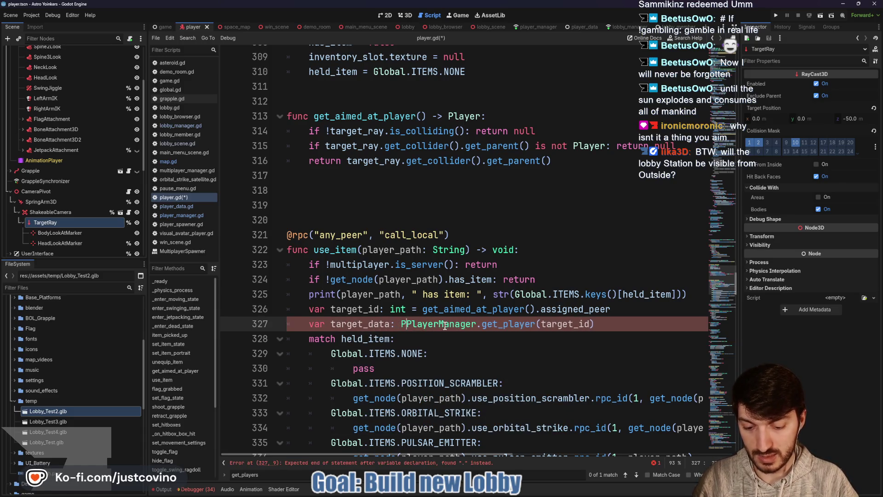
pyautogui.write('ta =')
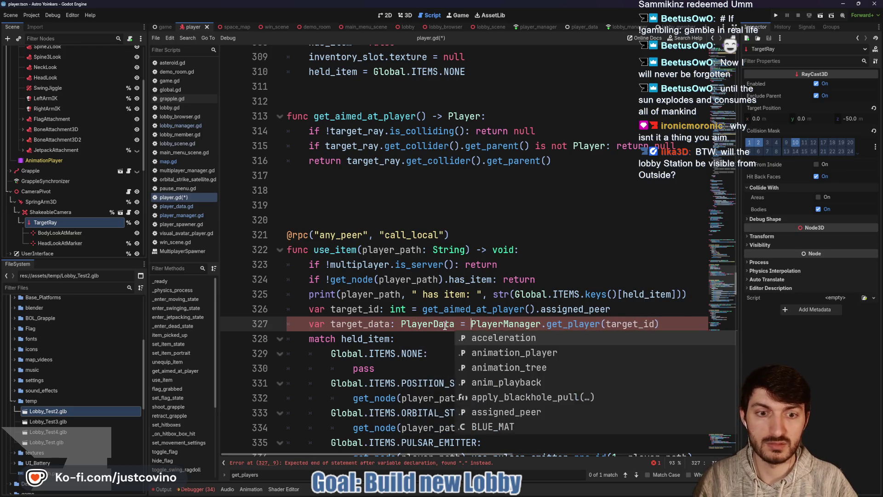
pyautogui.scroll(-2, 403, 316)
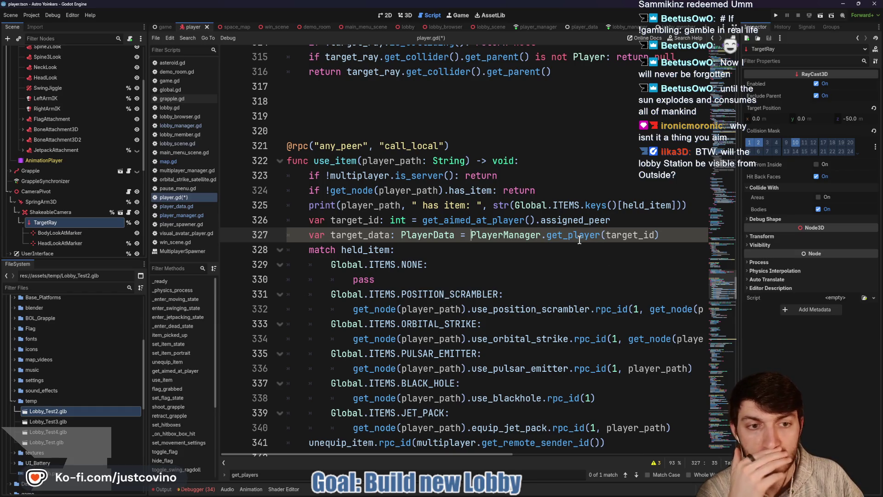
pyautogui.moveTo(578, 239)
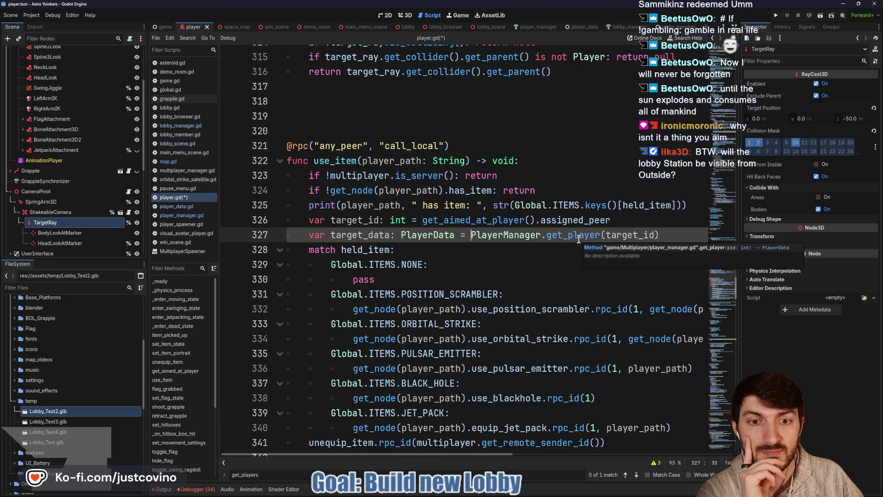
pyautogui.scroll(-1, 579, 239)
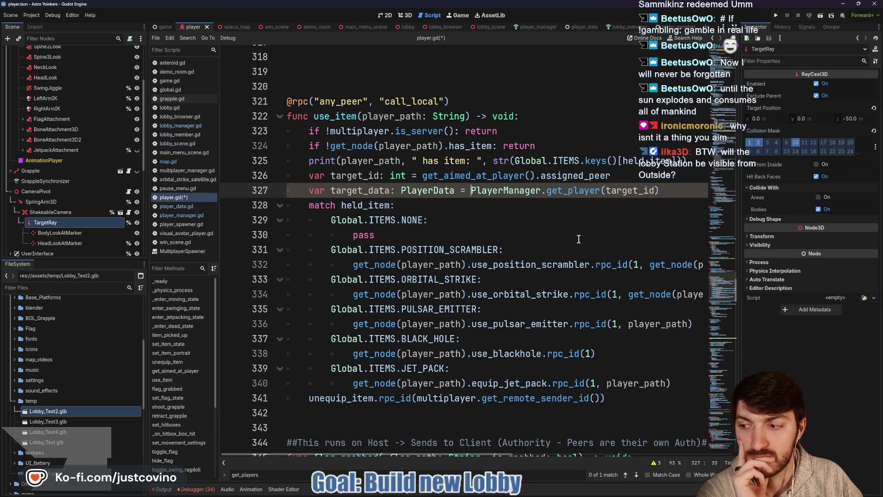
pyautogui.scroll(1, 576, 238)
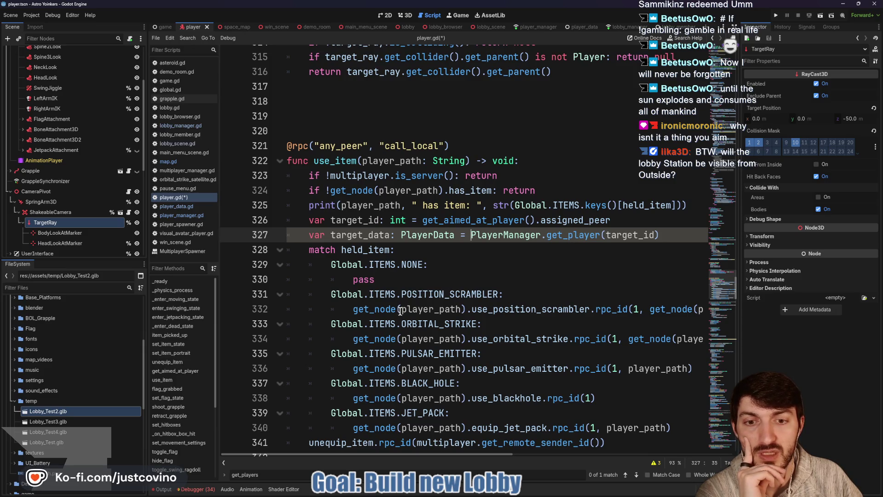
pyautogui.moveTo(466, 310); pyautogui.dragTo(332, 309)
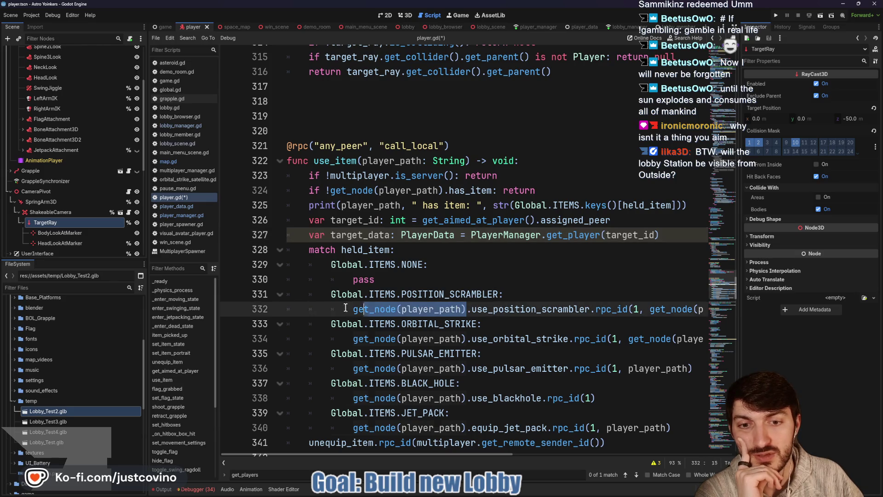
pyautogui.scroll(-1, 554, 304)
pyautogui.hscroll(2, 556, 301)
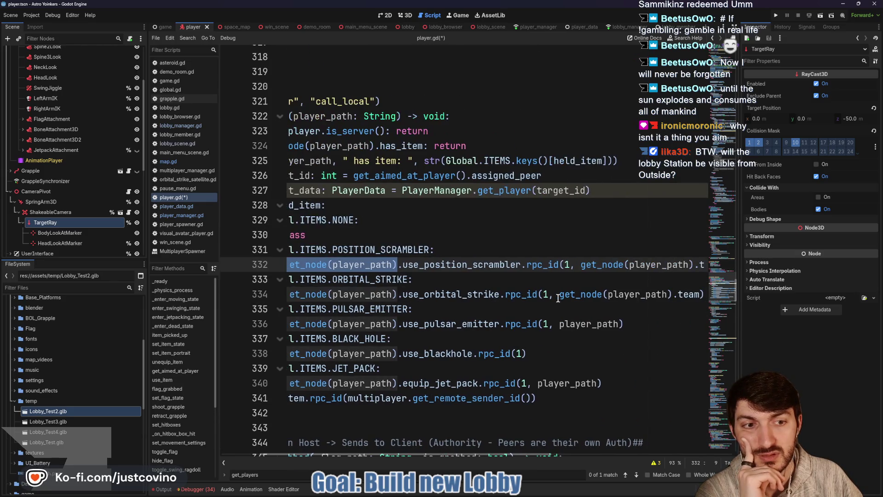
pyautogui.hscroll(2, 558, 298)
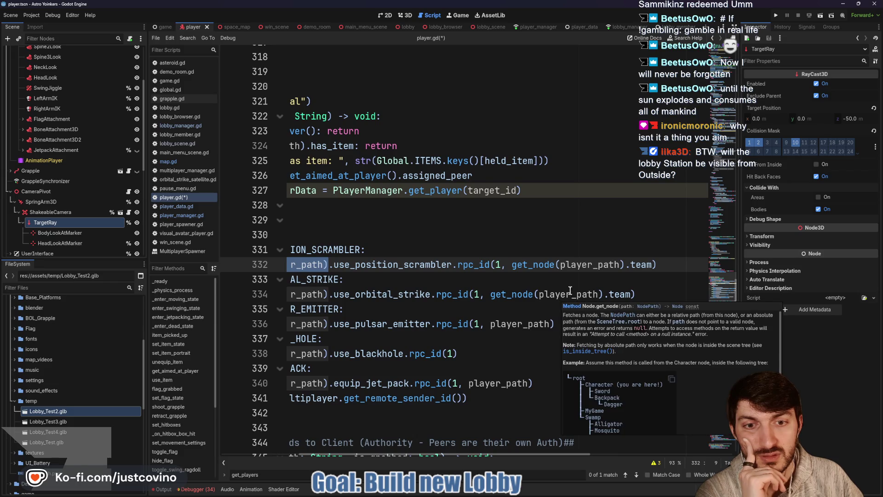
pyautogui.hscroll(-2, 571, 290)
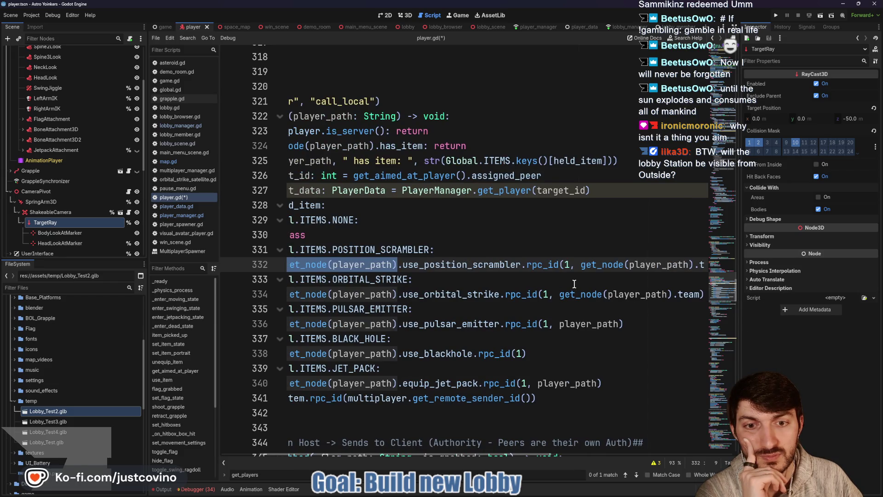
pyautogui.hscroll(-2, 574, 284)
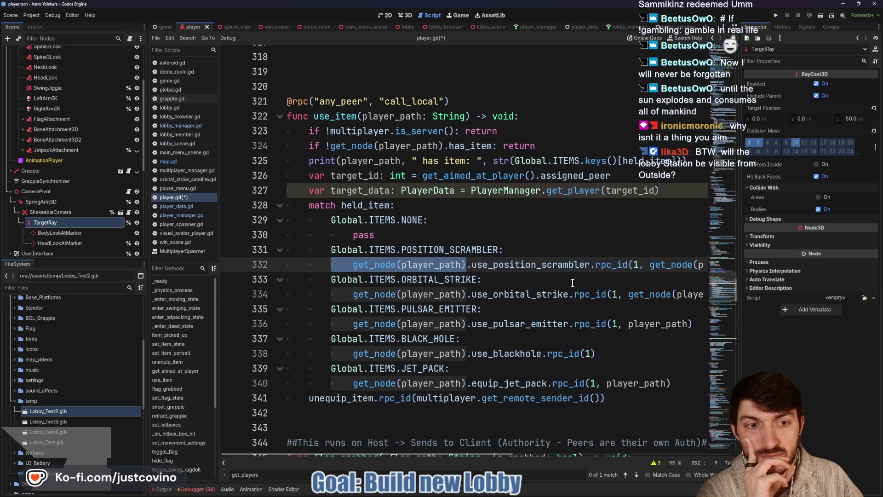
pyautogui.doubleClick(547, 265)
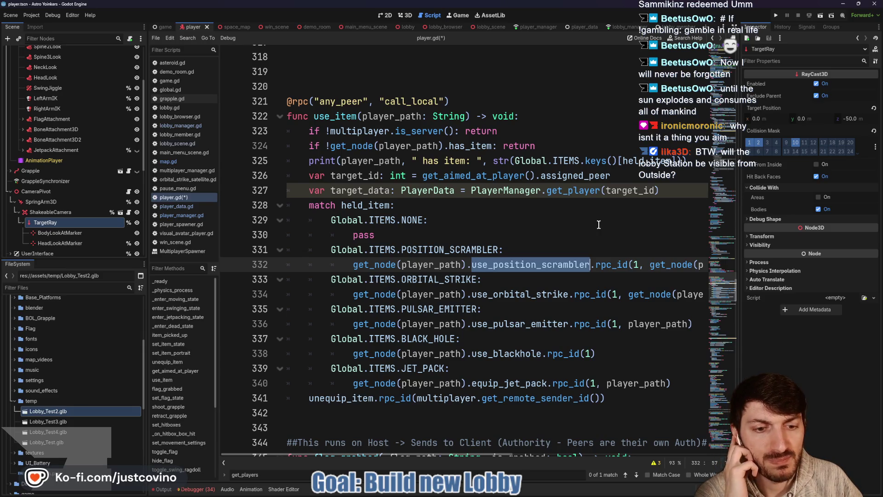
pyautogui.scroll(-1, 598, 225)
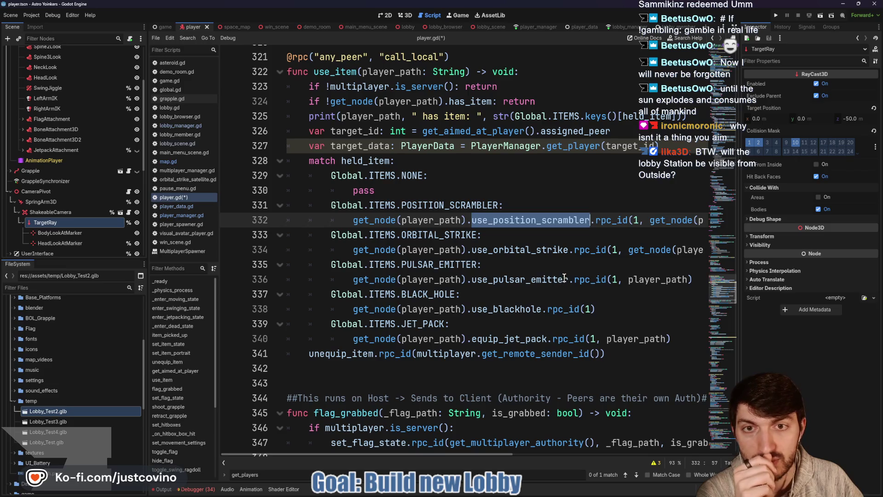
pyautogui.scroll(2, 564, 278)
pyautogui.moveTo(667, 235)
pyautogui.mouseDown()
pyautogui.moveTo(396, 235)
pyautogui.moveTo(261, 220)
pyautogui.mouseUp()
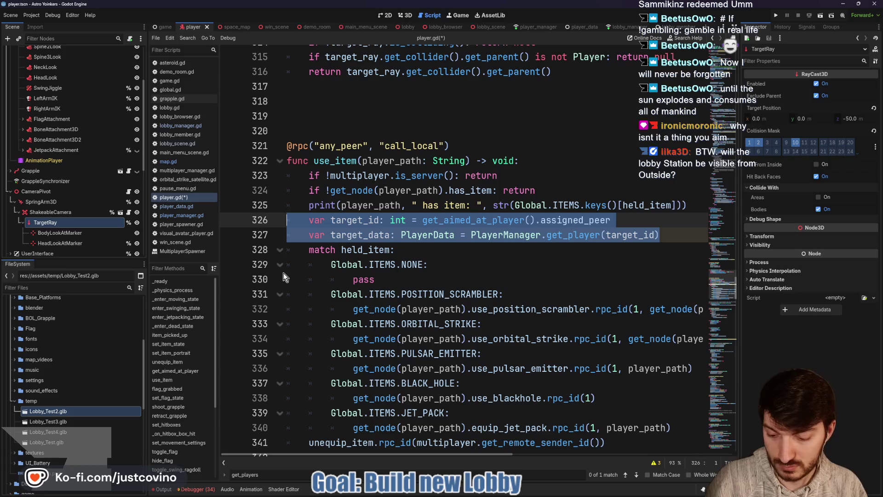
pyautogui.hotkey('ctrl', 'x')
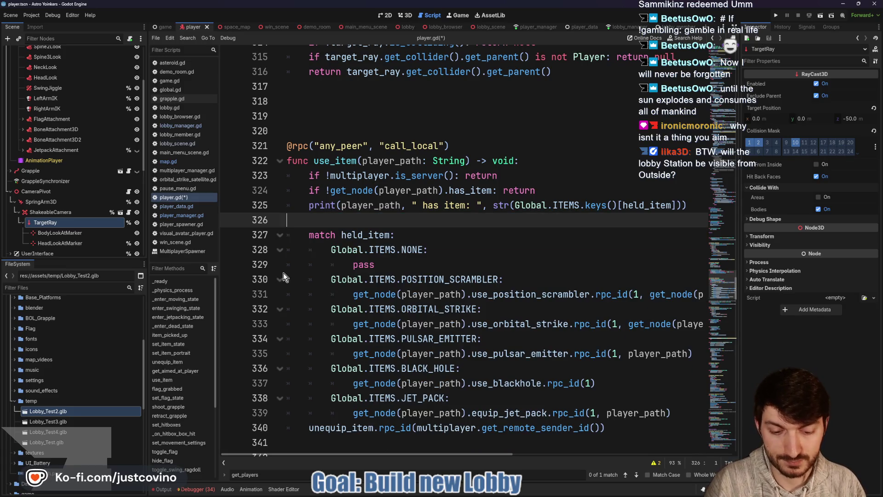
# Paste the target_id and target_data lines back below the print line and fix their indentation
pyautogui.press('BackSpace')
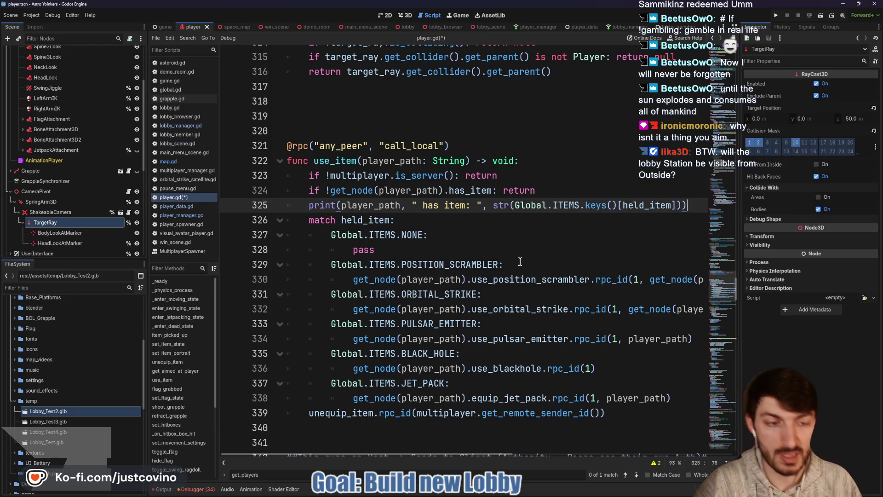
pyautogui.hotkey('ctrl', 'v')
pyautogui.hotkey('ctrl', 'v')
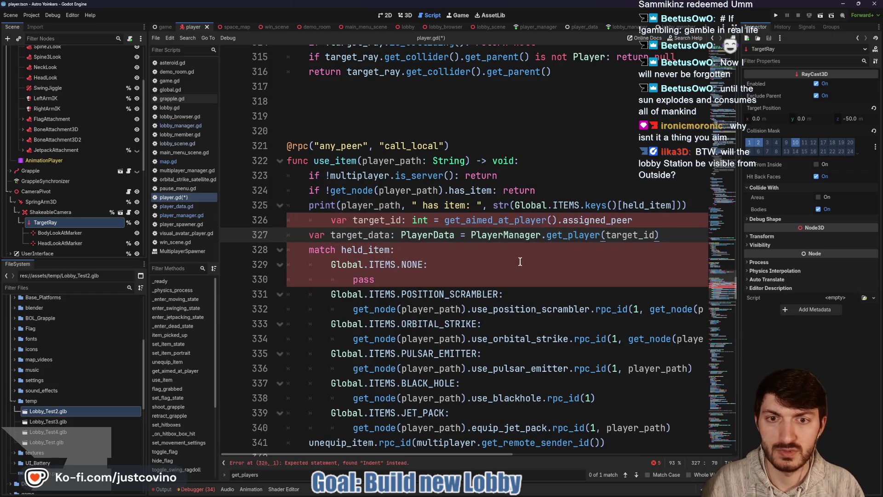
pyautogui.click(334, 220)
pyautogui.press('BackSpace')
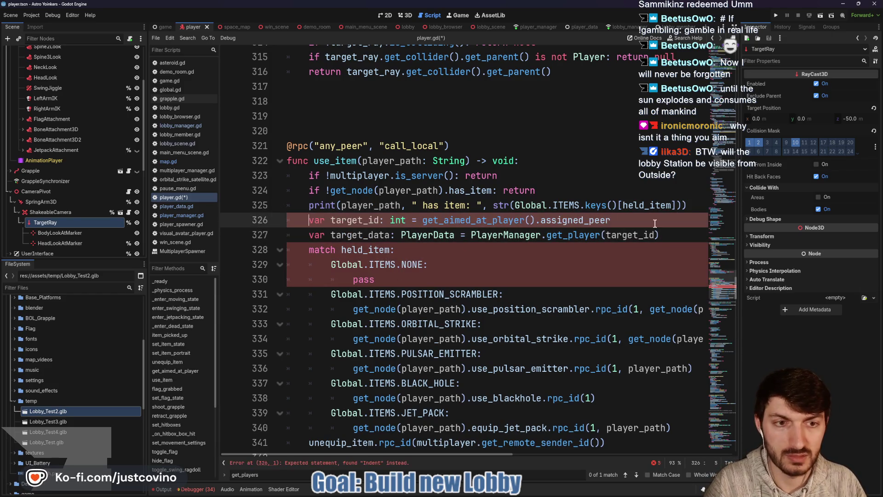
# Add blank lines around the two declarations and an empty line under the POSITION_SCRAMBLER case
pyautogui.click(696, 208)
pyautogui.press('Return')
pyautogui.click(672, 250)
pyautogui.press('Return')
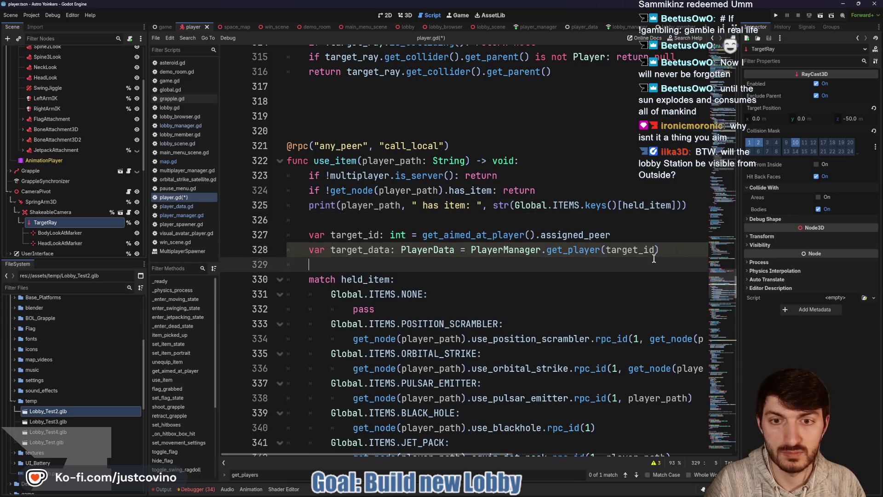
pyautogui.scroll(-2, 552, 262)
pyautogui.click(524, 239)
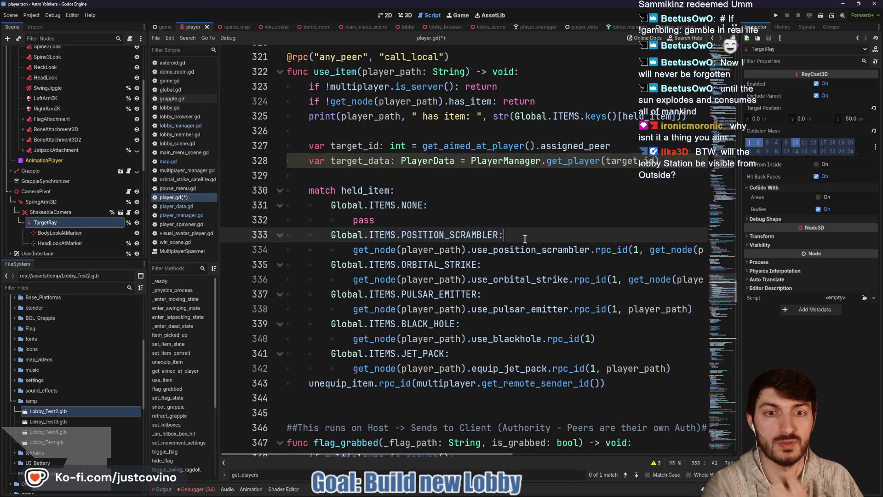
pyautogui.press('Return')
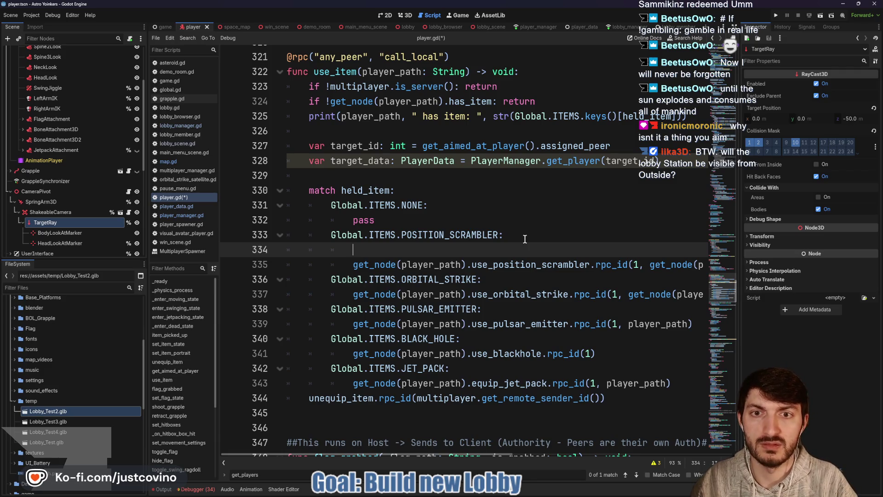
# Complete line 334 as 'if target_data.team == get_node(player_path).team: return'
pyautogui.write('if')
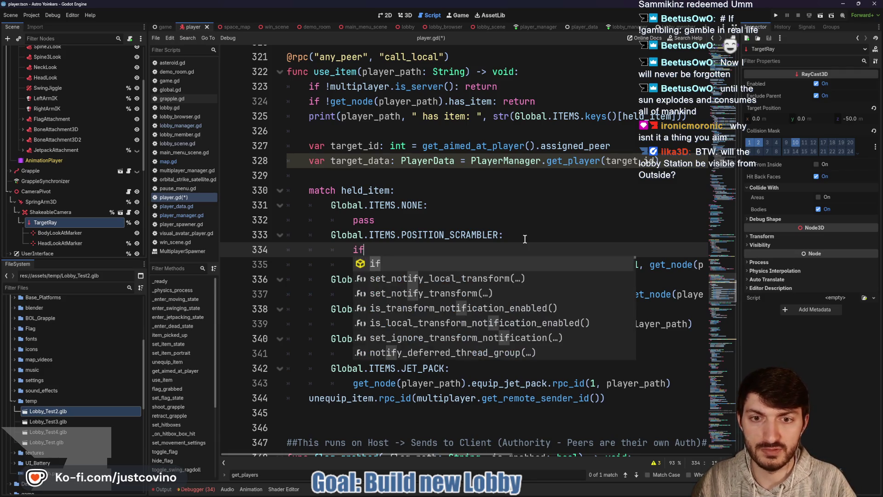
pyautogui.write(' target_data')
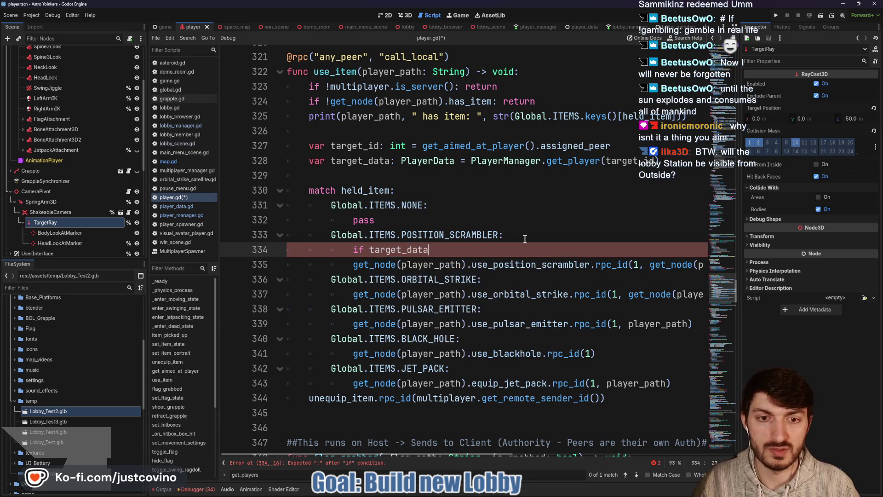
pyautogui.write('.team ==')
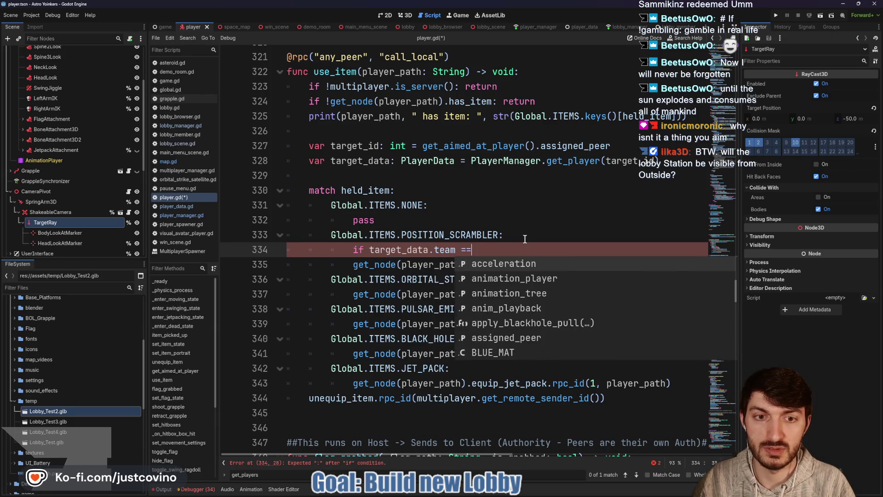
pyautogui.write(' get_node')
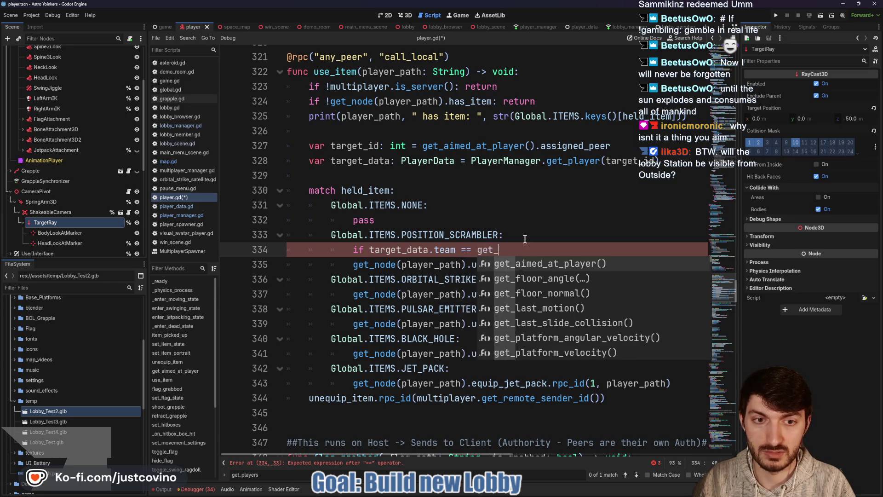
pyautogui.press('Return')
pyautogui.write('player_path)')
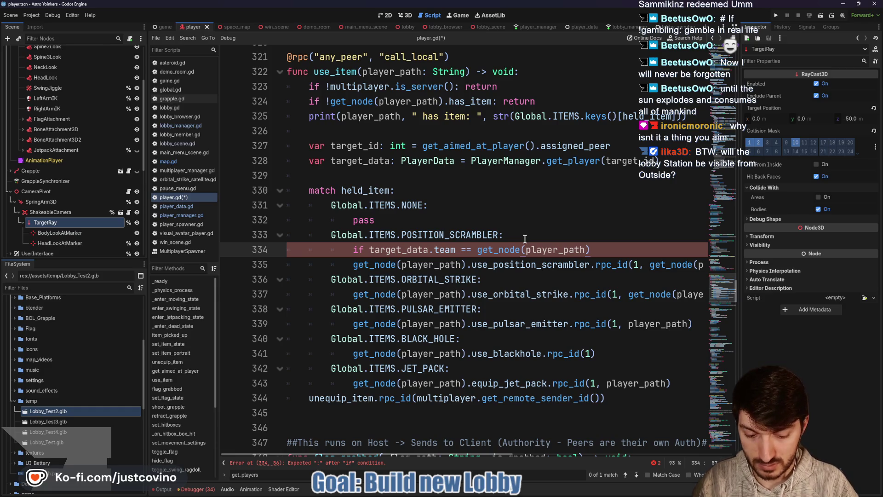
pyautogui.write('.team')
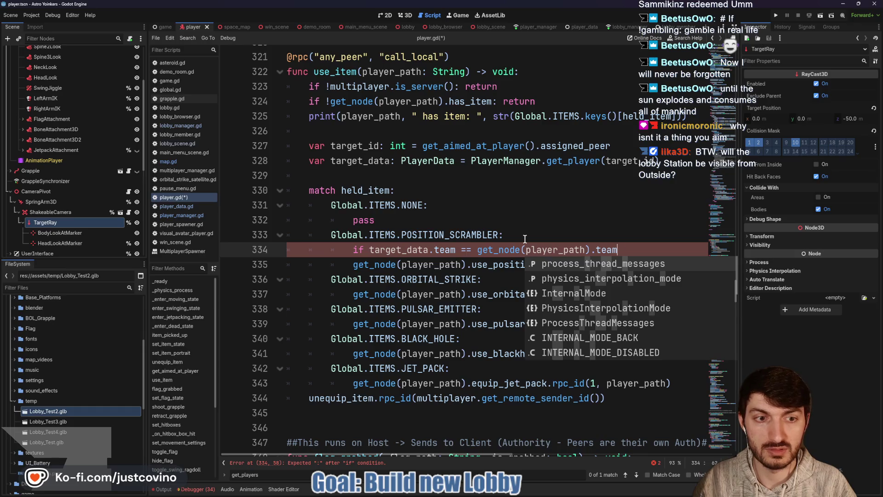
pyautogui.write(': return')
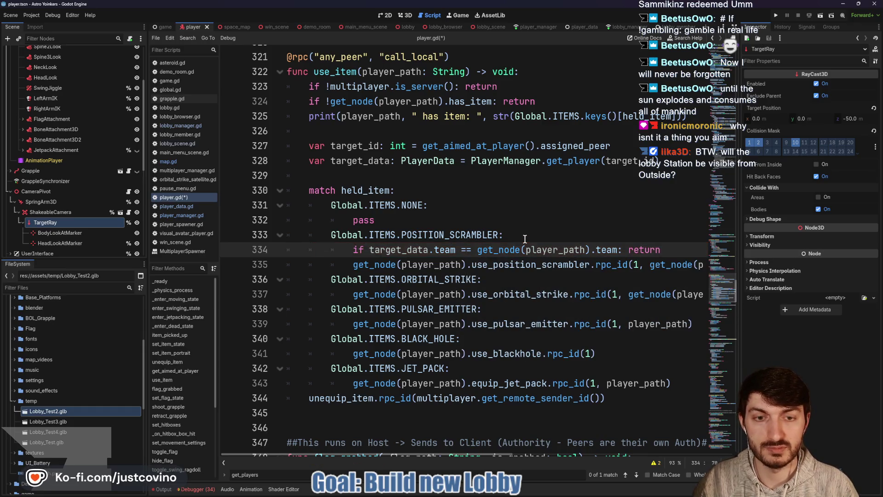
# Copy that team check onto a new line under the ORBITAL_STRIKE case
pyautogui.moveTo(667, 250); pyautogui.dragTo(352, 251)
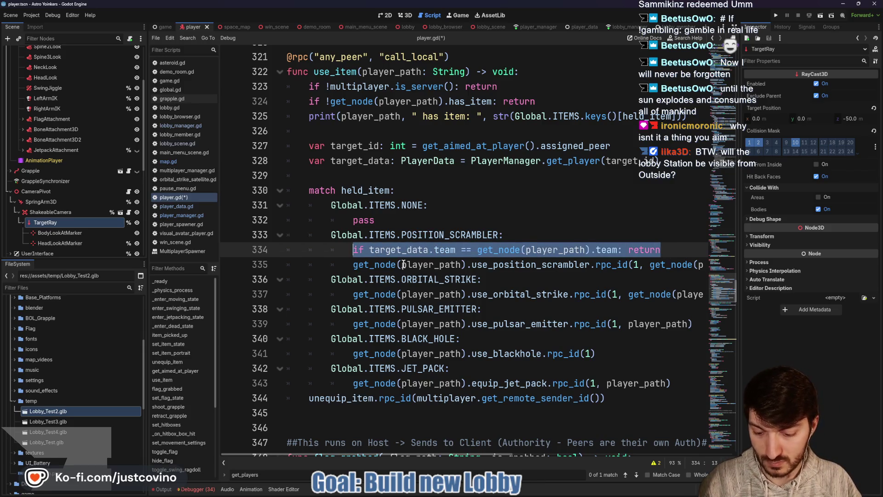
pyautogui.click(496, 280)
pyautogui.press('Return')
pyautogui.hotkey('ctrl', 'v')
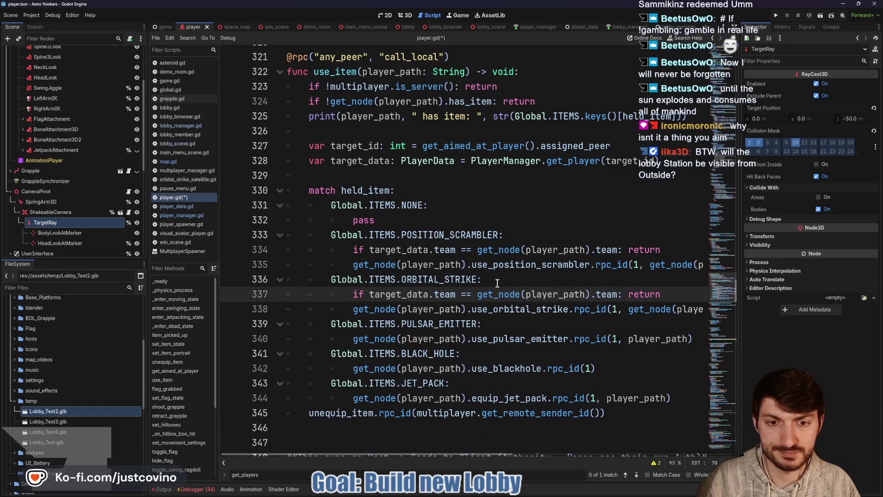
# Review the get_aimed_at_player call on line 327, then insert a blank line above the target_id declaration
pyautogui.scroll(-1, 496, 283)
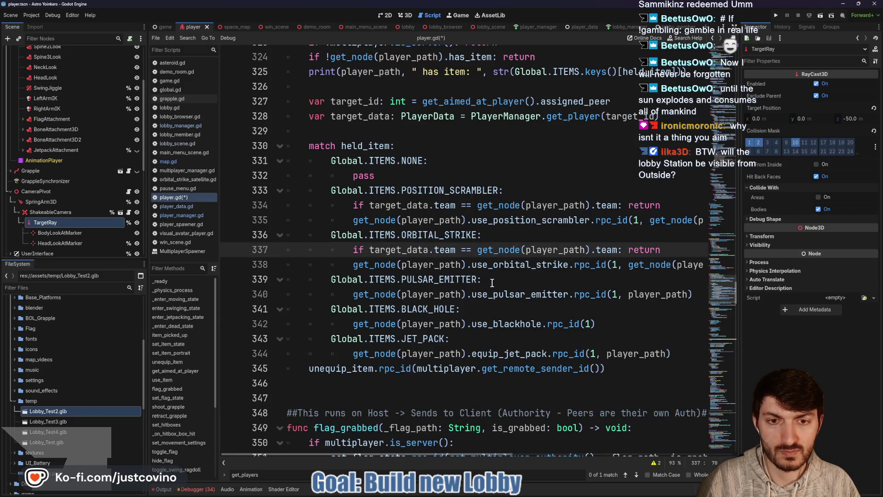
pyautogui.scroll(-1, 492, 283)
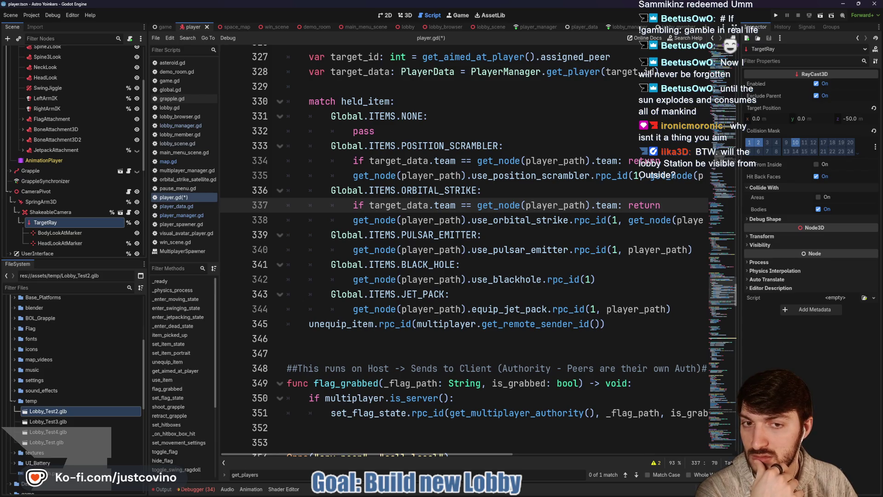
pyautogui.scroll(2, 359, 172)
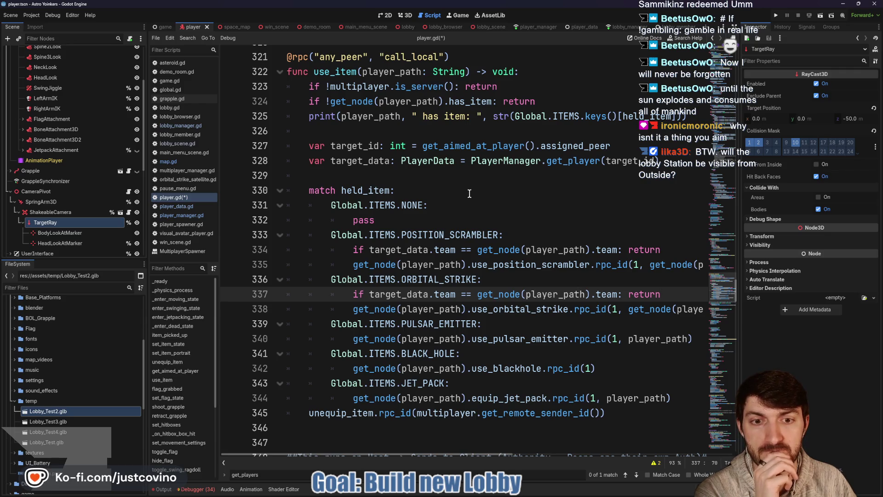
pyautogui.scroll(1, 469, 194)
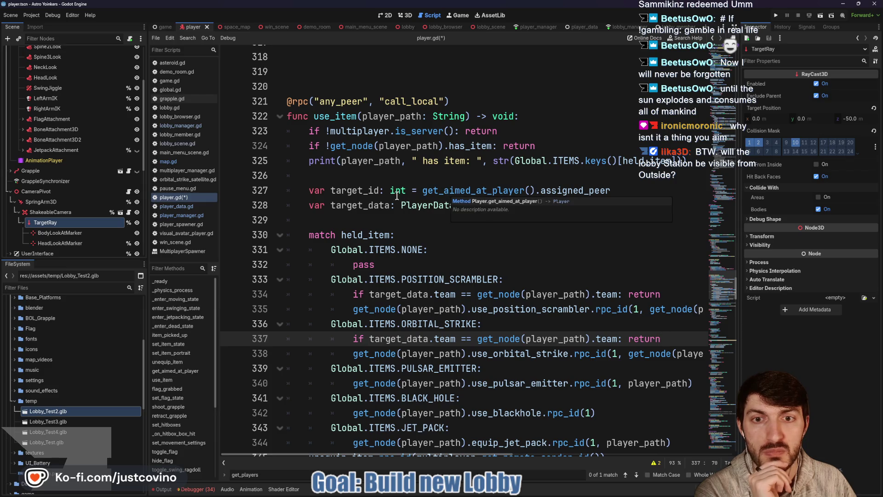
pyautogui.moveTo(392, 197)
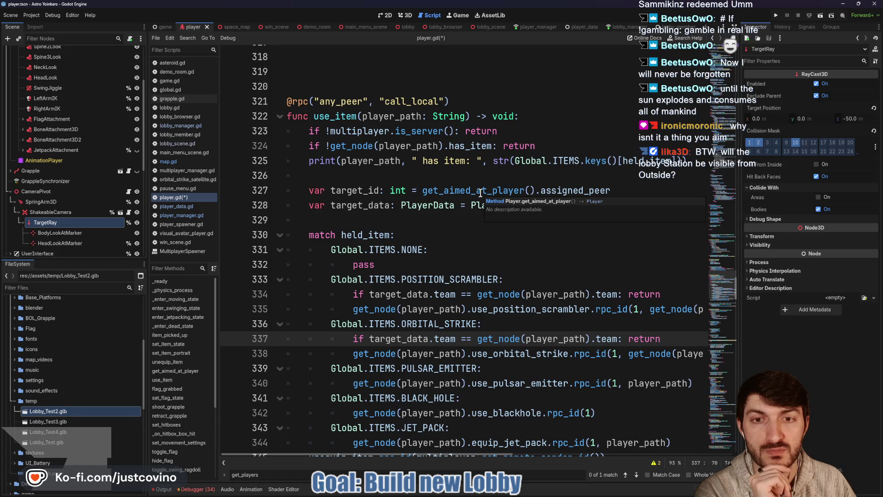
pyautogui.doubleClick(480, 192)
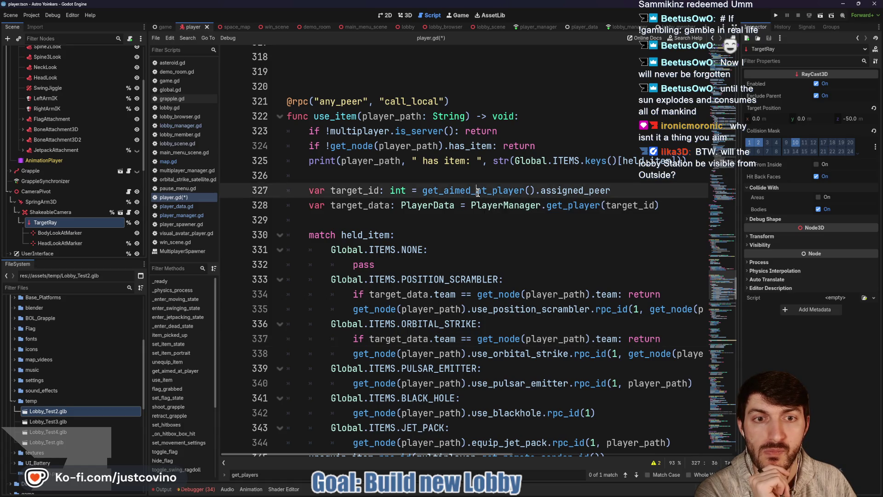
pyautogui.scroll(4, 485, 202)
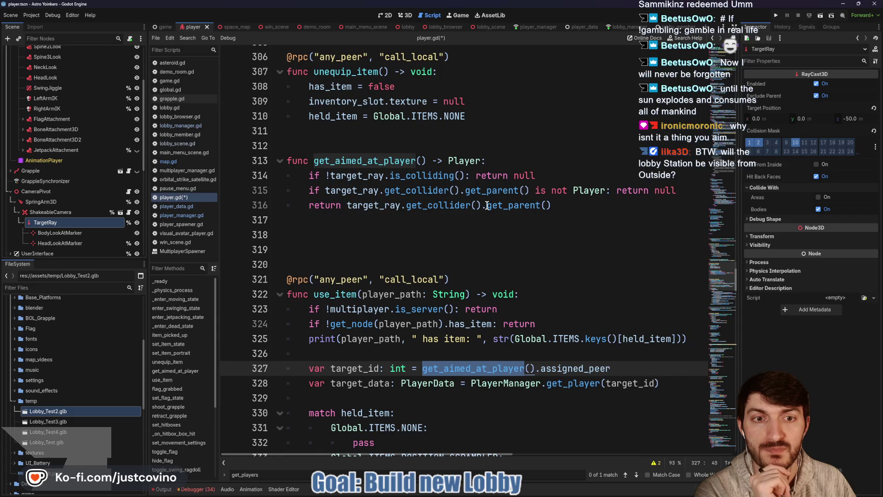
pyautogui.scroll(-1, 487, 205)
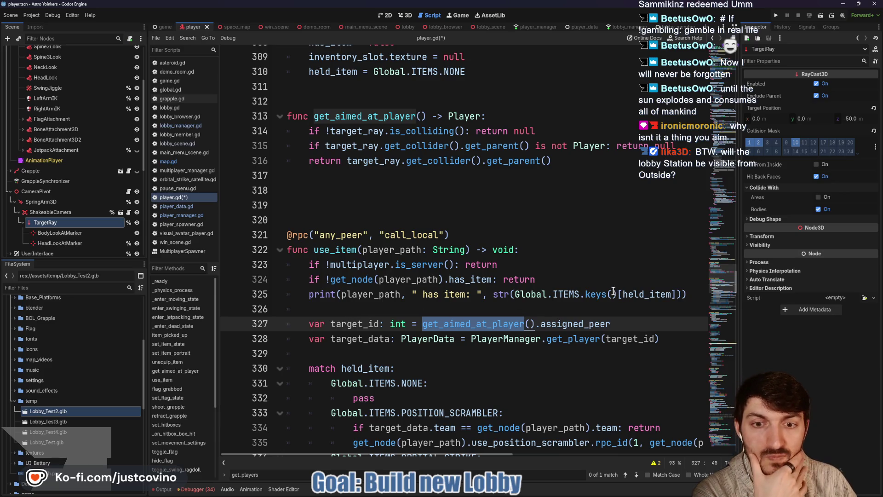
pyautogui.scroll(-1, 613, 291)
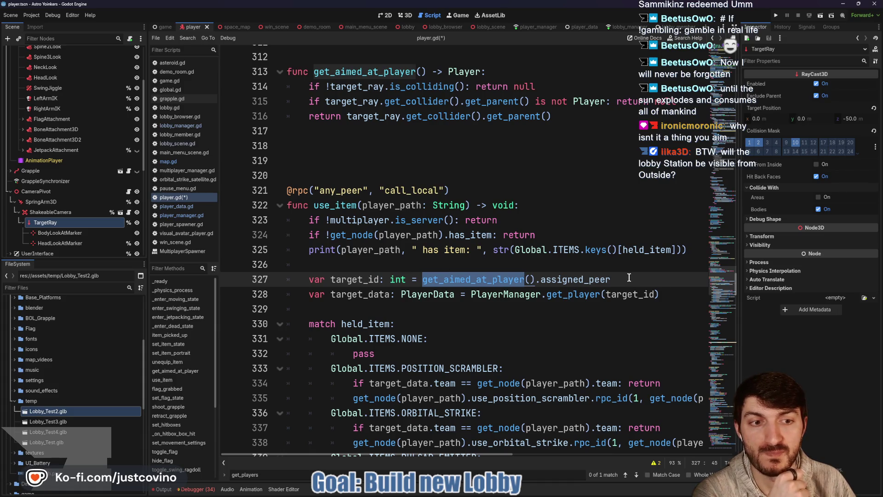
pyautogui.click(381, 269)
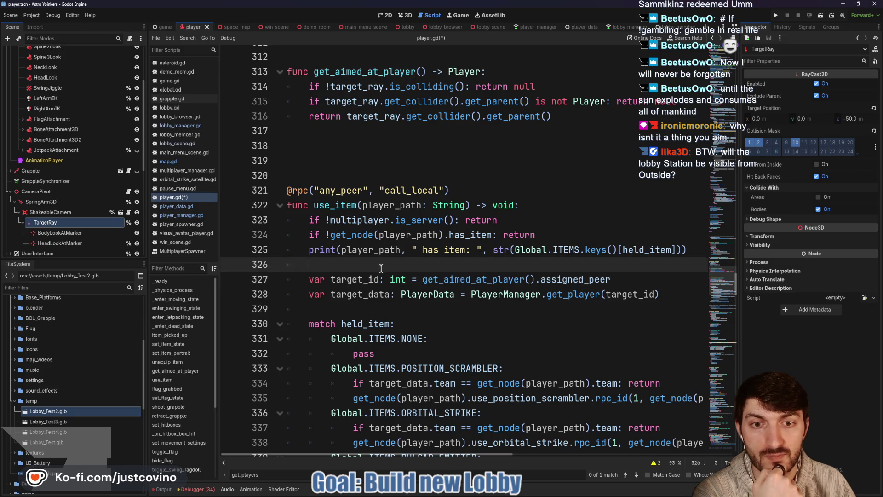
pyautogui.press('Return')
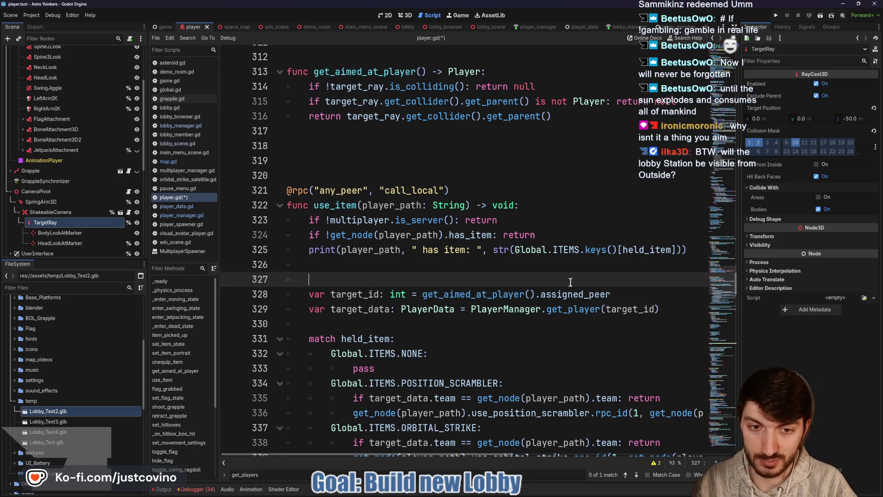
# Write 'var target = get_aimed_at_player()' followed by 'if target != null:'
pyautogui.write('var target')
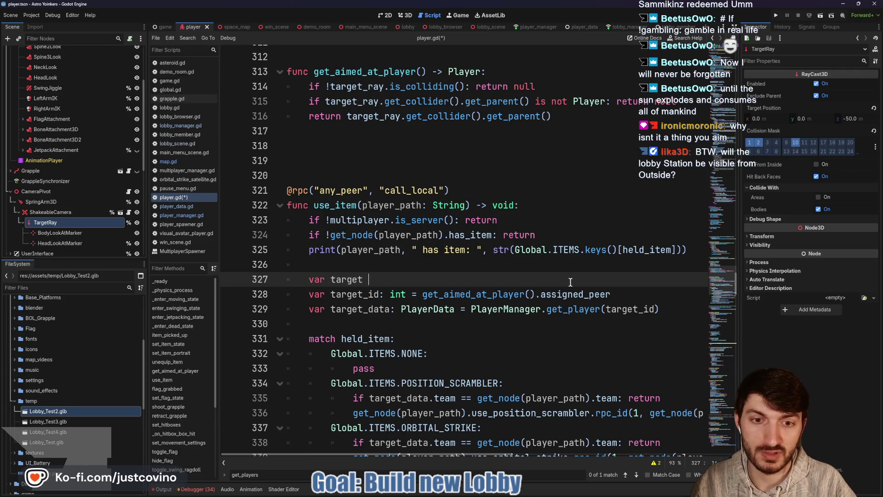
pyautogui.write(' = g')
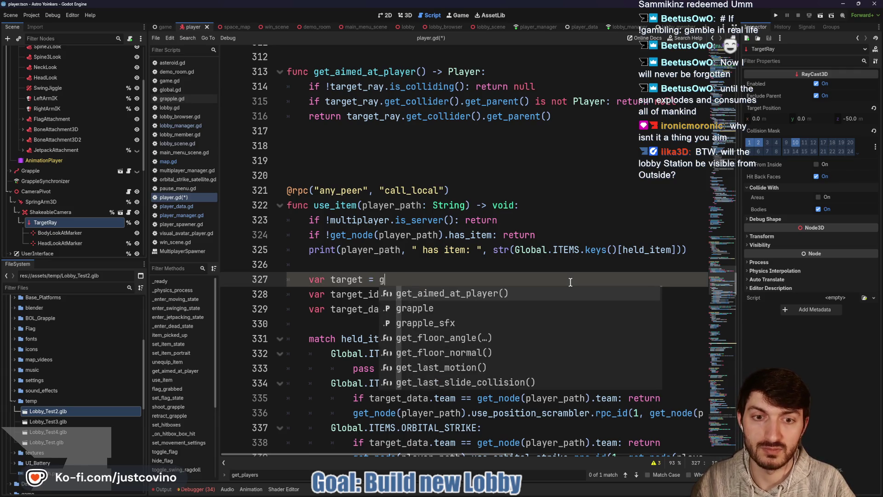
pyautogui.press('Return')
pyautogui.press('Return')
pyautogui.write('if ')
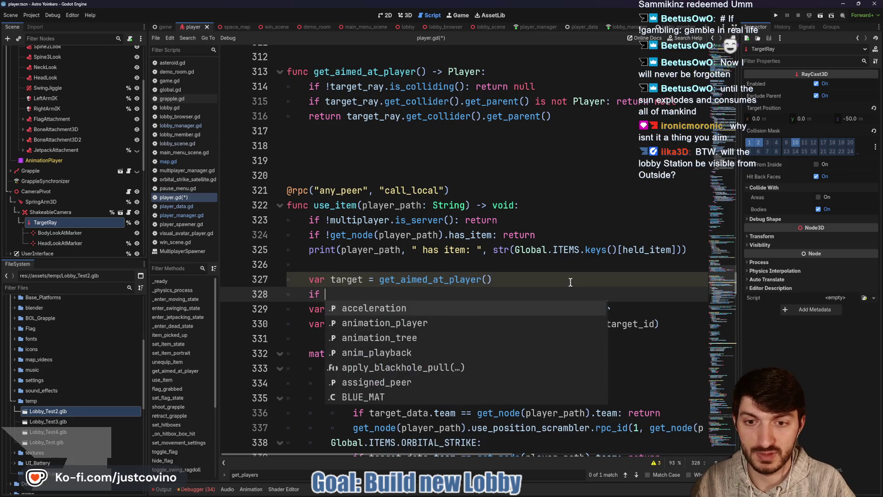
pyautogui.write('target !-')
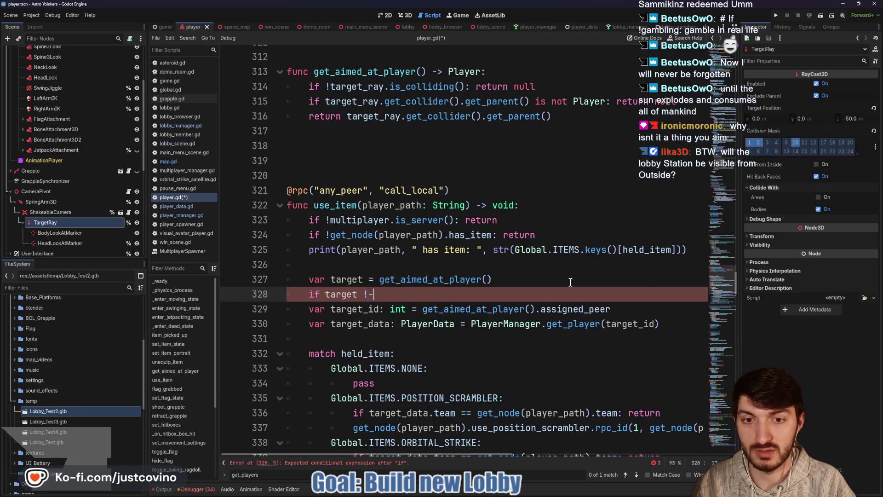
pyautogui.press('BackSpace')
pyautogui.write('= null"')
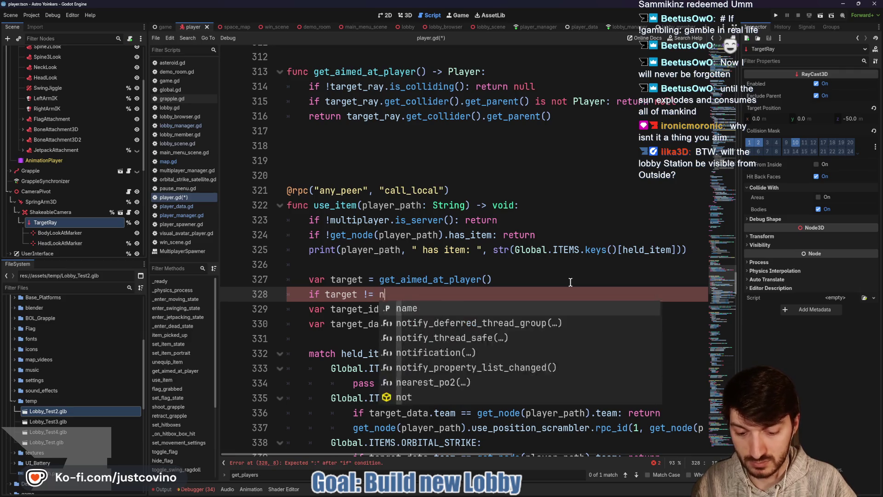
pyautogui.press('BackSpace')
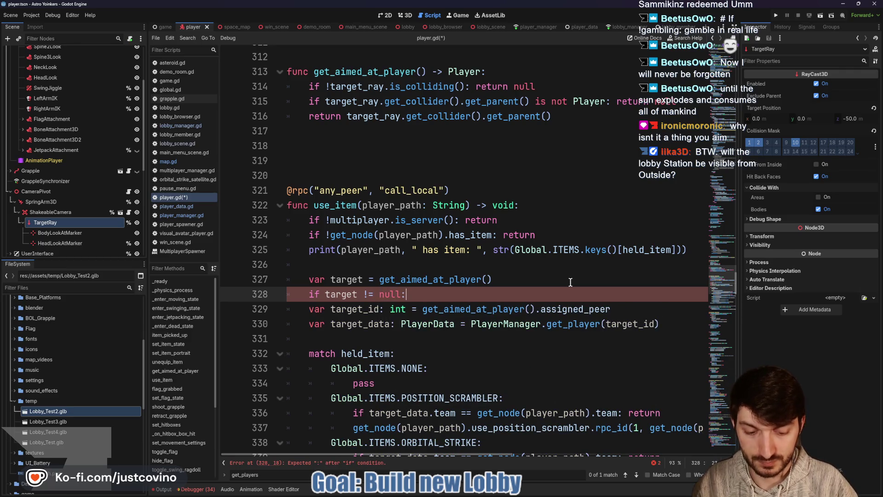
# Indent the target_id and target_data lines under the check, replacing get_aimed_at_player() with target
pyautogui.press('Down')
pyautogui.press('Home')
pyautogui.press('Tab')
pyautogui.press('Down')
pyautogui.press('Home')
pyautogui.press('Tab')
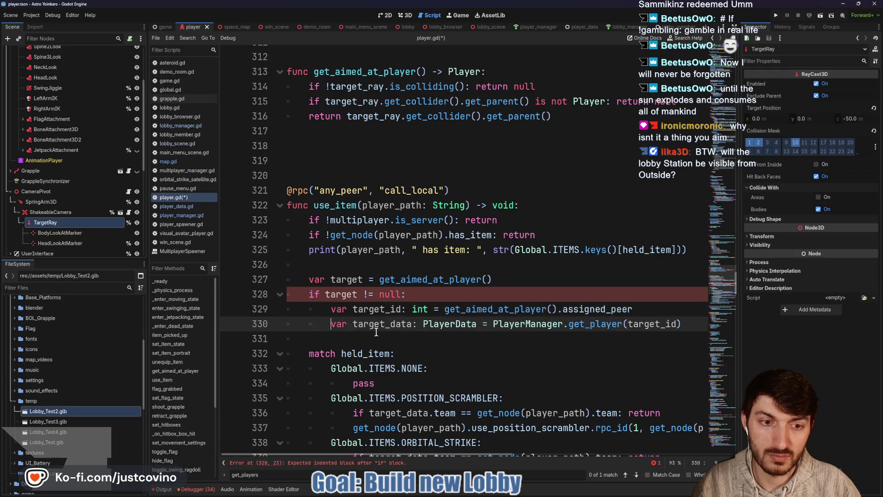
pyautogui.moveTo(557, 309); pyautogui.dragTo(445, 311)
pyautogui.write('target')
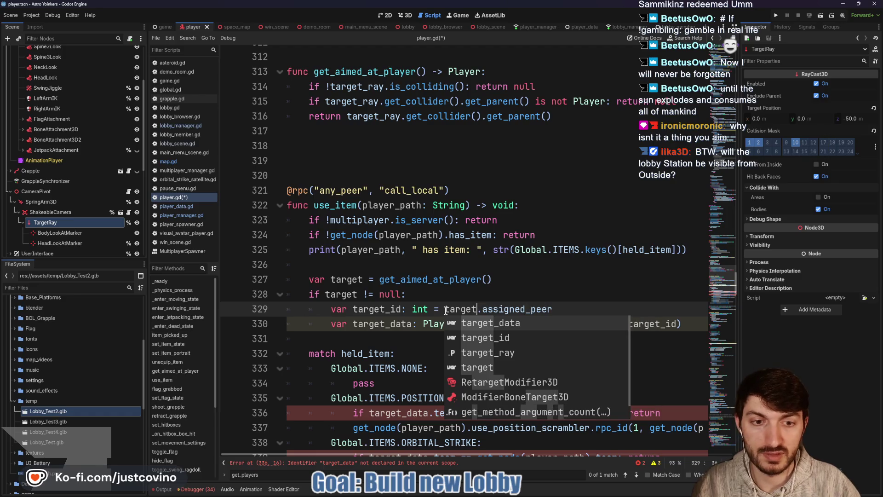
pyautogui.press('End')
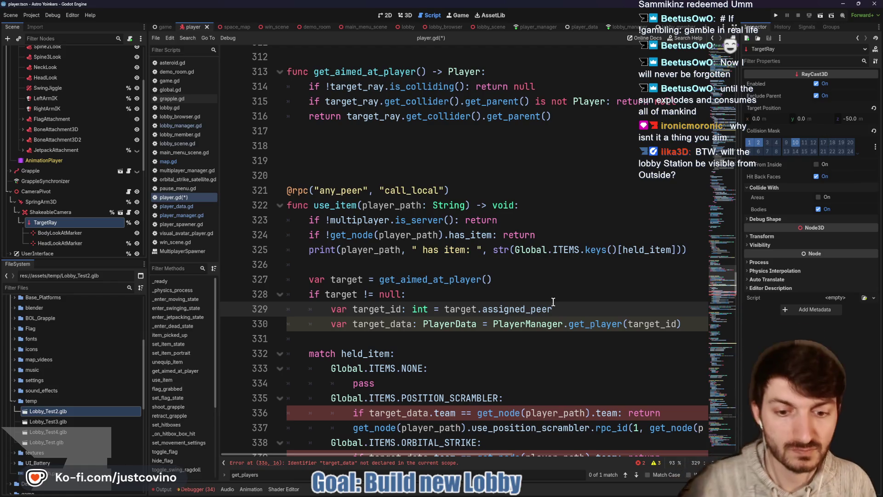
pyautogui.moveTo(562, 326)
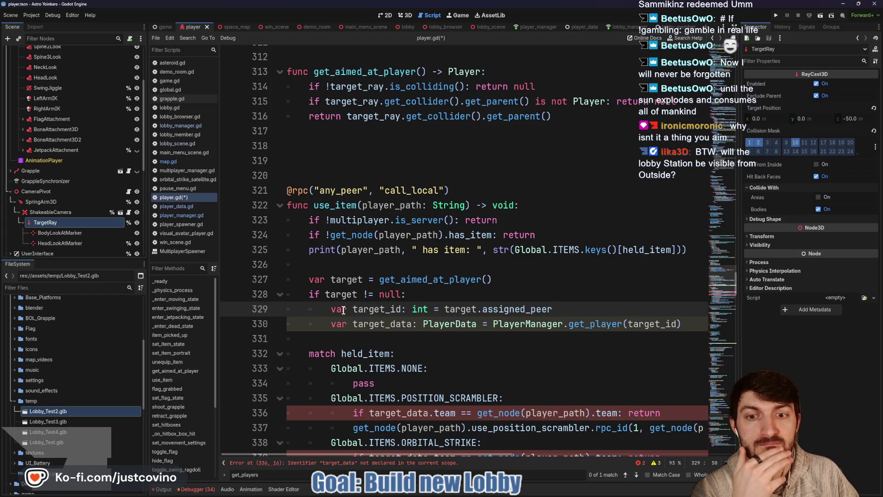
pyautogui.scroll(-2, 350, 318)
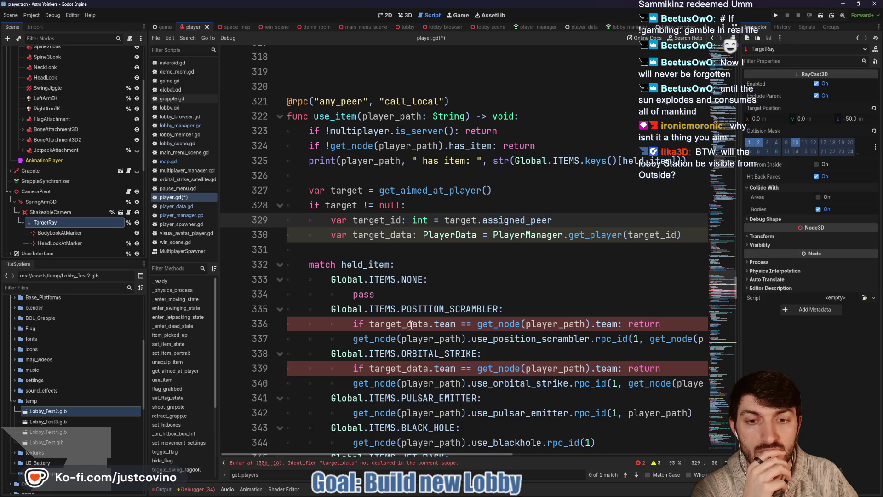
# Copy the target_id declaration to a new line above the null check
pyautogui.click(411, 324)
pyautogui.doubleClick(411, 325)
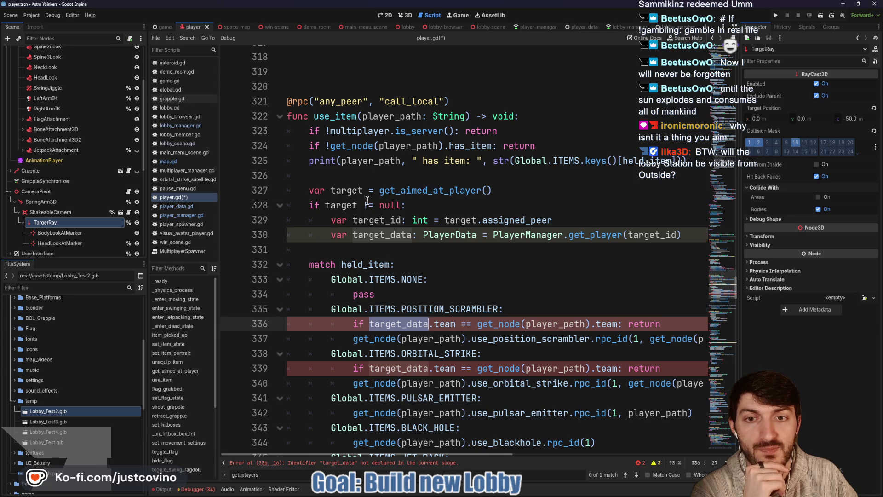
pyautogui.hotkey('ctrl', 'z')
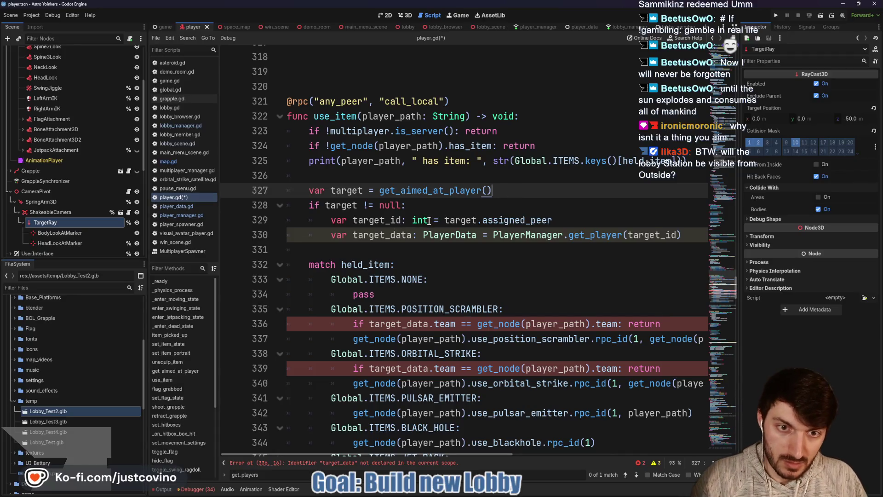
pyautogui.moveTo(428, 221)
pyautogui.moveTo(428, 221); pyautogui.dragTo(331, 220)
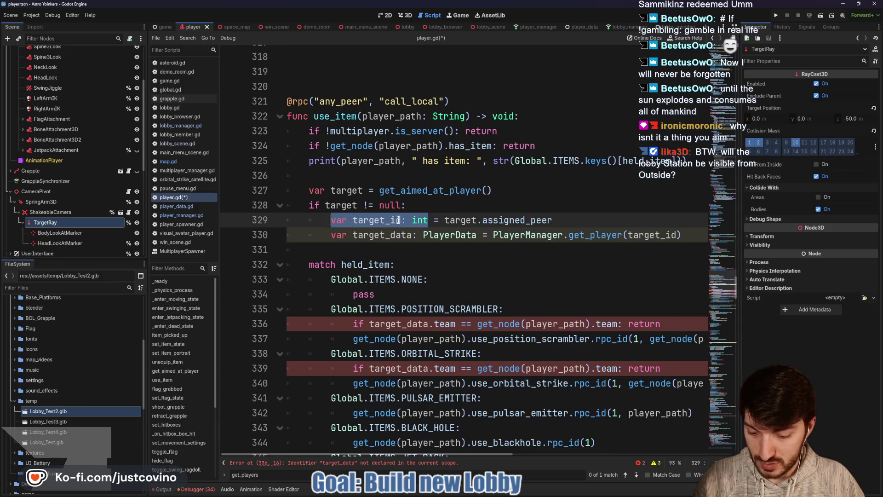
pyautogui.hotkey('ctrl', 'c')
pyautogui.click(502, 197)
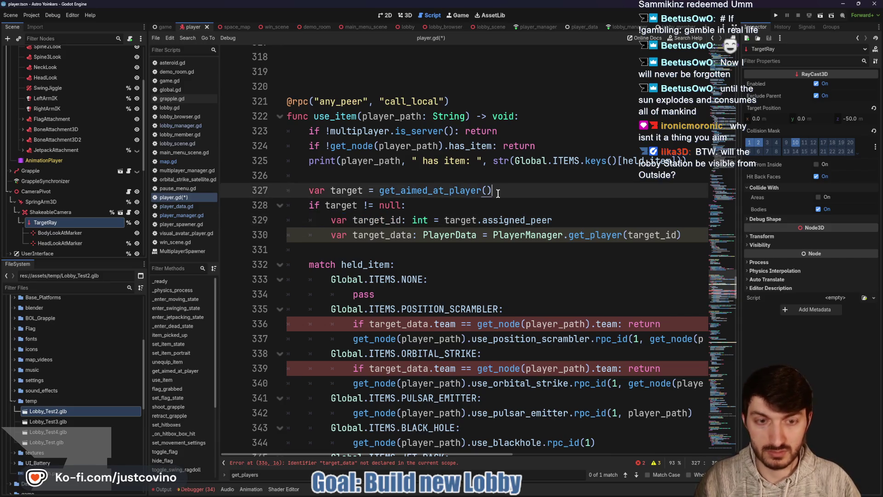
pyautogui.press('Return')
pyautogui.hotkey('ctrl', 'v')
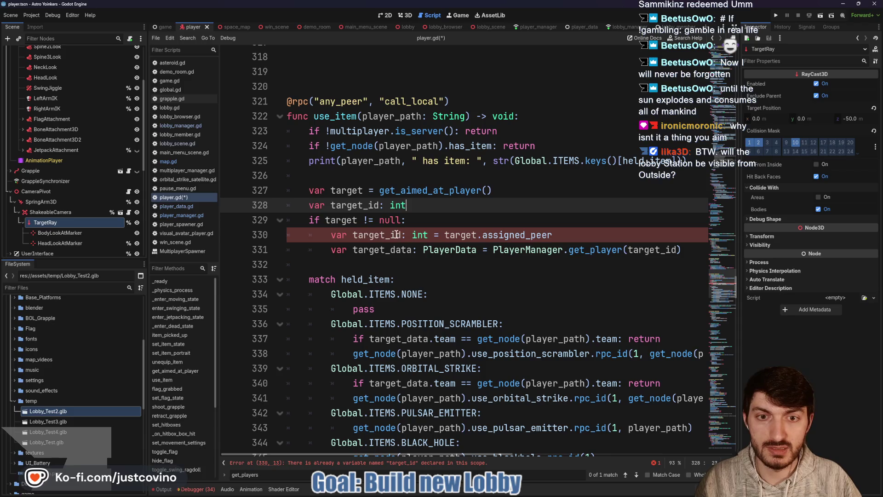
# Drop var from the inner target_id line and declare 'var target_data: PlayerData' above the check
pyautogui.click(353, 235)
pyautogui.press('BackSpace')
pyautogui.press('BackSpace')
pyautogui.press('BackSpace')
pyautogui.press('BackSpace')
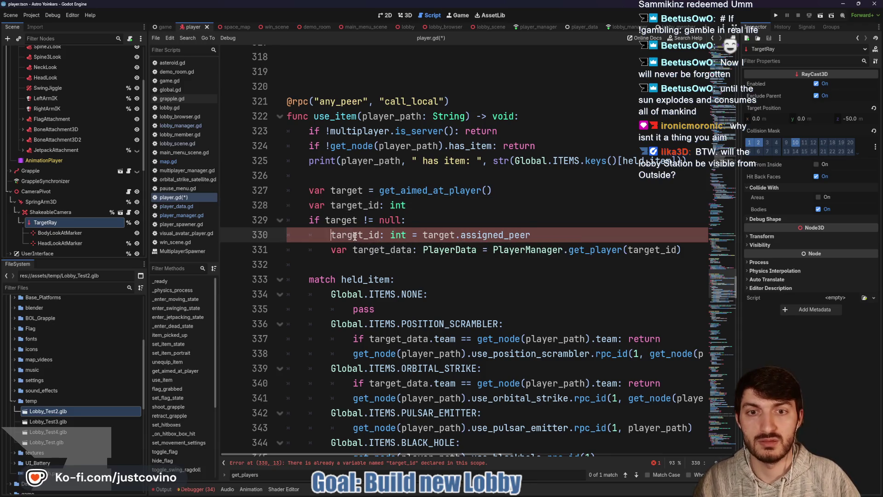
pyautogui.click(426, 202)
pyautogui.press('Return')
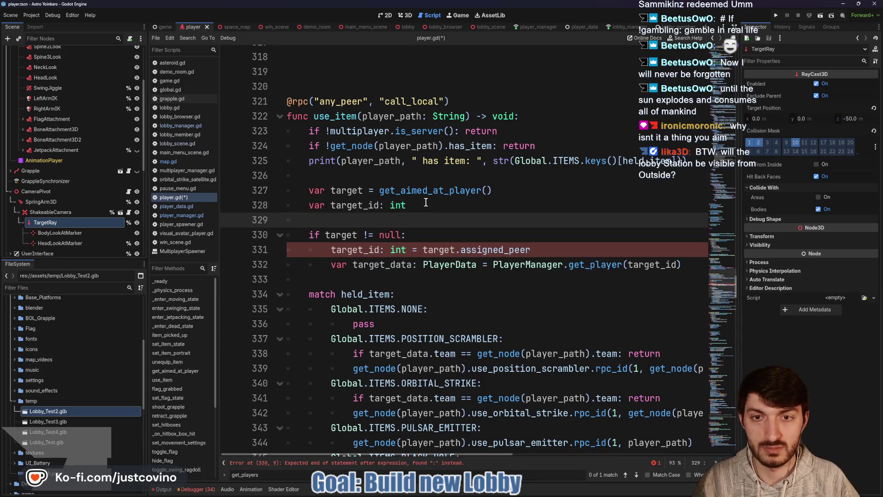
pyautogui.write('var target')
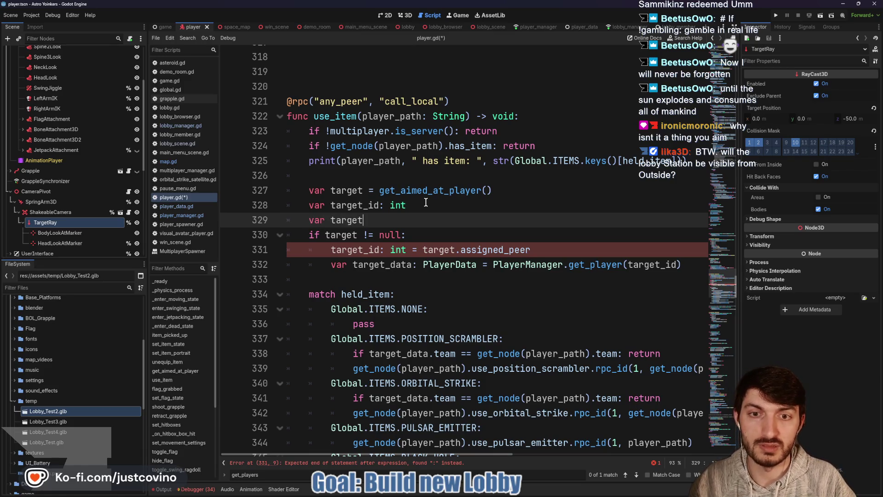
pyautogui.write('_data: PlayerData')
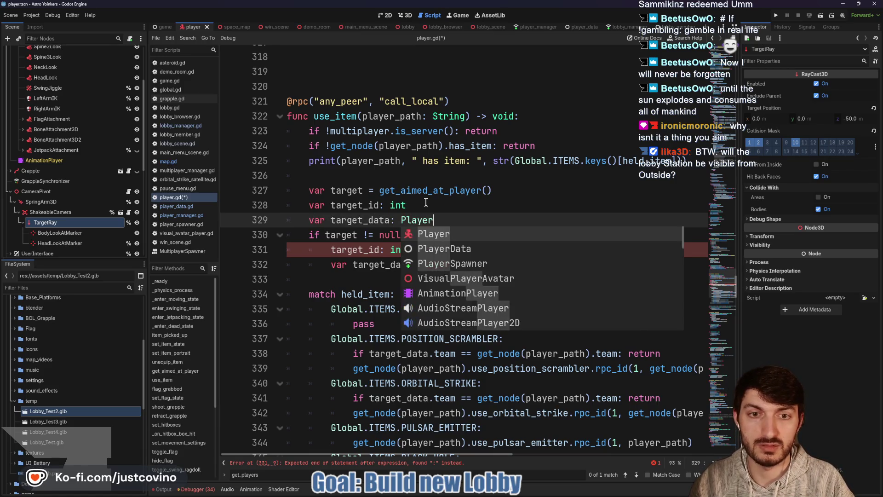
# Strip var and the int/PlayerData types from the inner target_id and target_data assignments
pyautogui.moveTo(479, 264); pyautogui.dragTo(413, 264)
pyautogui.press('BackSpace')
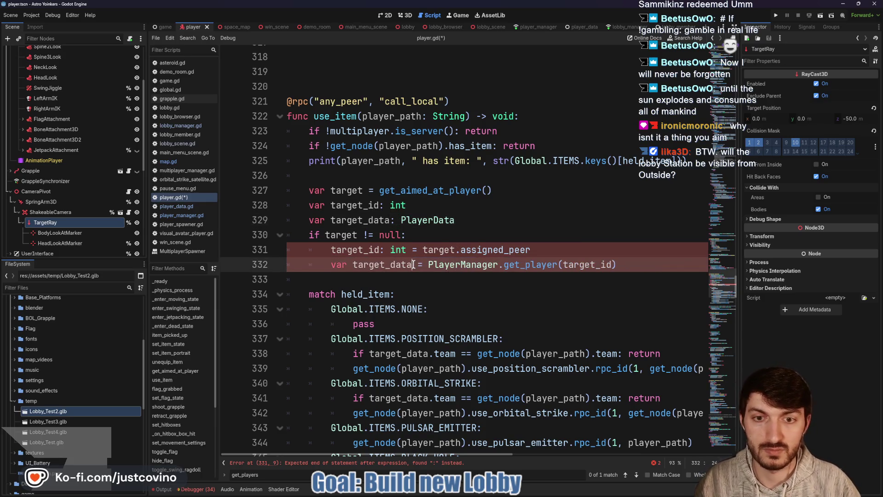
pyautogui.click(354, 264)
pyautogui.press('BackSpace')
pyautogui.press('BackSpace')
pyautogui.press('BackSpace')
pyautogui.press('BackSpace')
pyautogui.click(407, 249)
pyautogui.moveTo(407, 249); pyautogui.dragTo(380, 250)
pyautogui.press('BackSpace')
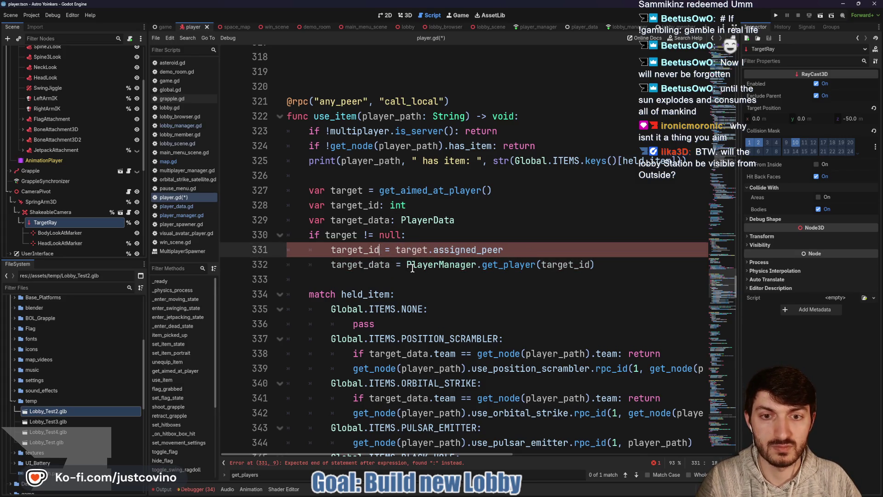
pyautogui.scroll(-1, 412, 267)
pyautogui.click(396, 240)
pyautogui.click(531, 290)
pyautogui.press('Return')
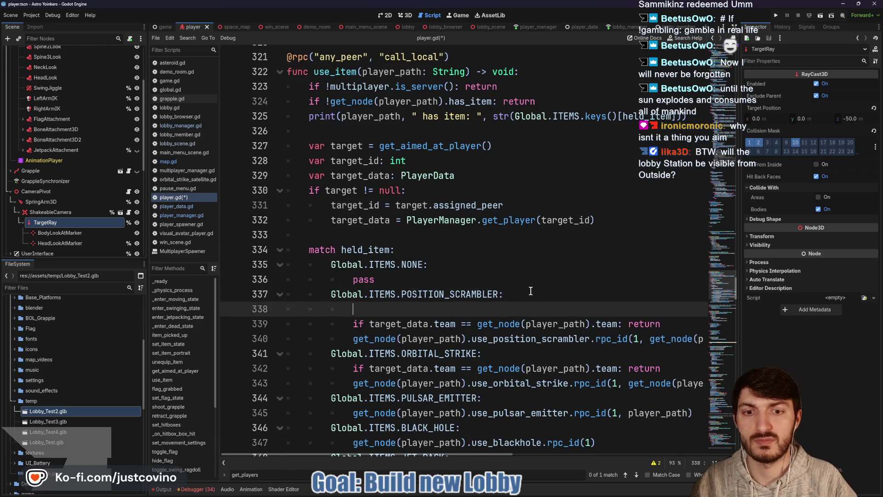
# Add 'if target == null: return' as the first line of the POSITION_SCRAMBLER case
pyautogui.write('iftarget ==')
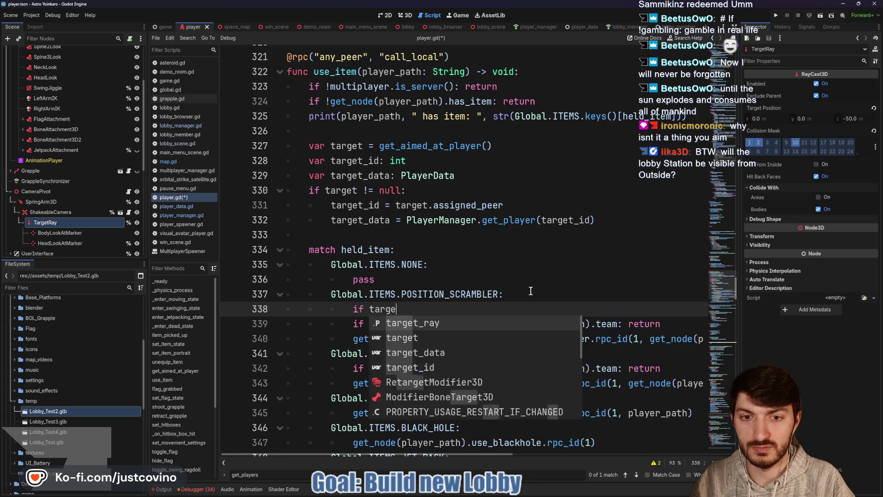
pyautogui.write('l: ')
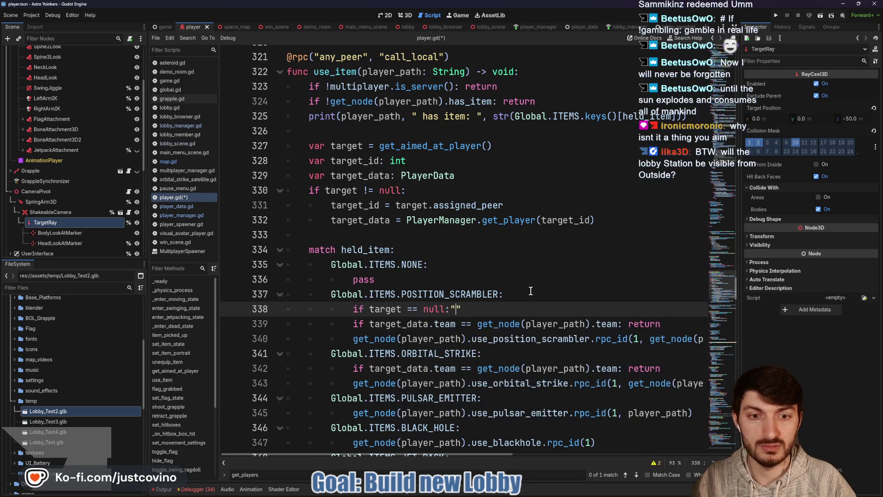
pyautogui.write('return')
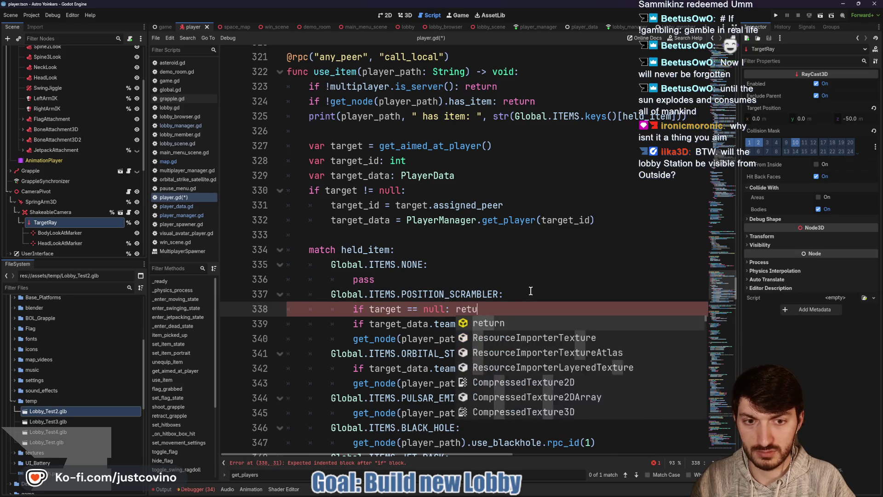
pyautogui.scroll(-2, 506, 287)
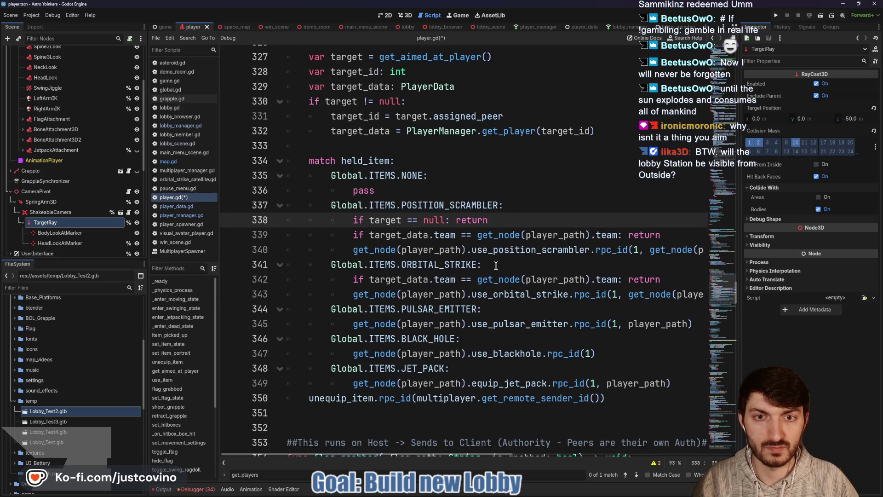
pyautogui.scroll(2, 496, 267)
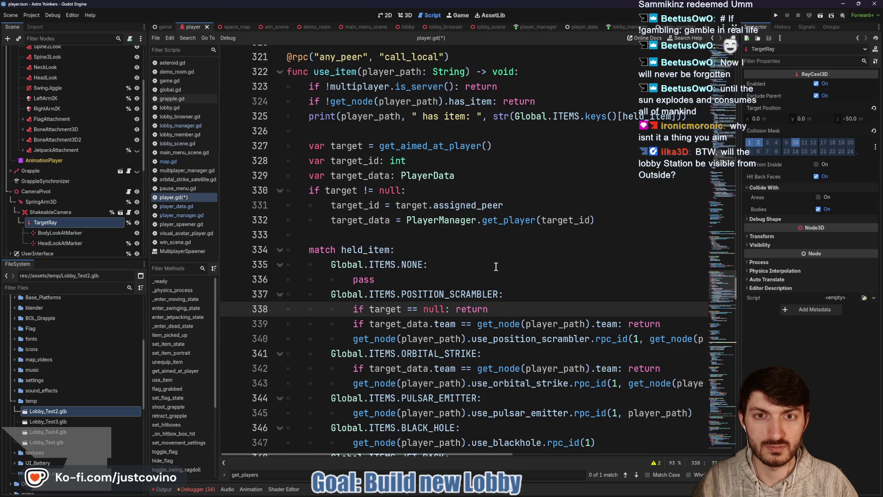
pyautogui.scroll(-2, 496, 267)
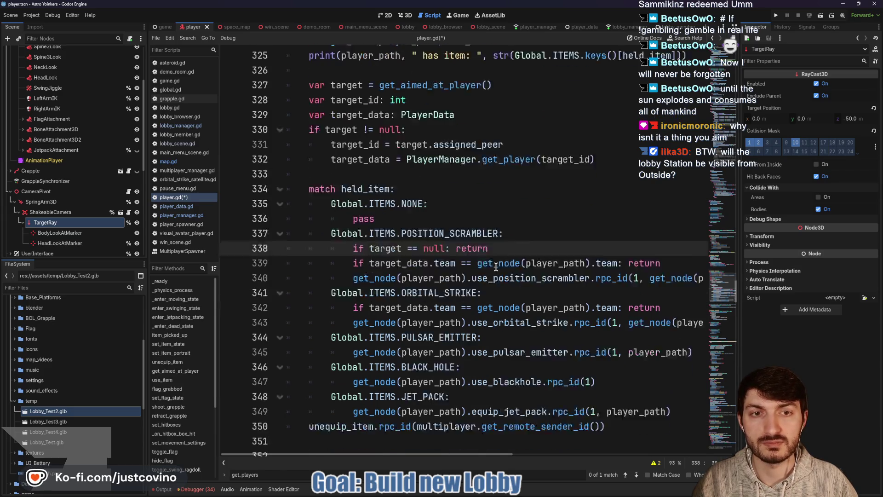
pyautogui.scroll(-1, 496, 266)
# Add the same 'if target == null: return' to the ORBITAL_STRIKE case and save player.gd
pyautogui.click(501, 263)
pyautogui.press('Return')
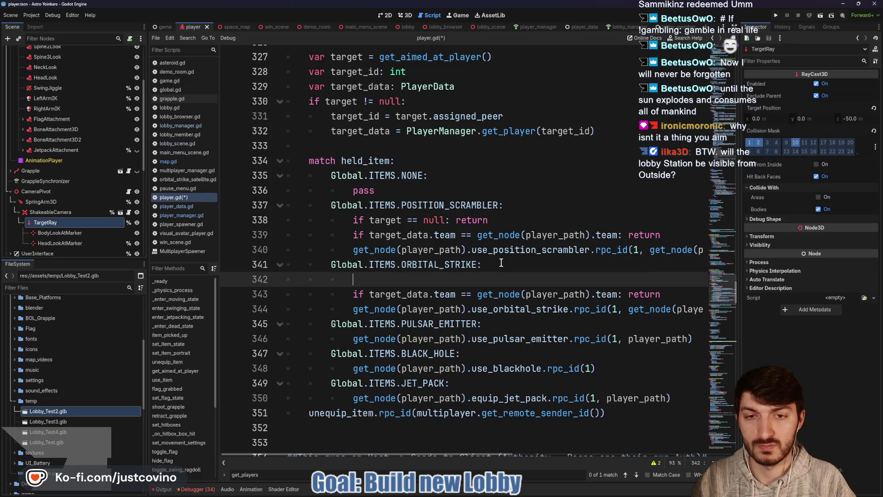
pyautogui.write('if target')
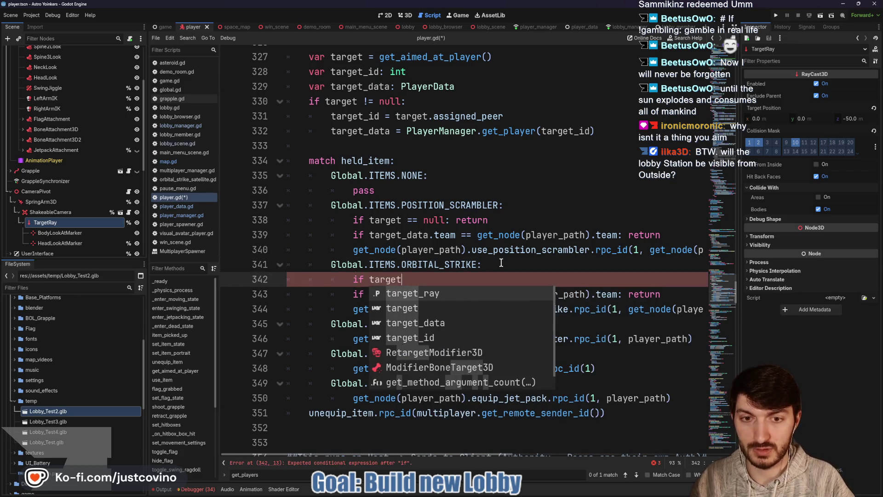
pyautogui.write(' == null: return')
pyautogui.hotkey('ctrl', 's')
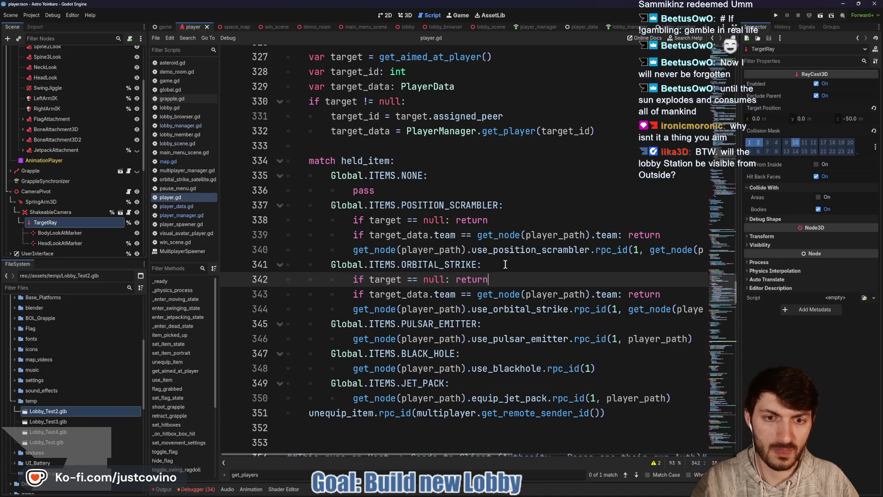
pyautogui.scroll(-1, 508, 265)
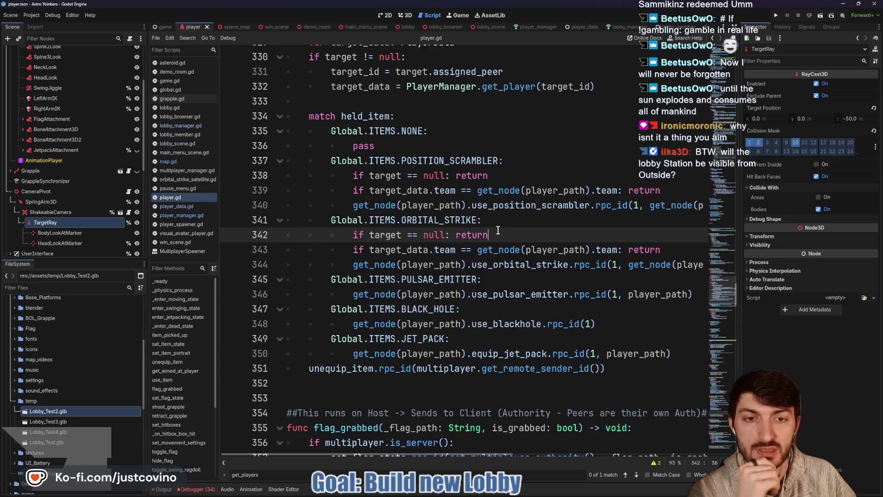
pyautogui.scroll(-4, 506, 233)
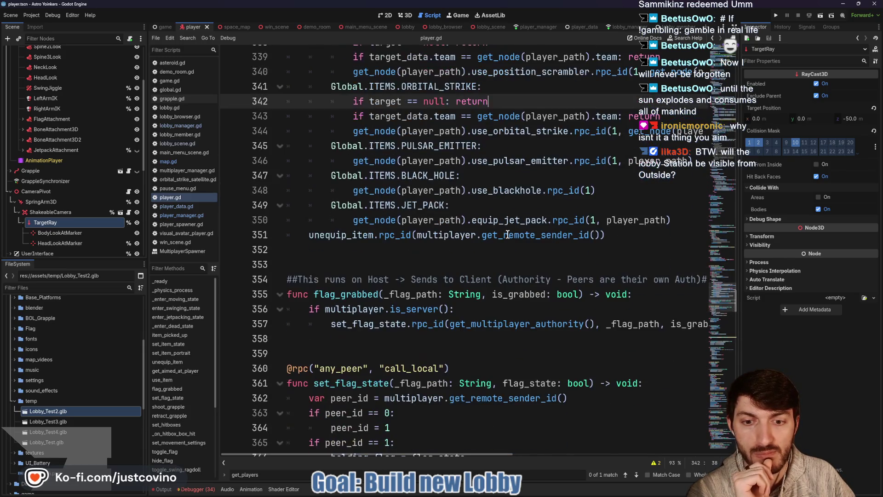
pyautogui.scroll(-2, 506, 235)
pyautogui.scroll(4, 501, 234)
pyautogui.scroll(3, 501, 235)
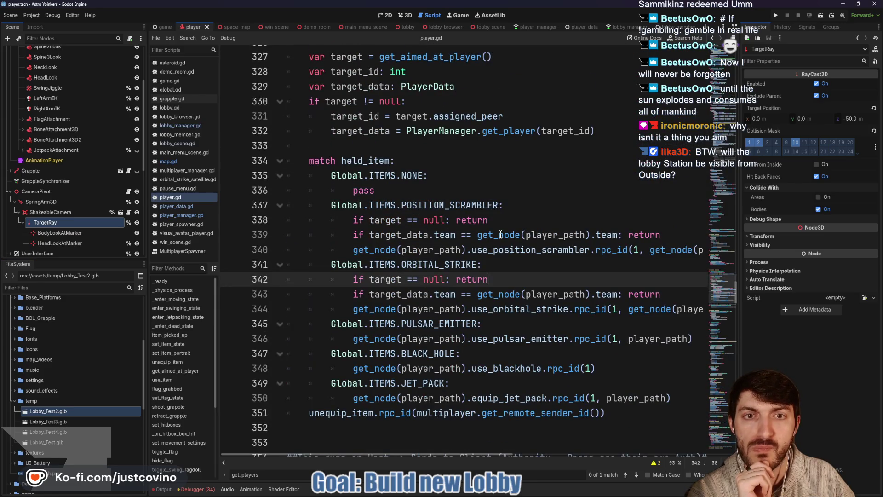
pyautogui.scroll(1, 500, 235)
pyautogui.scroll(2, 497, 234)
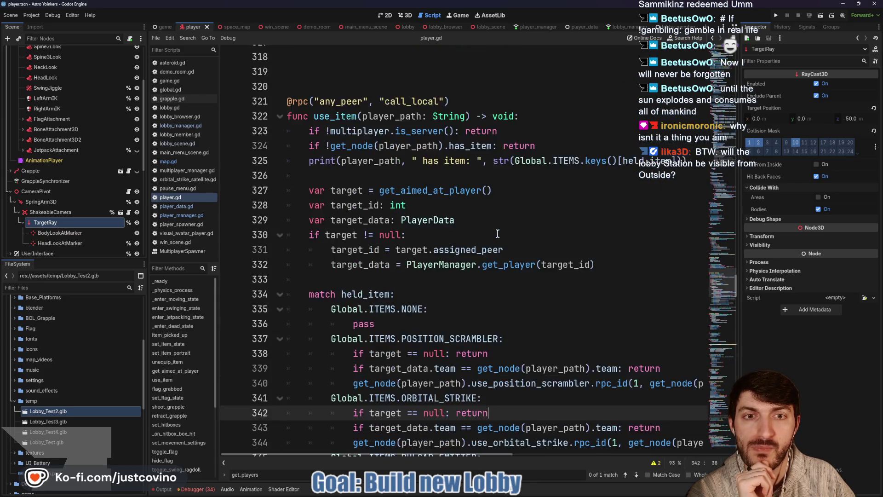
pyautogui.scroll(1, 498, 234)
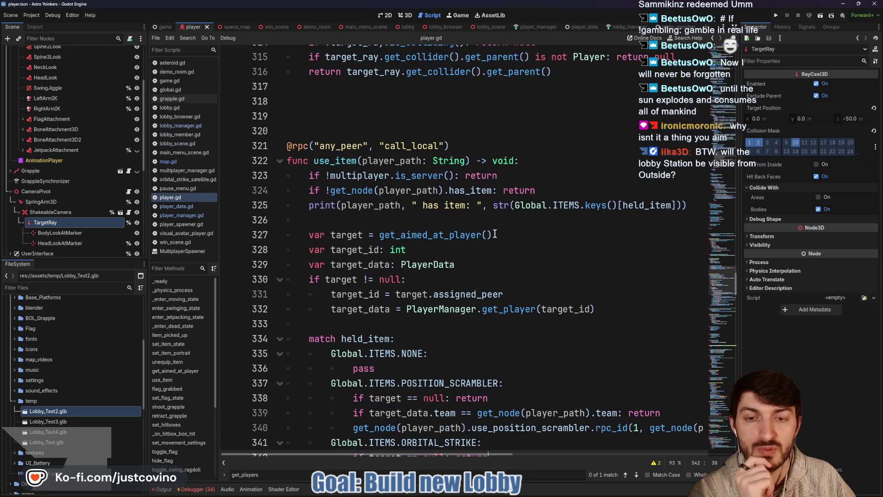
pyautogui.scroll(-3, 494, 234)
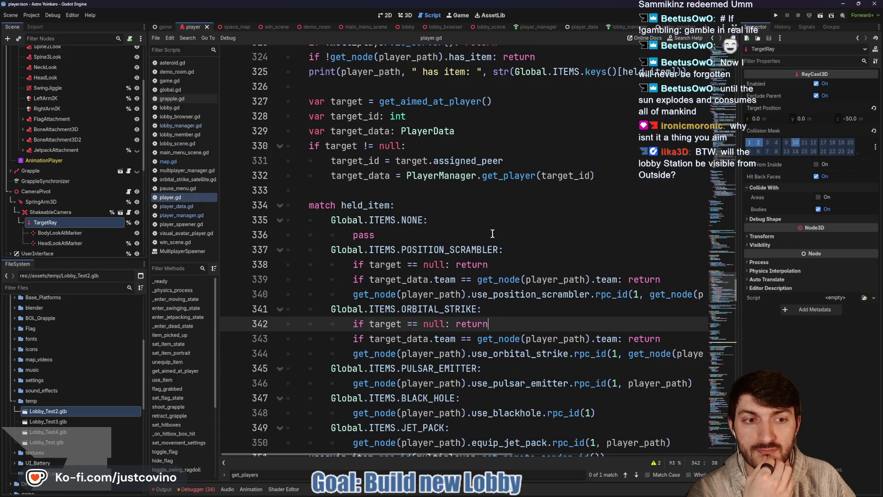
pyautogui.scroll(-1, 492, 234)
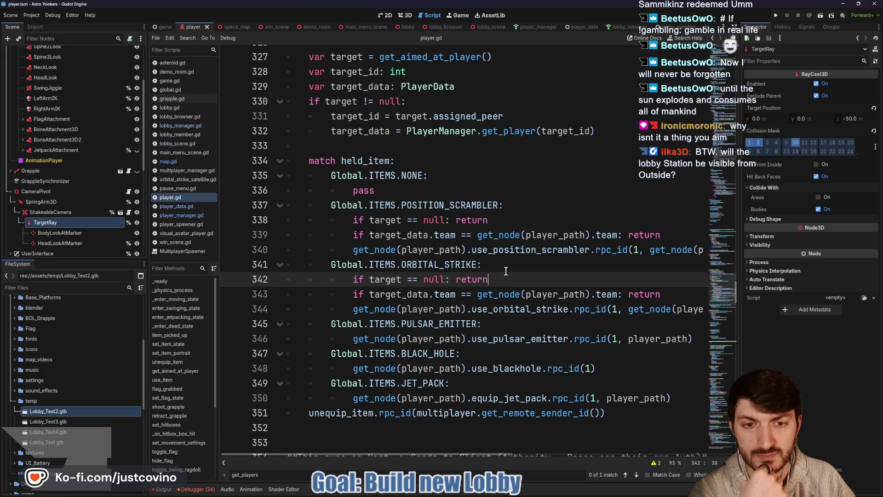
pyautogui.hscroll(2, 503, 269)
pyautogui.doubleClick(625, 310)
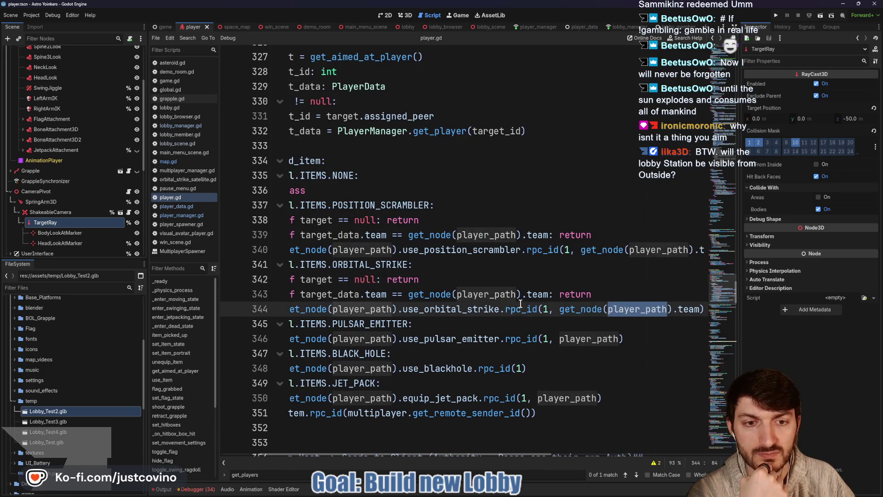
pyautogui.scroll(4, 520, 304)
pyautogui.hscroll(-2, 520, 302)
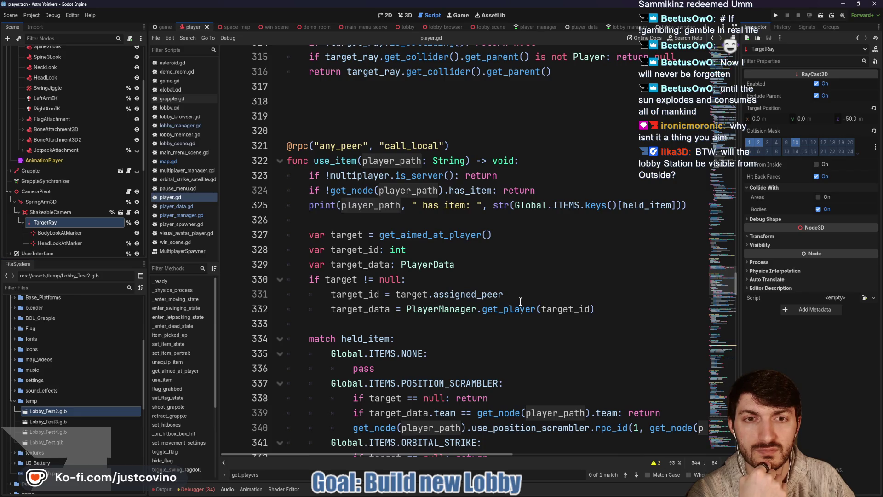
pyautogui.scroll(2, 521, 302)
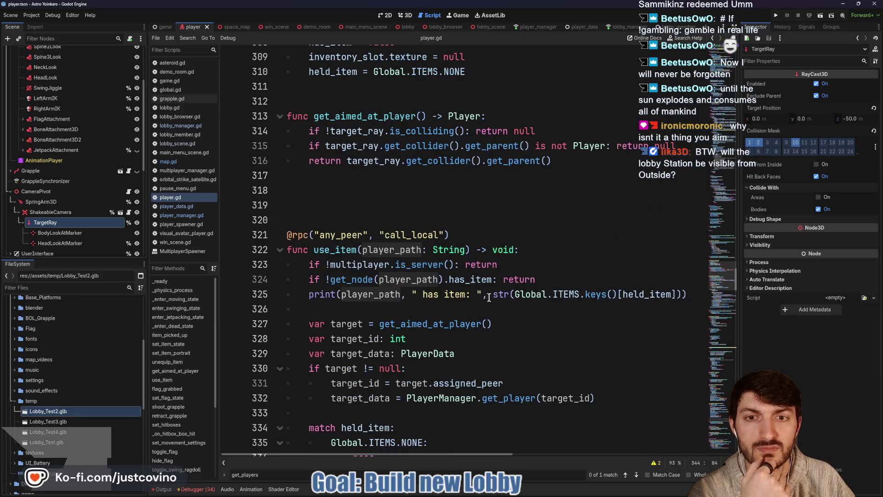
pyautogui.doubleClick(335, 250)
pyautogui.scroll(15, 479, 298)
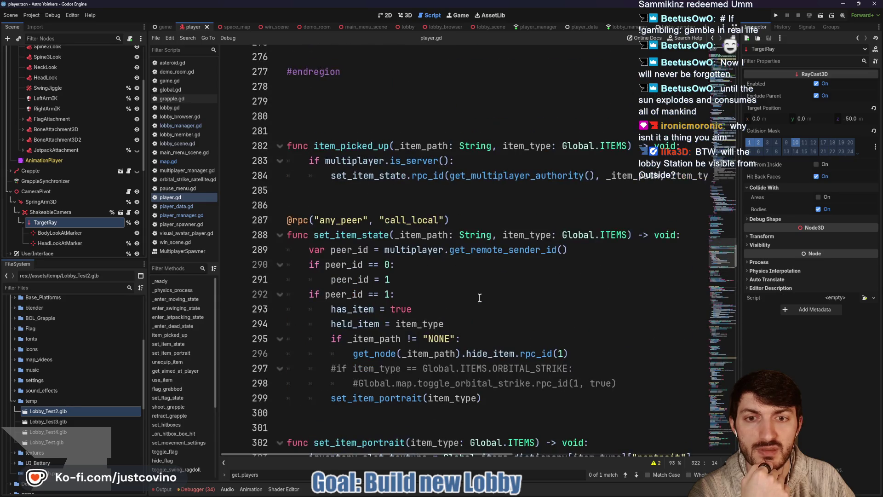
pyautogui.scroll(17, 480, 297)
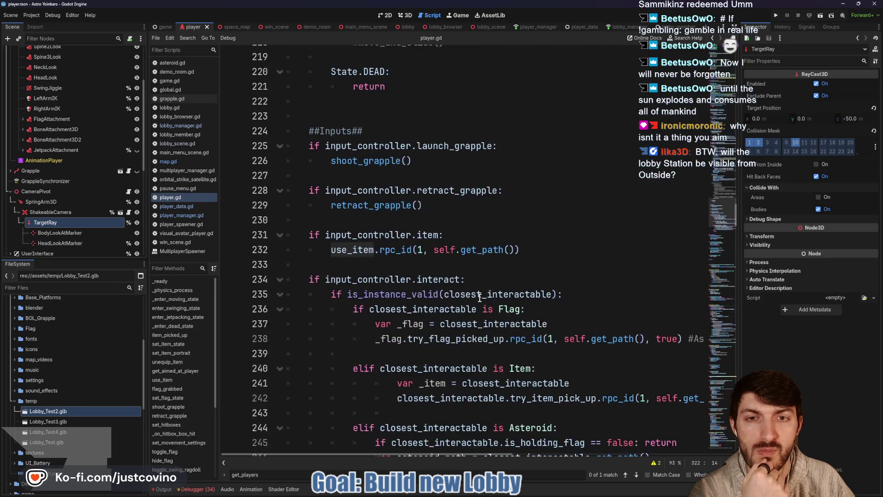
pyautogui.scroll(-6, 480, 297)
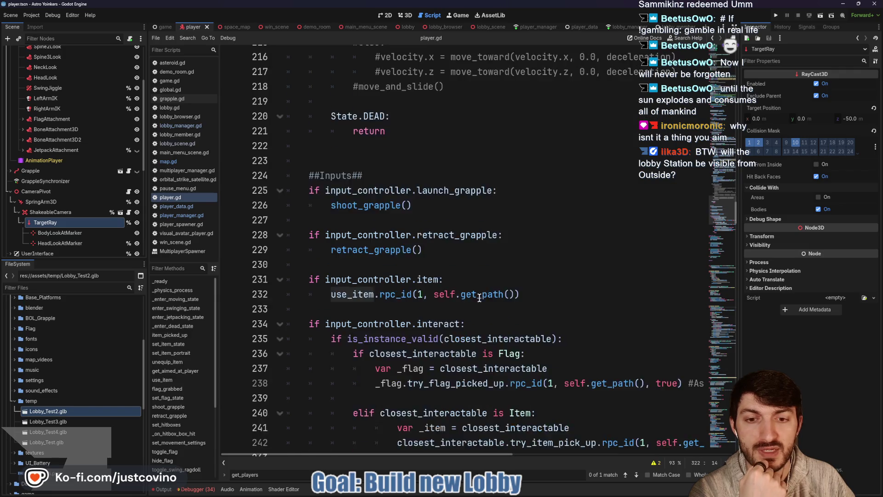
pyautogui.scroll(-20, 480, 298)
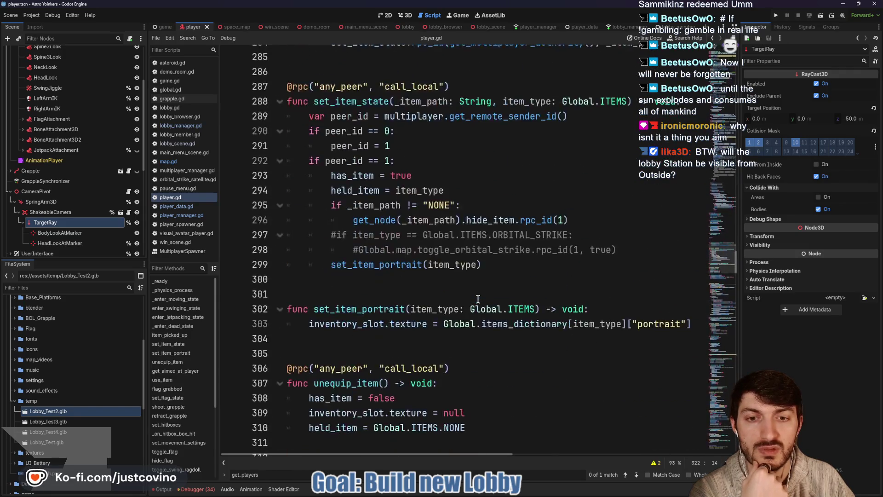
pyautogui.scroll(-5, 477, 299)
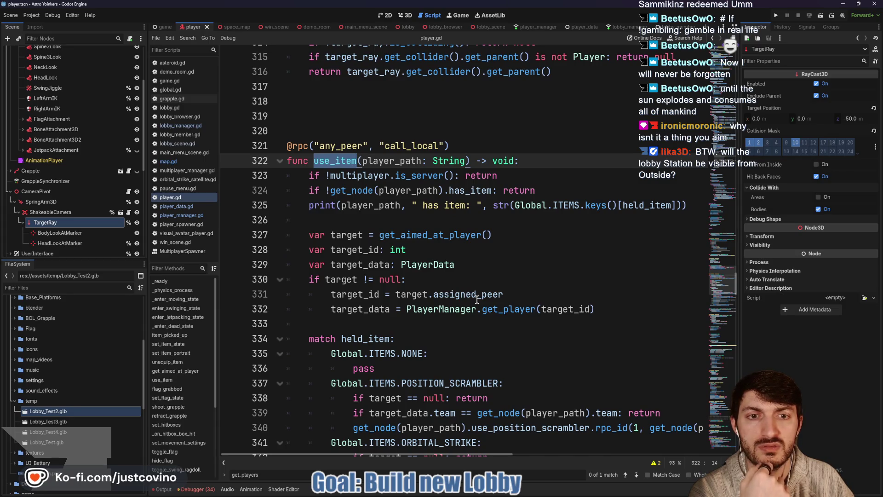
pyautogui.scroll(-1, 477, 300)
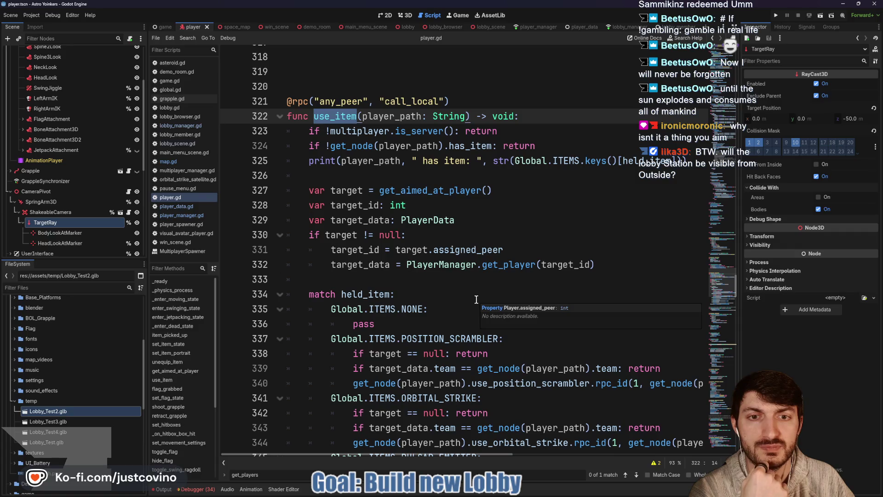
pyautogui.scroll(-3, 477, 300)
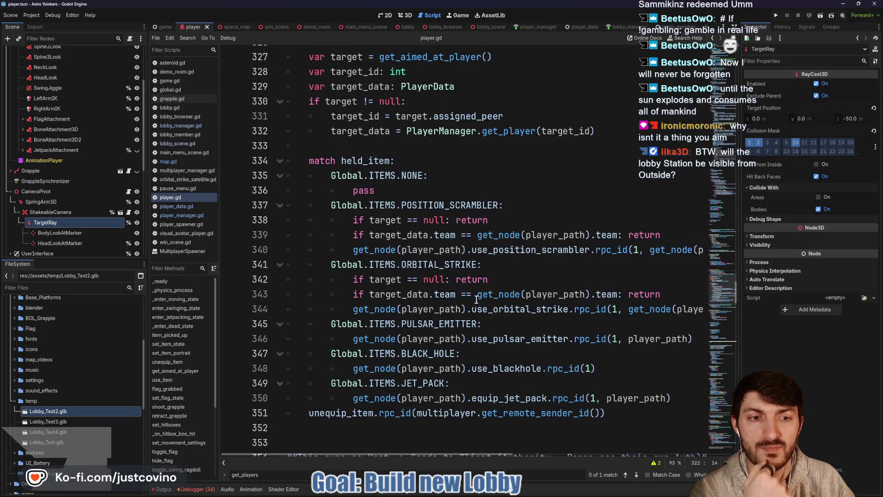
pyautogui.hscroll(5, 477, 299)
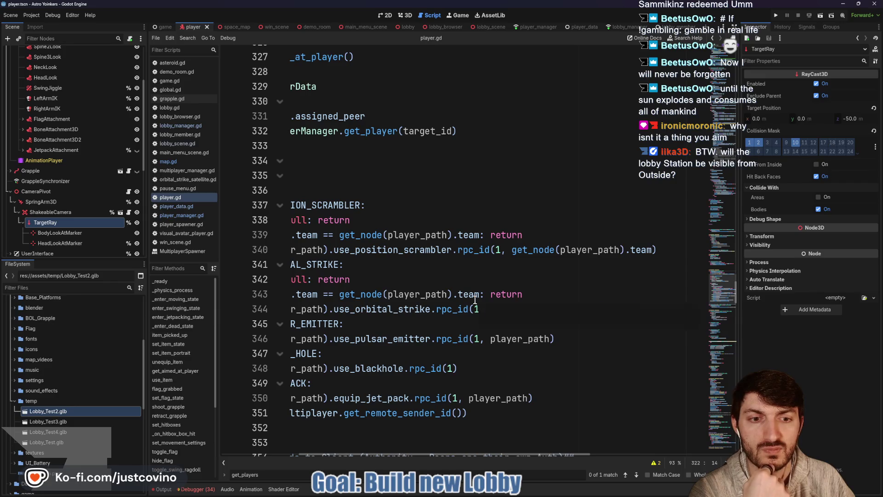
pyautogui.hscroll(-2, 517, 277)
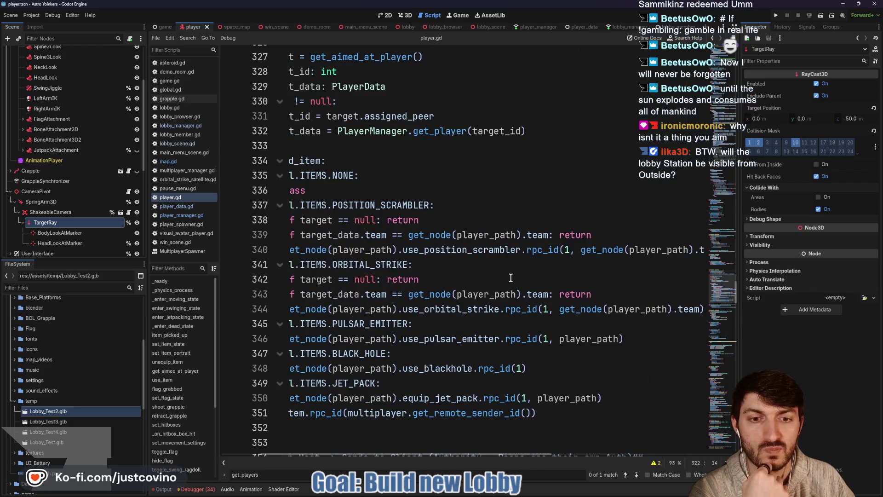
pyautogui.doubleClick(479, 254)
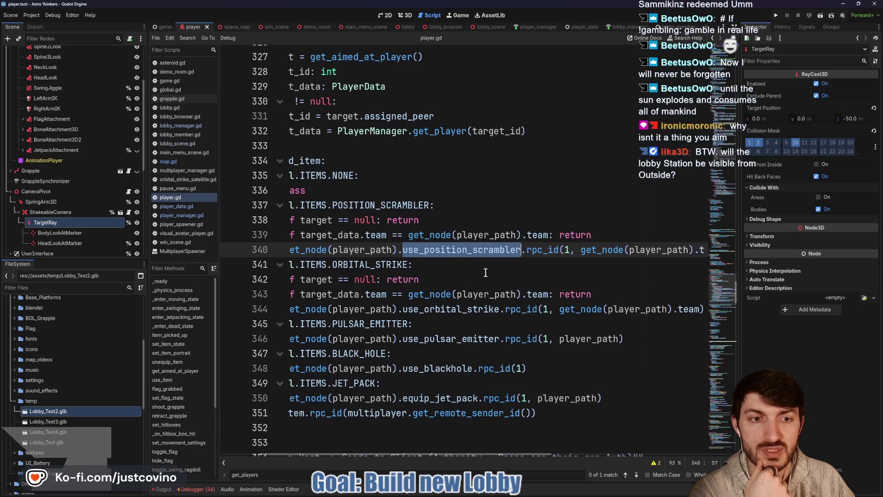
pyautogui.hscroll(5, 487, 276)
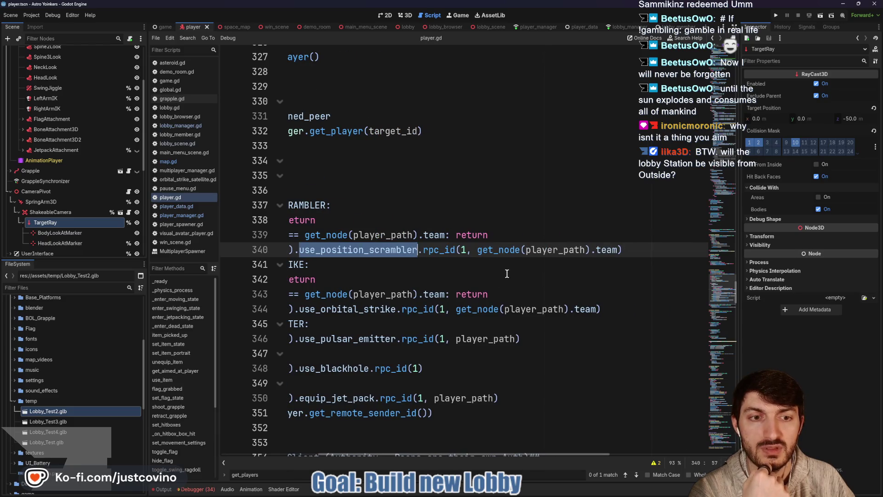
pyautogui.hscroll(-4, 508, 275)
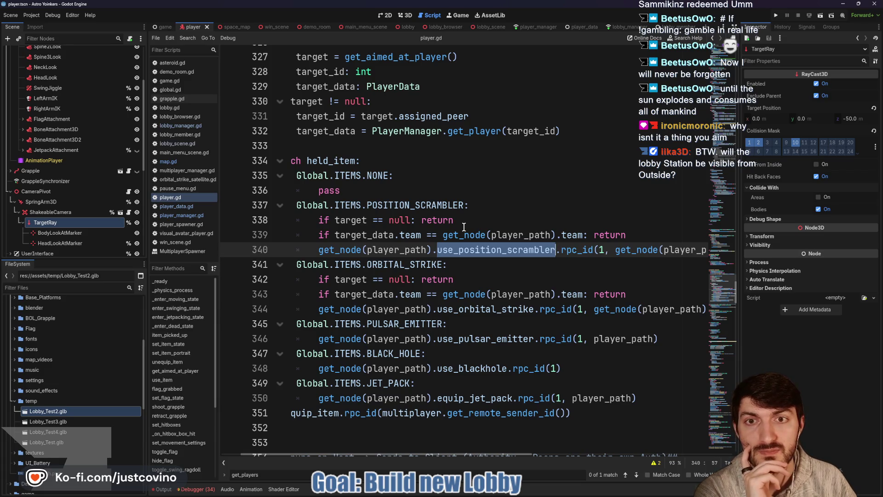
pyautogui.hscroll(-2, 498, 231)
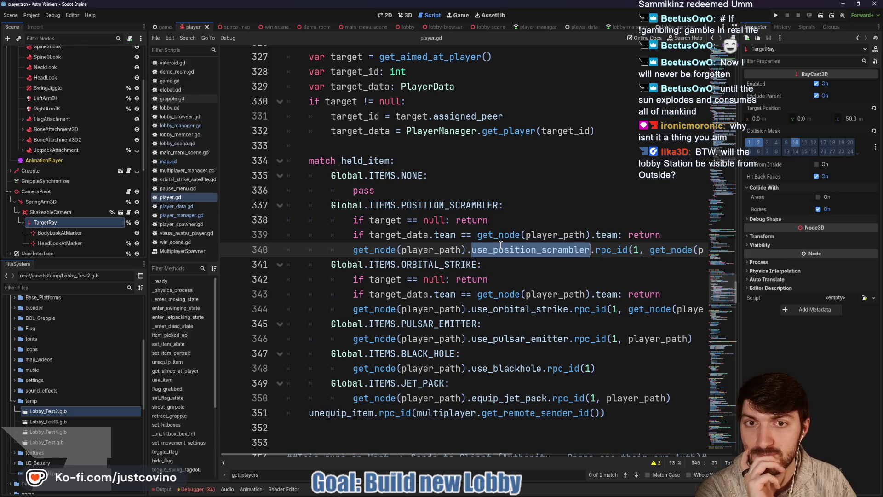
pyautogui.hscroll(3, 523, 266)
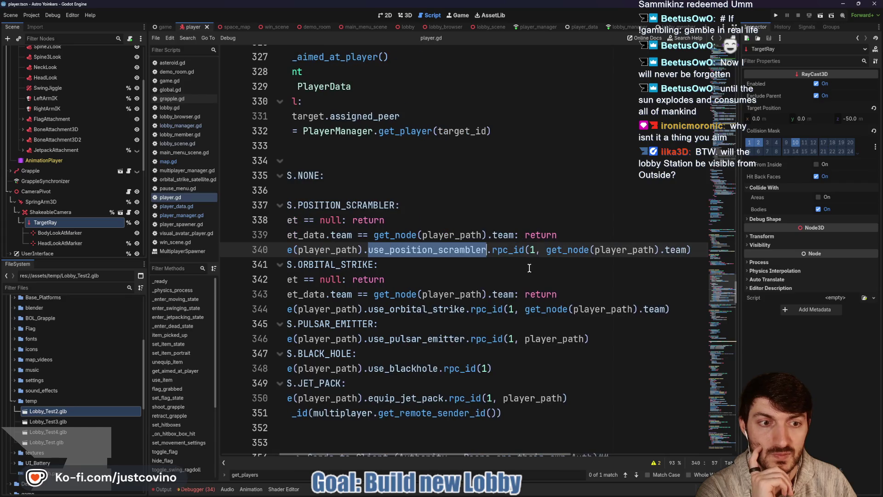
pyautogui.hscroll(-2, 529, 267)
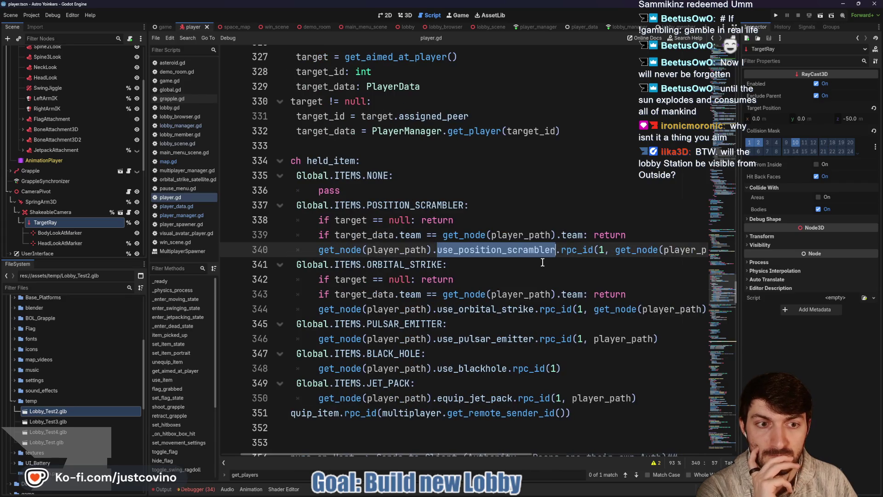
pyautogui.hscroll(2, 543, 262)
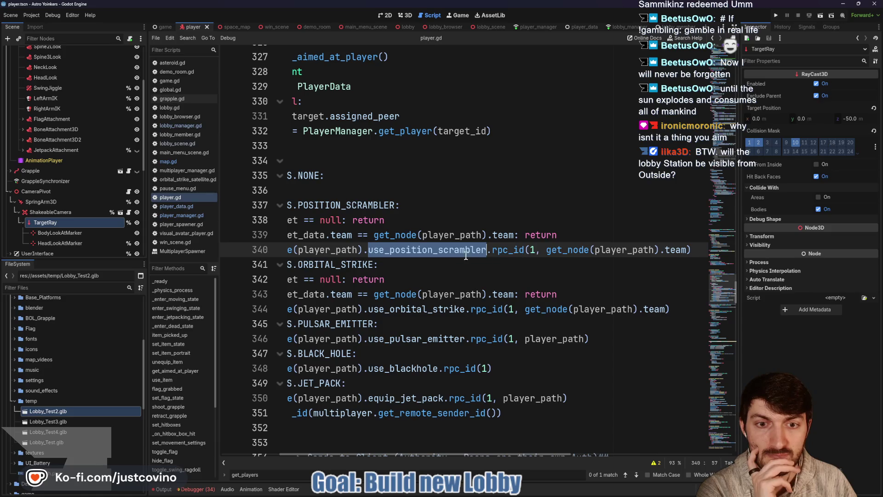
pyautogui.scroll(-10, 466, 256)
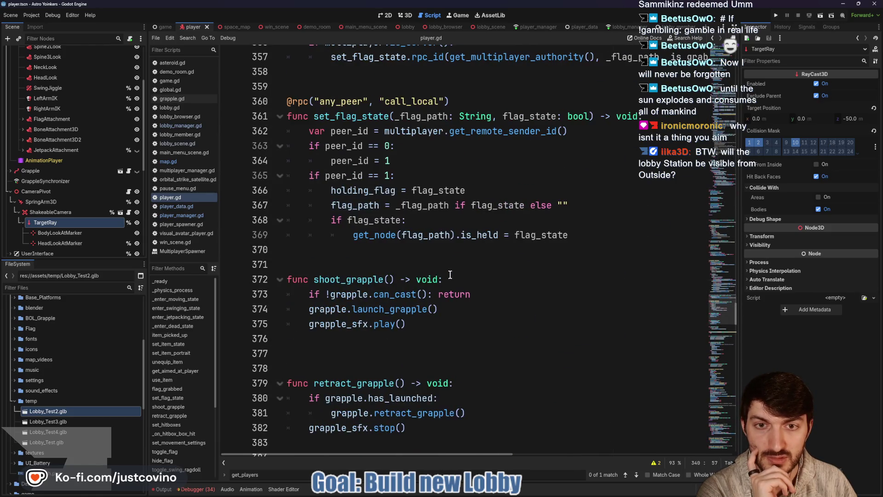
# Change use_position_scrambler's 'friendly_team: Global.Team' parameter to 'target_id: int'
pyautogui.scroll(-6, 450, 275)
pyautogui.scroll(-15, 450, 274)
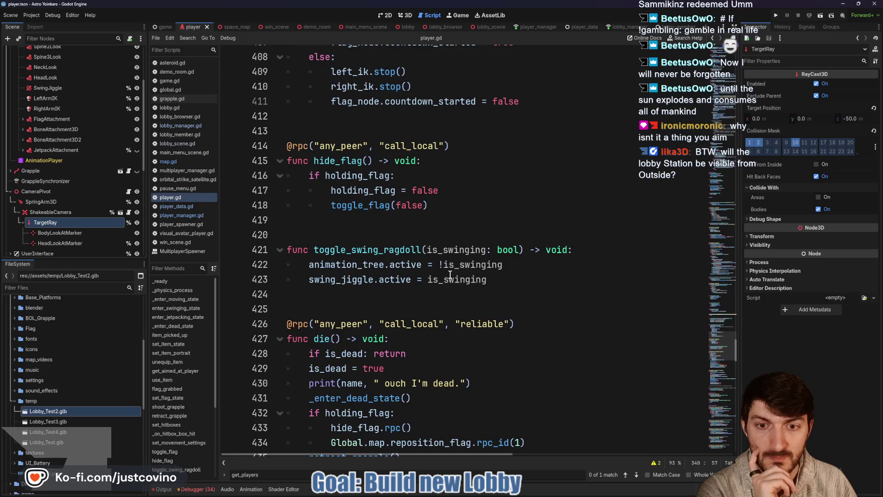
pyautogui.scroll(-15, 450, 275)
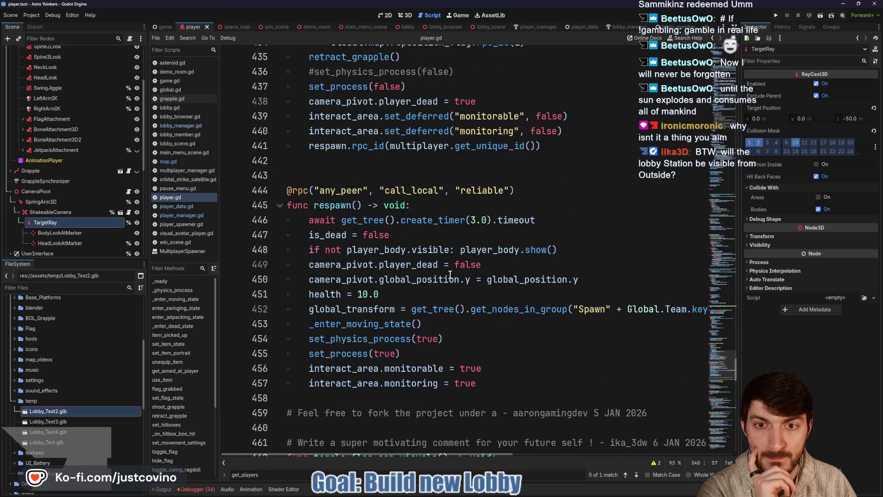
pyautogui.scroll(-2, 449, 275)
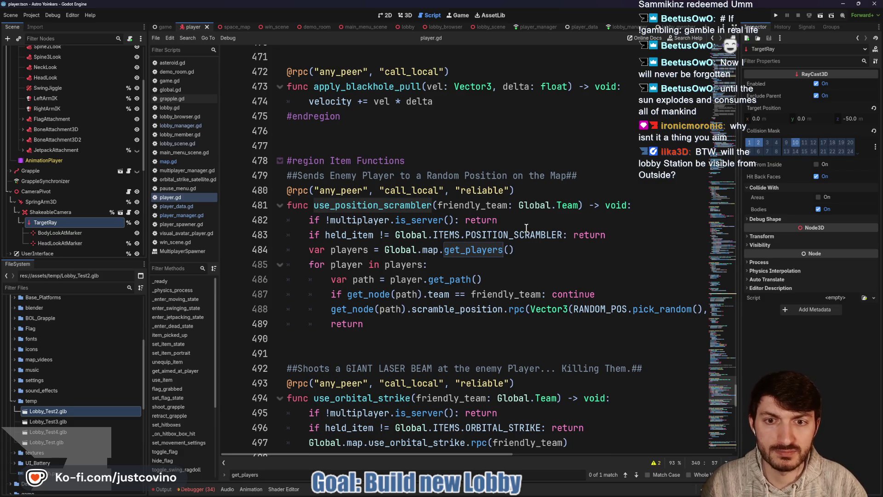
pyautogui.moveTo(578, 205); pyautogui.dragTo(441, 205)
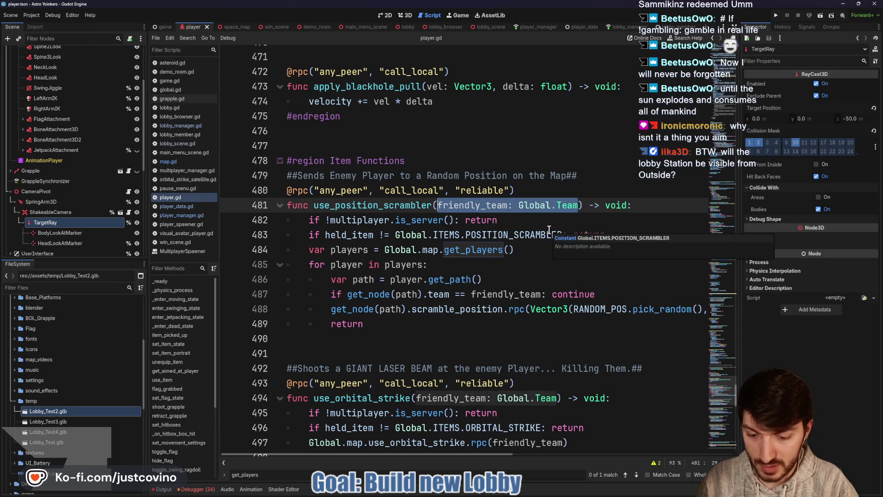
pyautogui.write('target_id:')
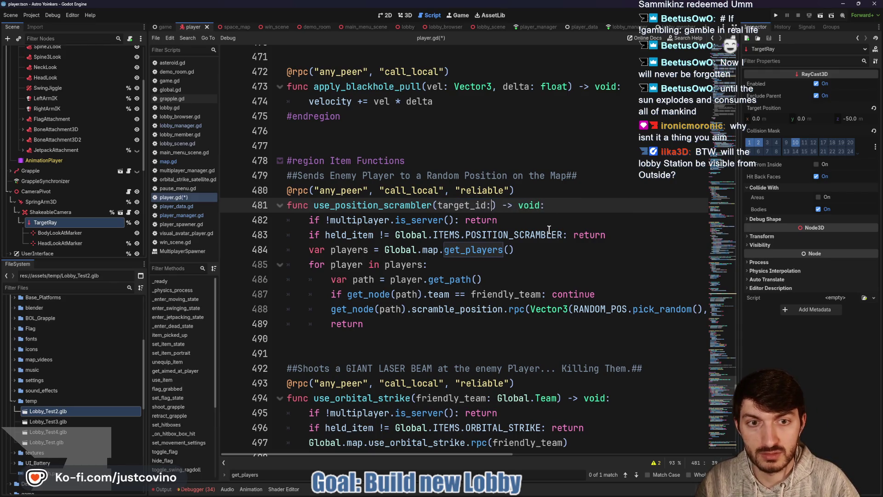
pyautogui.write(' int')
pyautogui.click(549, 206)
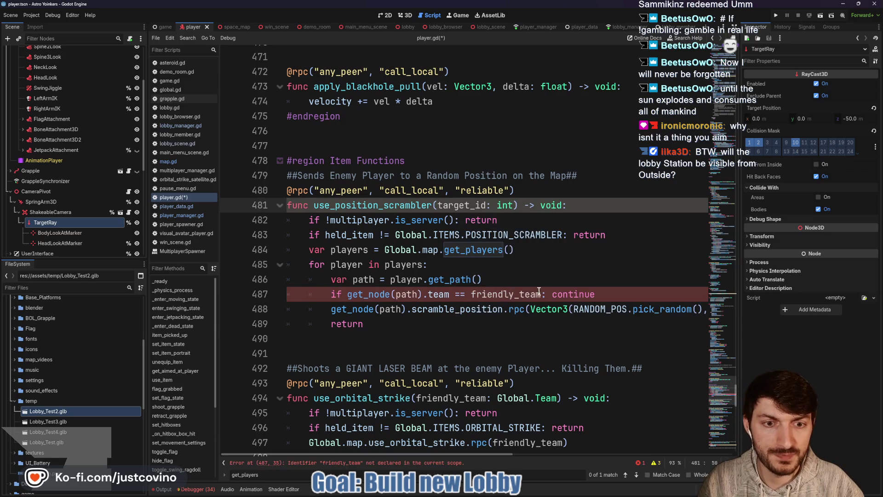
# Select the player loop on lines 484–487, including the friendly team check
pyautogui.moveTo(597, 294); pyautogui.dragTo(334, 296)
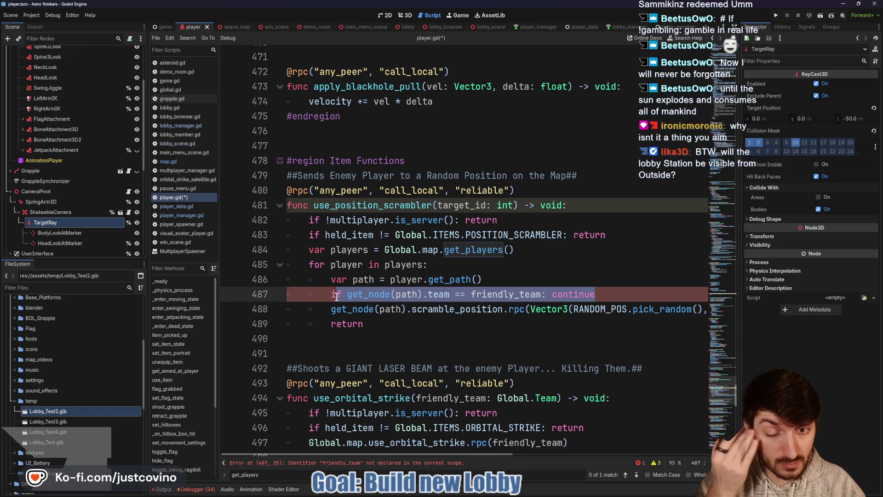
pyautogui.moveTo(308, 265); pyautogui.dragTo(632, 295)
pyautogui.moveTo(308, 250); pyautogui.dragTo(625, 292)
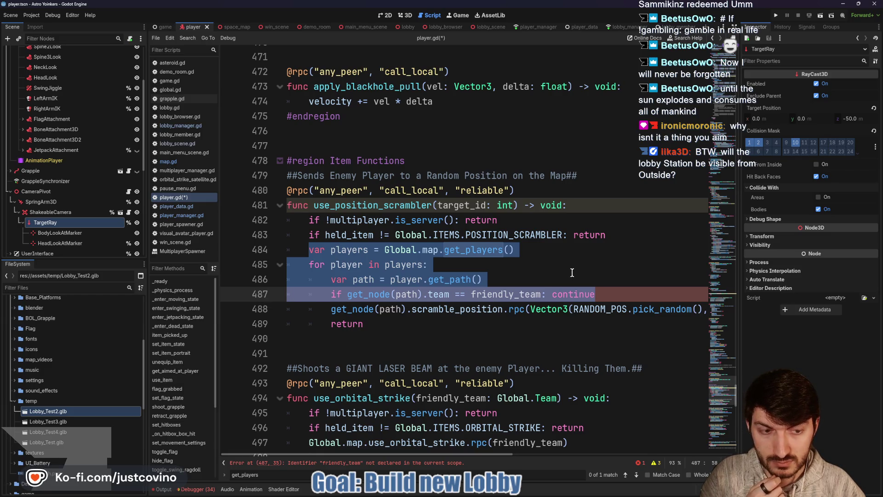
pyautogui.hscroll(8, 572, 273)
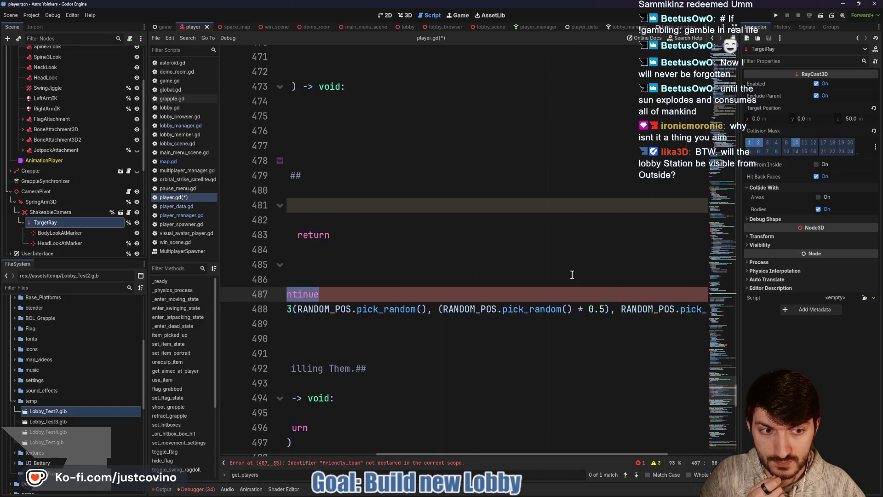
pyautogui.hscroll(-8, 572, 273)
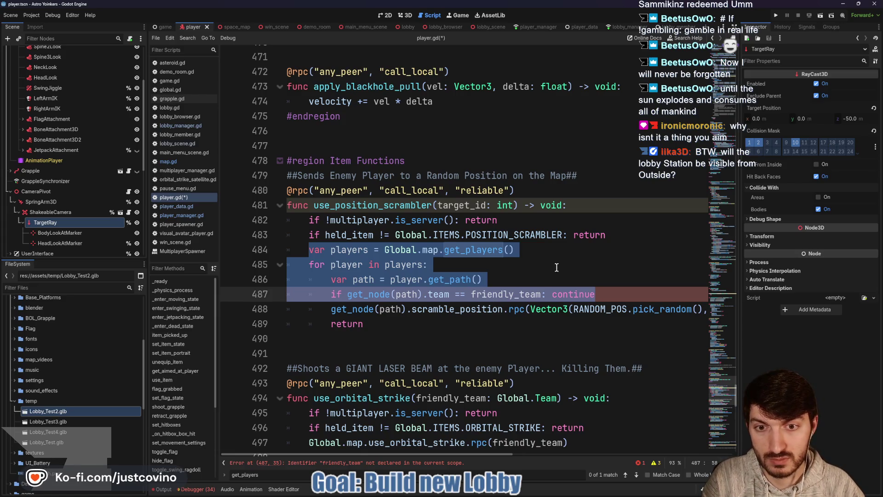
# Replace the player loop with 'var target = PlayerManager.get_player(target_id)'
pyautogui.press('BackSpace')
pyautogui.write('var p')
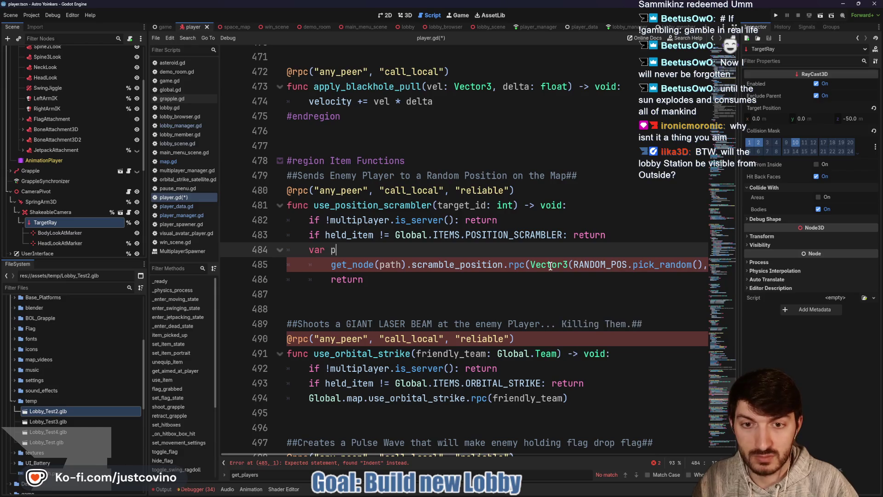
pyautogui.press('BackSpace')
pyautogui.write('target ')
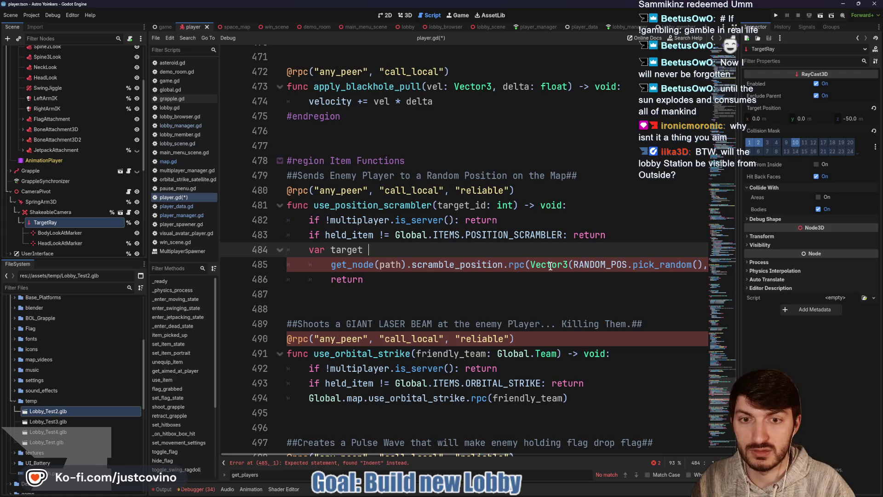
pyautogui.write('= get_')
pyautogui.press('BackSpace')
pyautogui.press('BackSpace')
pyautogui.press('BackSpace')
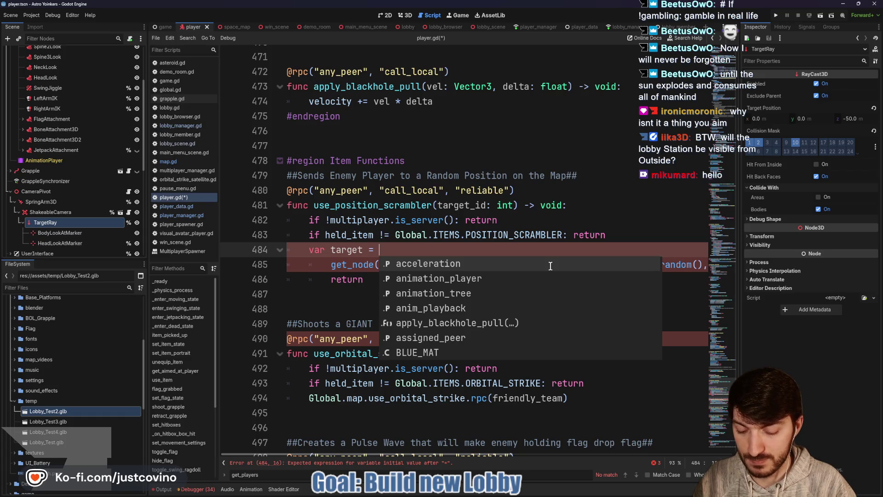
pyautogui.write('Playera')
pyautogui.press('BackSpace')
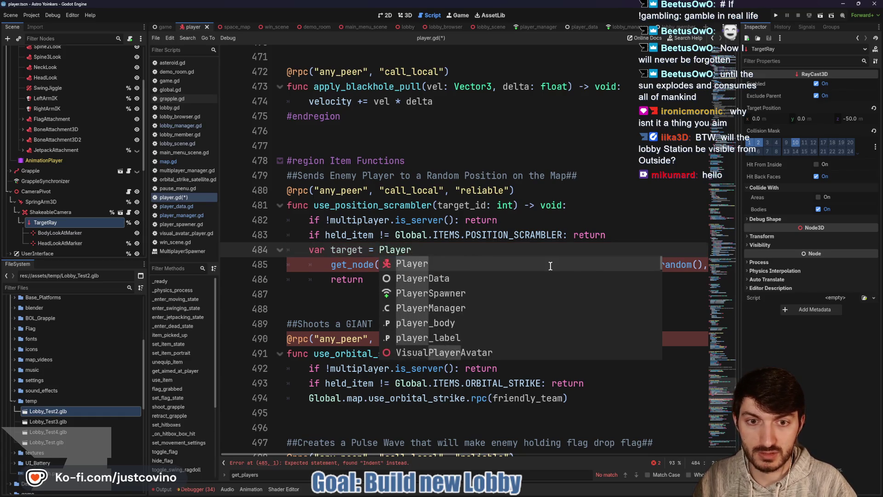
pyautogui.write('Manager.get')
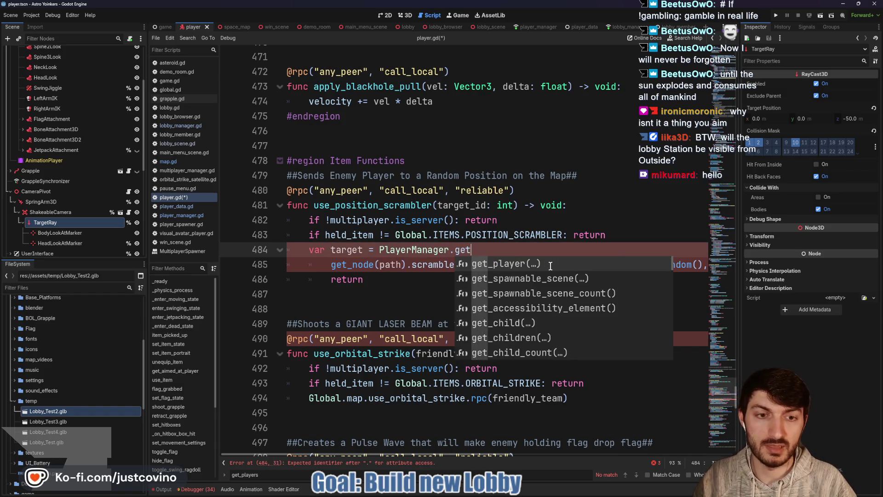
pyautogui.press('Return')
pyautogui.write('target')
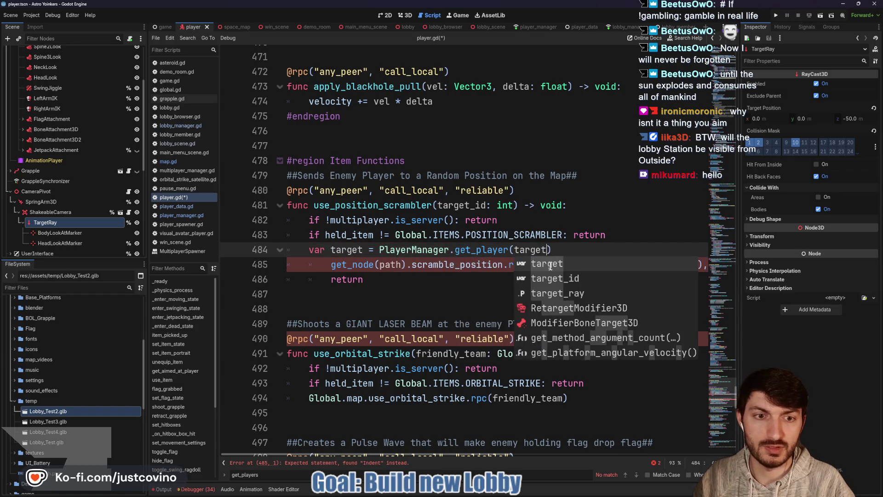
pyautogui.press('Down')
pyautogui.press('Return')
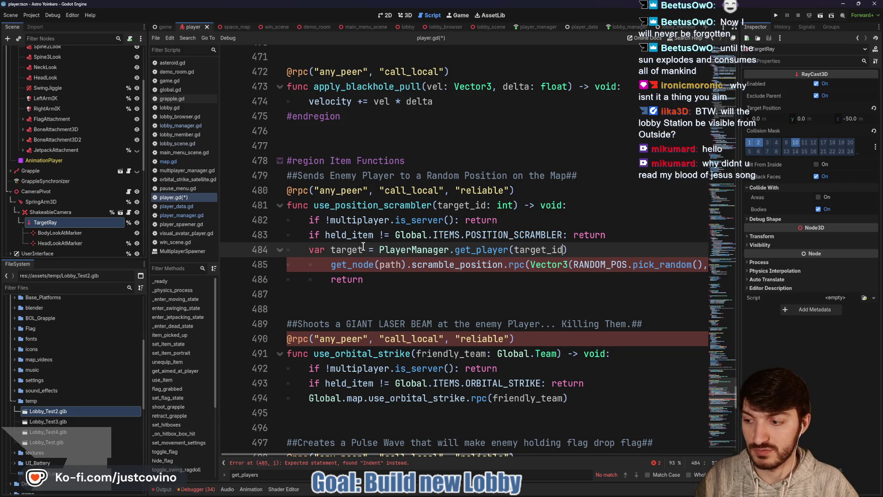
# Save player.gd and look over the updated function
pyautogui.hotkey('ctrl', 's')
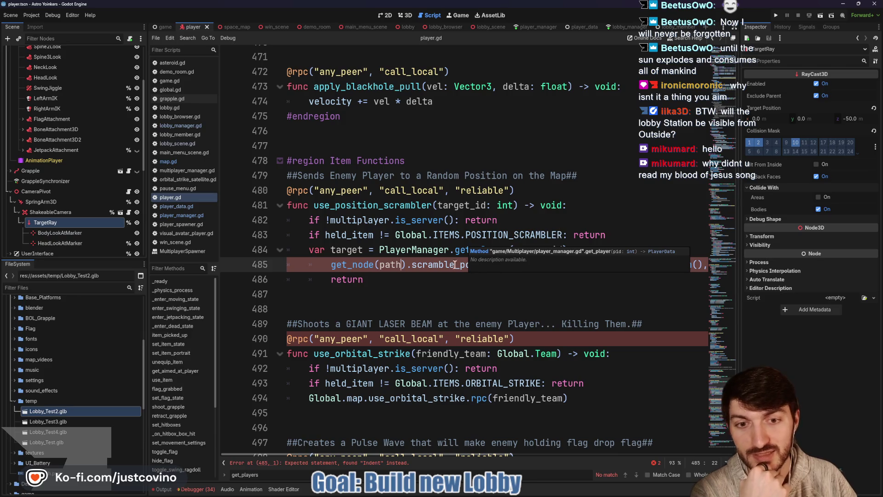
pyautogui.scroll(-1, 490, 261)
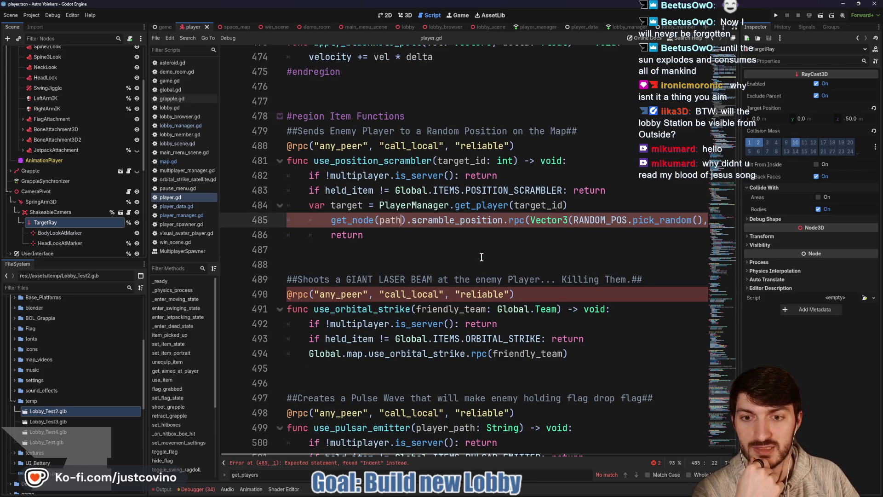
pyautogui.scroll(1, 400, 239)
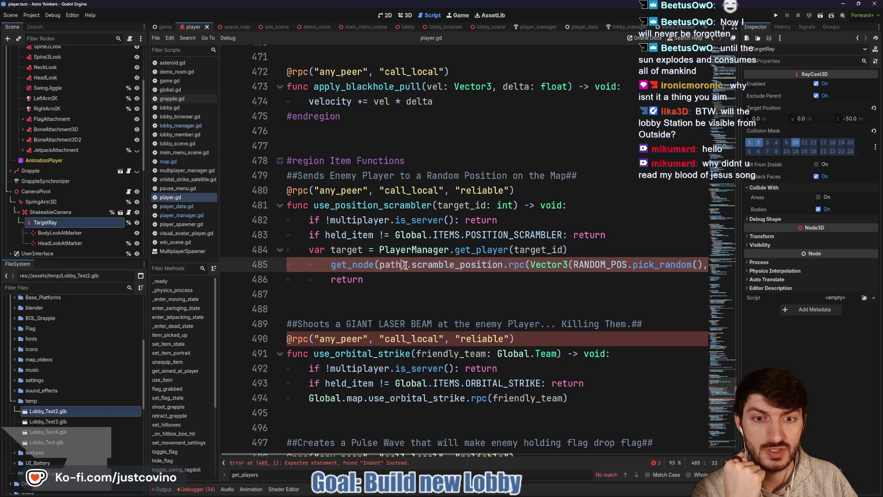
# Swap get_node(path) on line 485 for target.avatar_reference and dedent lines 485–486 by one level
pyautogui.moveTo(405, 265); pyautogui.dragTo(332, 265)
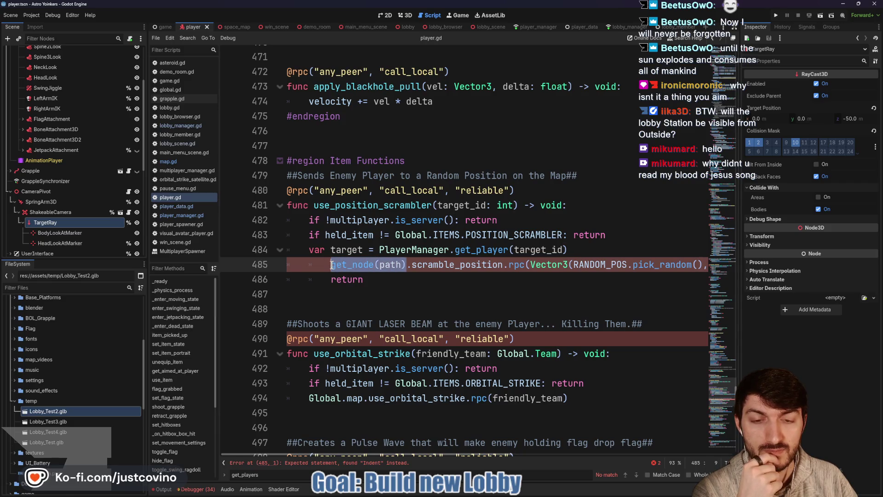
pyautogui.write('target.avatar_reference')
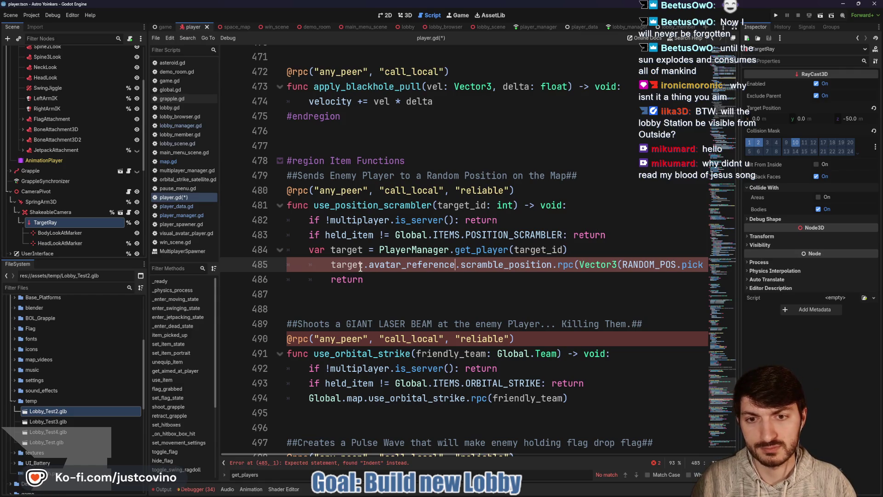
pyautogui.click(327, 264)
pyautogui.press('BackSpace')
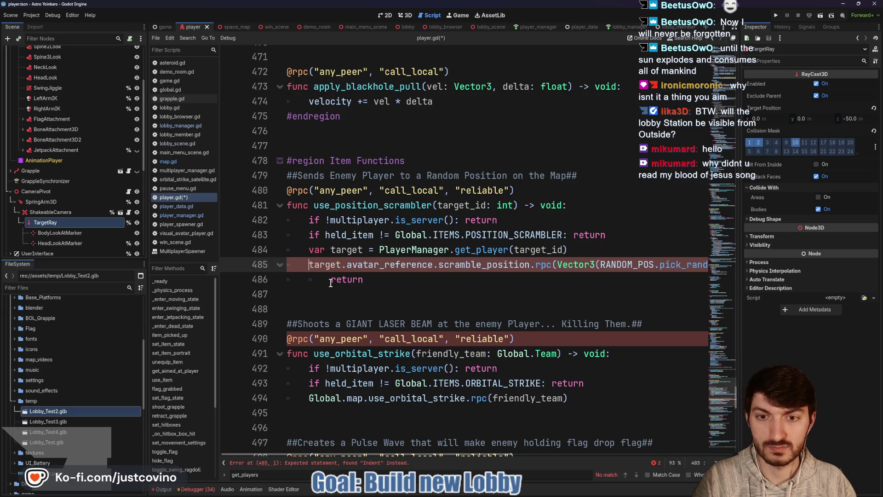
pyautogui.click(326, 279)
pyautogui.press('BackSpace')
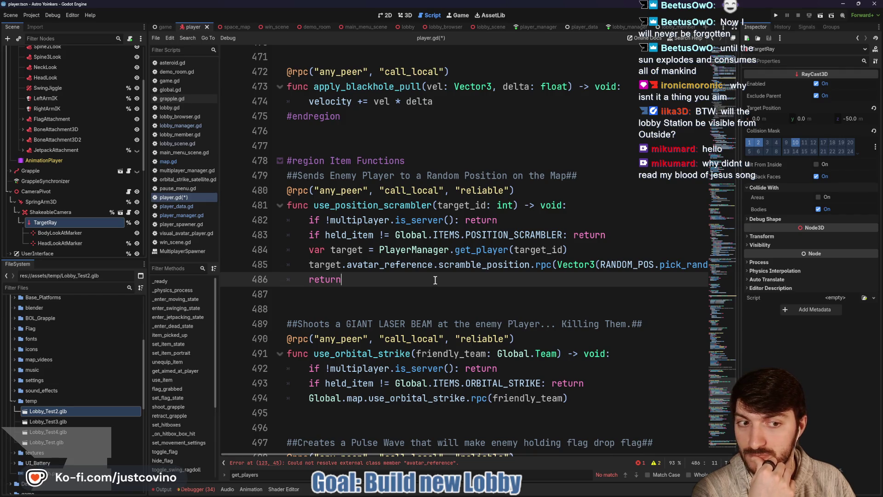
pyautogui.doubleClick(462, 265)
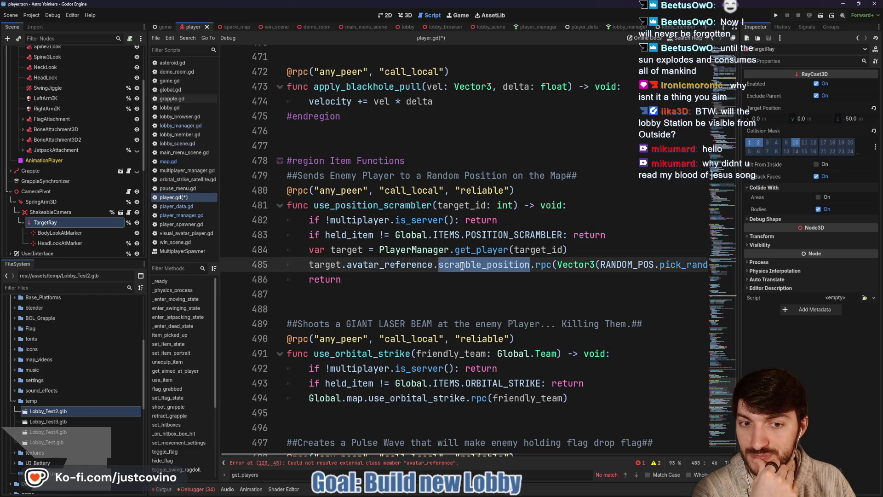
pyautogui.hscroll(10, 454, 291)
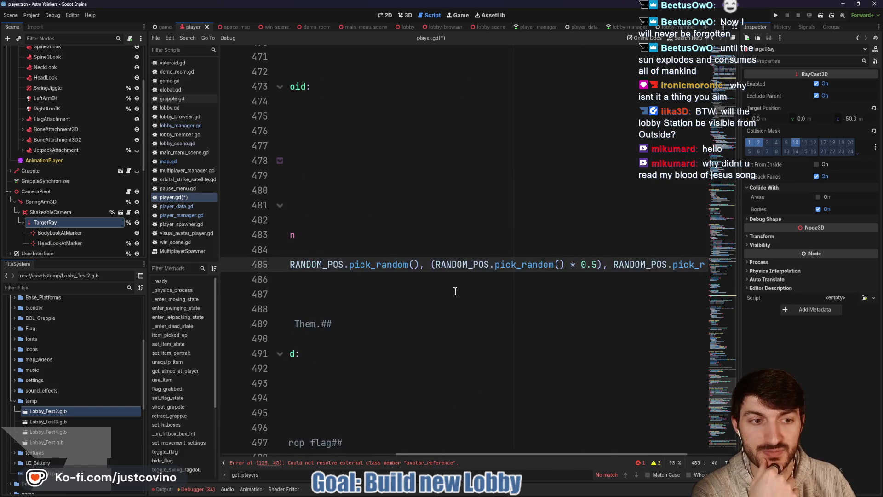
pyautogui.hscroll(-10, 474, 291)
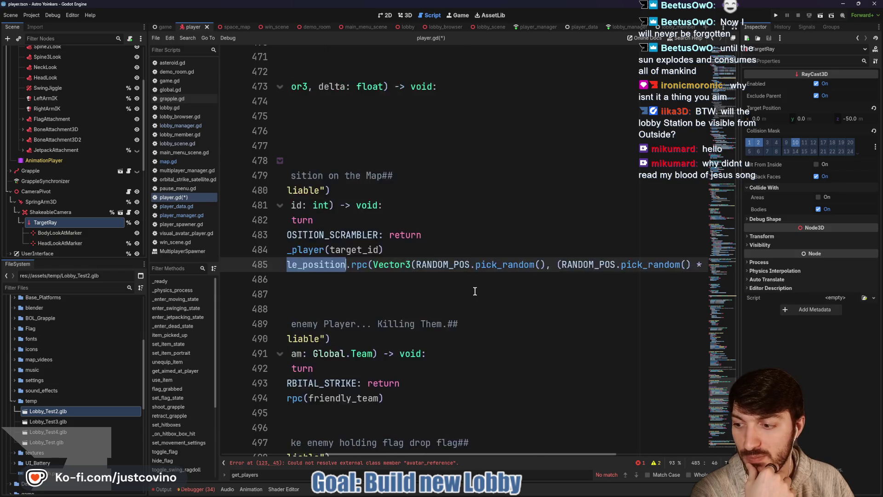
# Jump to the reported error on line 123 and select avatar_reference there
pyautogui.click(406, 462)
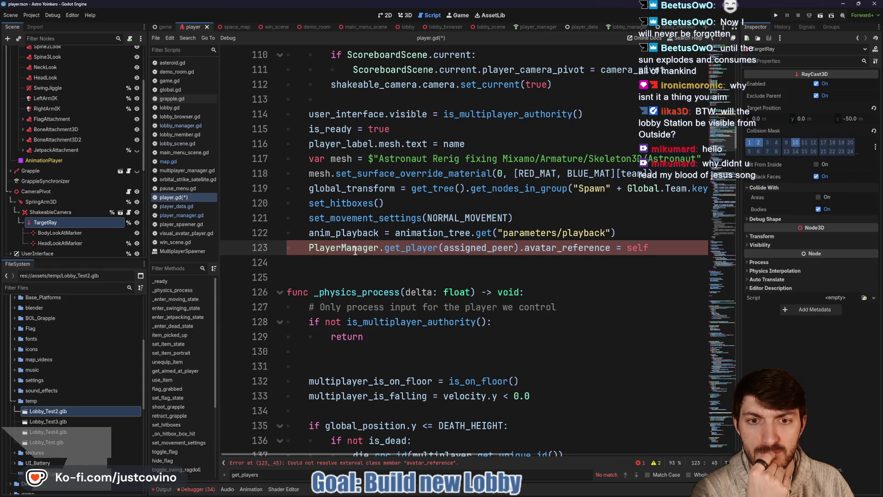
pyautogui.moveTo(565, 248)
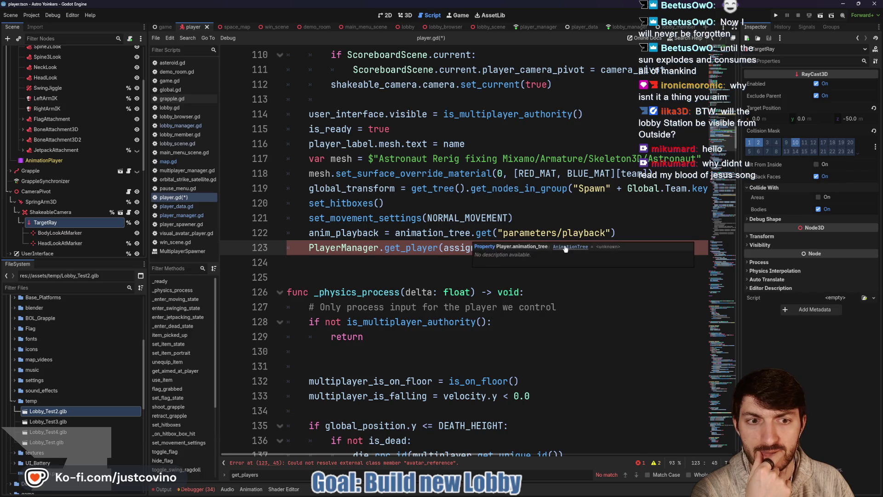
pyautogui.doubleClick(558, 249)
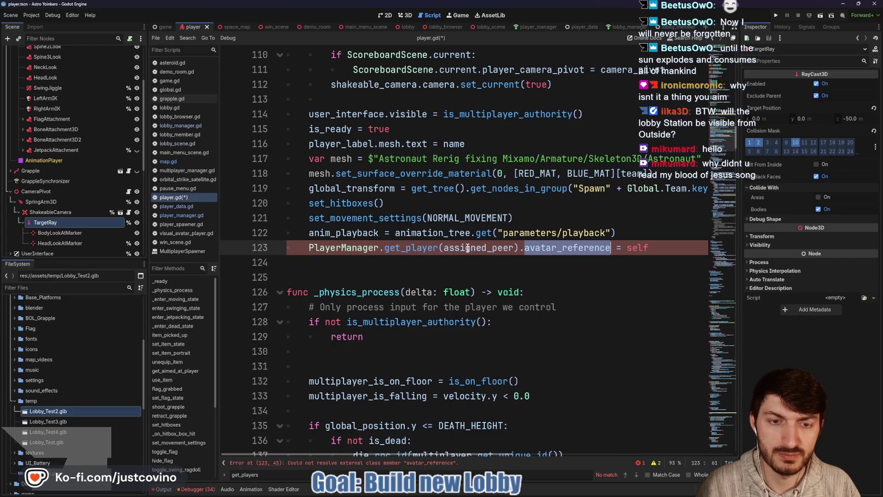
pyautogui.scroll(4, 348, 249)
pyautogui.scroll(-3, 355, 276)
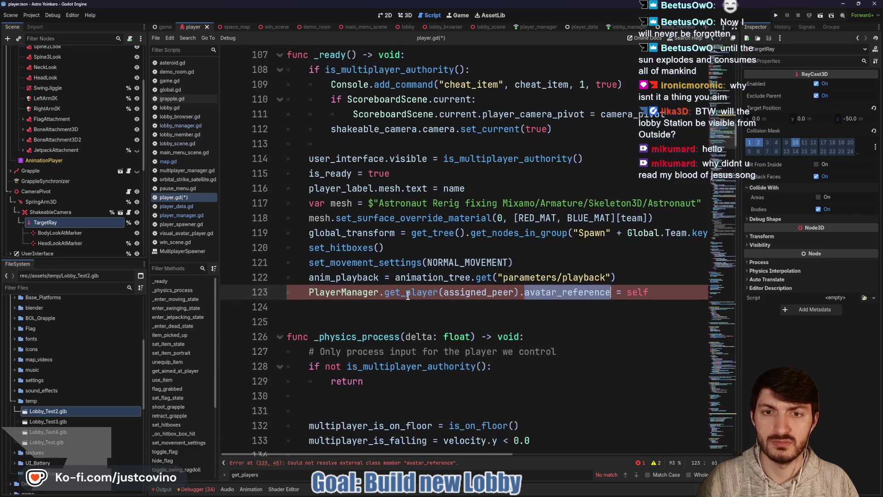
# Retype the Player type on player_data.gd line 11, save, and return to player.gd
pyautogui.keyDown('ctrl'); pyautogui.click(357, 293); pyautogui.keyUp('ctrl')
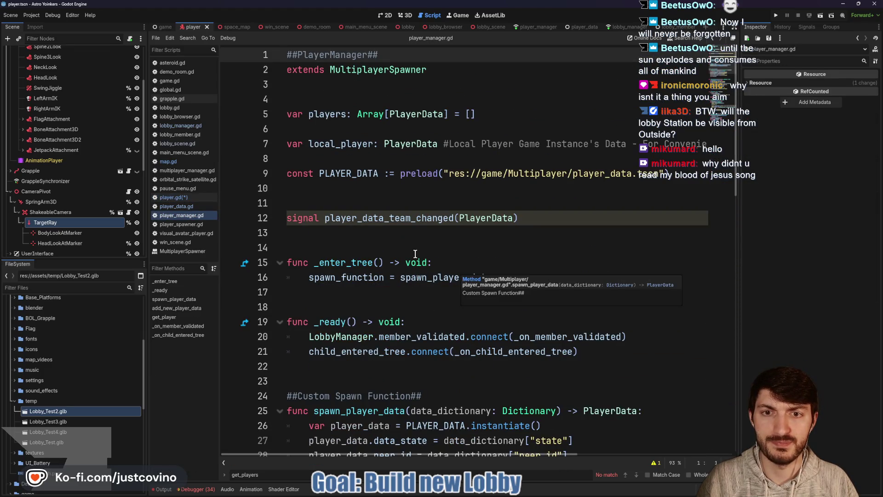
pyautogui.click(572, 29)
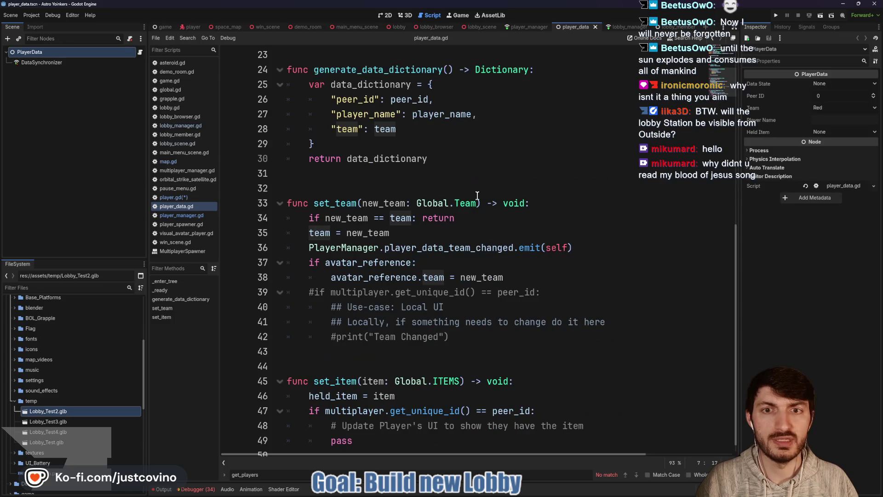
pyautogui.scroll(7, 414, 210)
pyautogui.click(346, 204)
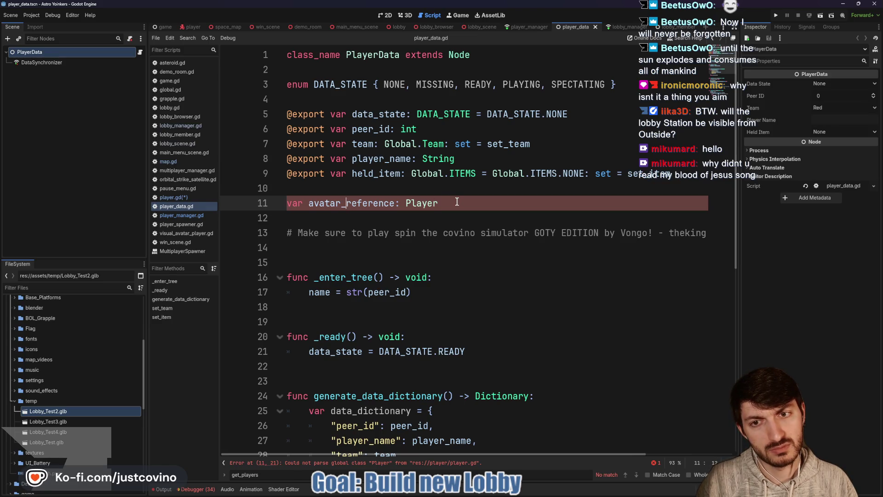
pyautogui.hotkey('ctrl', 's')
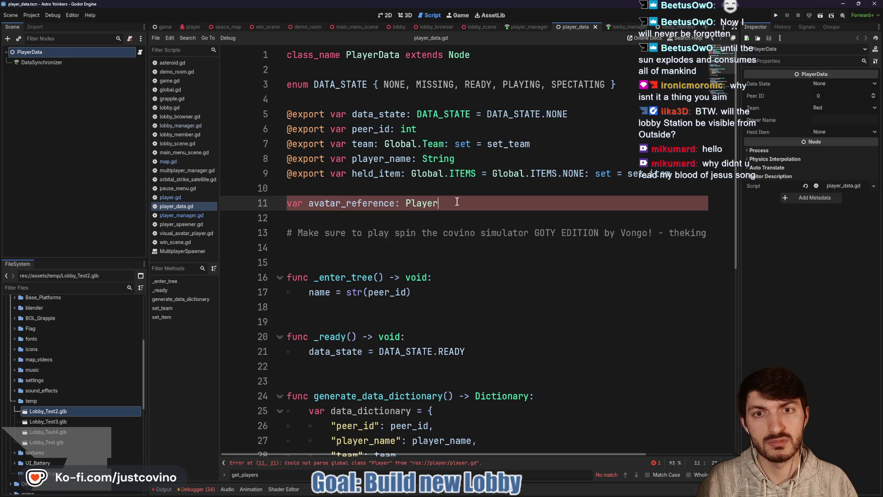
pyautogui.press('BackSpace')
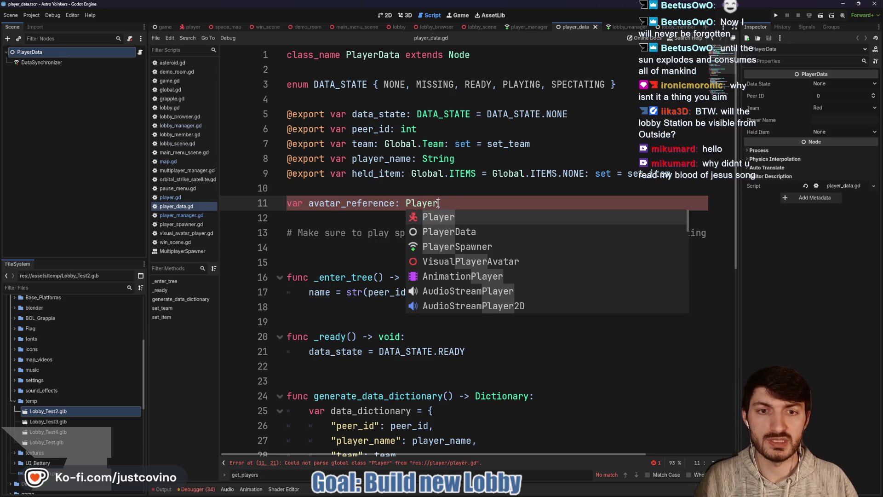
pyautogui.write('r')
pyautogui.hotkey('ctrl', 's')
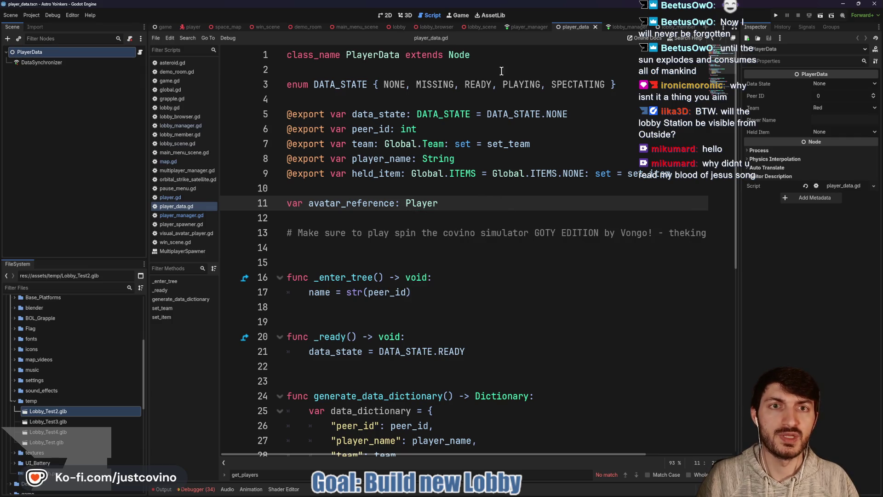
pyautogui.hotkey('alt', 'Left')
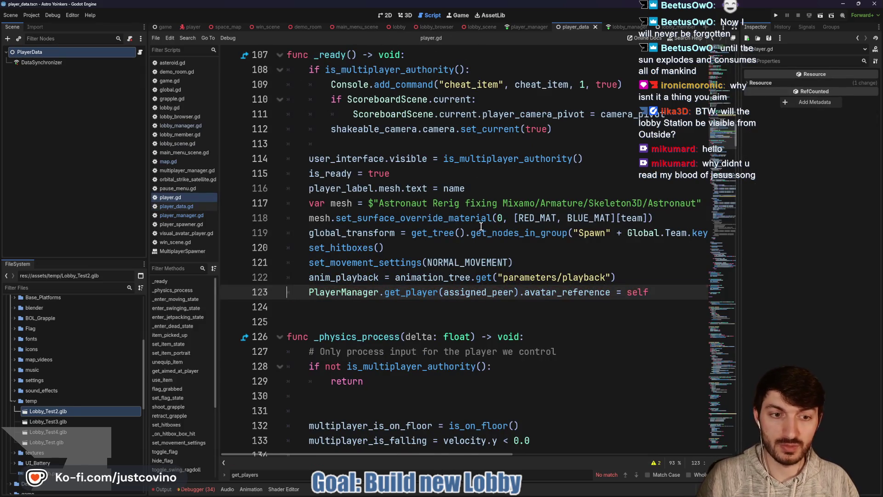
pyautogui.scroll(-2, 490, 293)
pyautogui.press('Down')
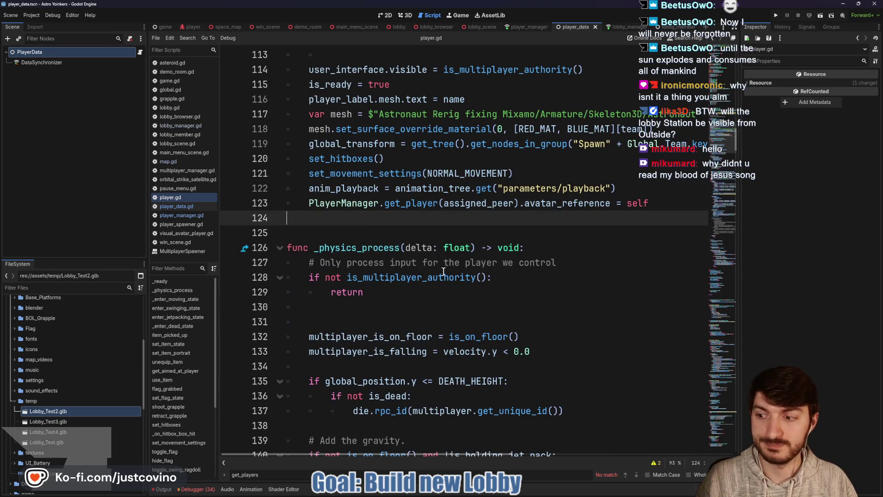
pyautogui.scroll(-3, 476, 261)
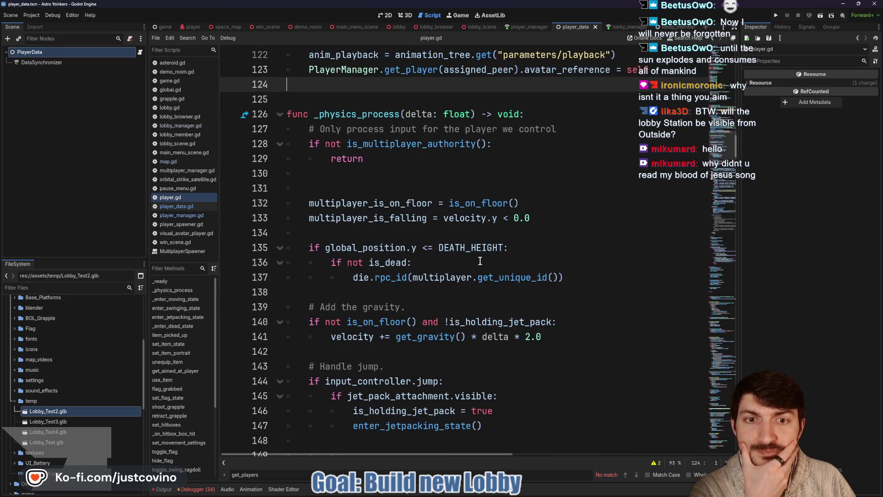
pyautogui.scroll(4, 457, 266)
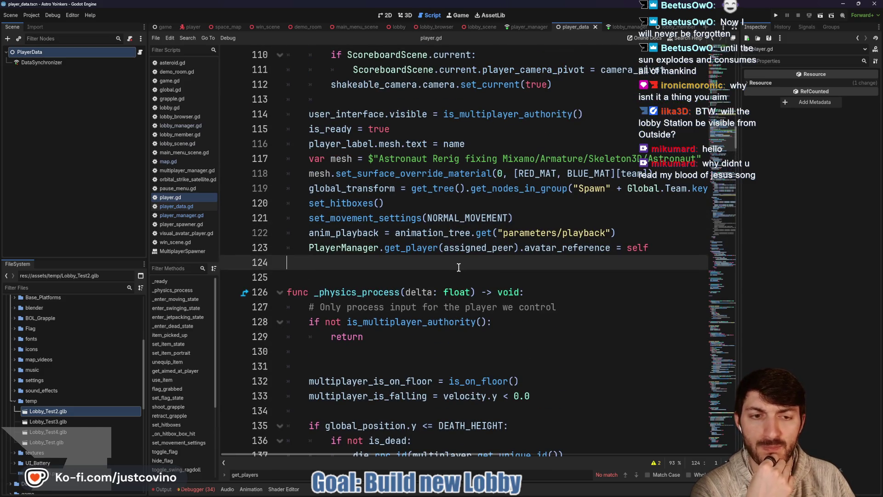
pyautogui.scroll(-2, 461, 268)
pyautogui.scroll(-6, 461, 269)
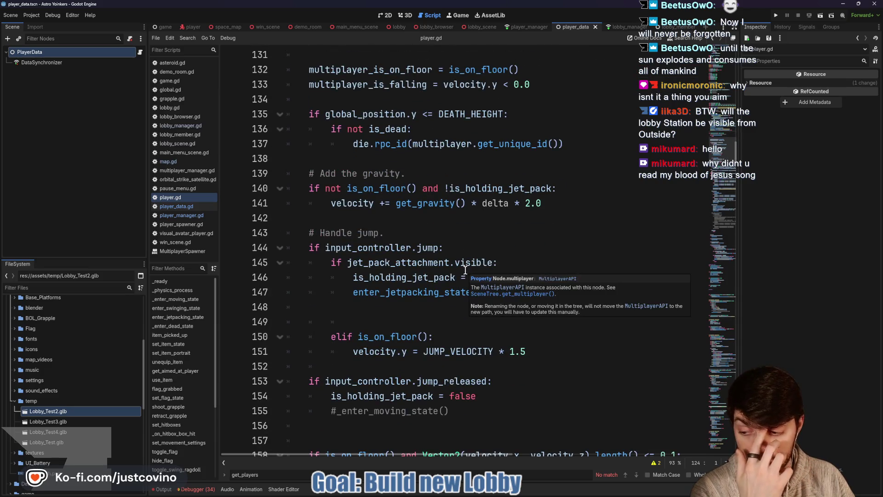
pyautogui.scroll(-15, 465, 270)
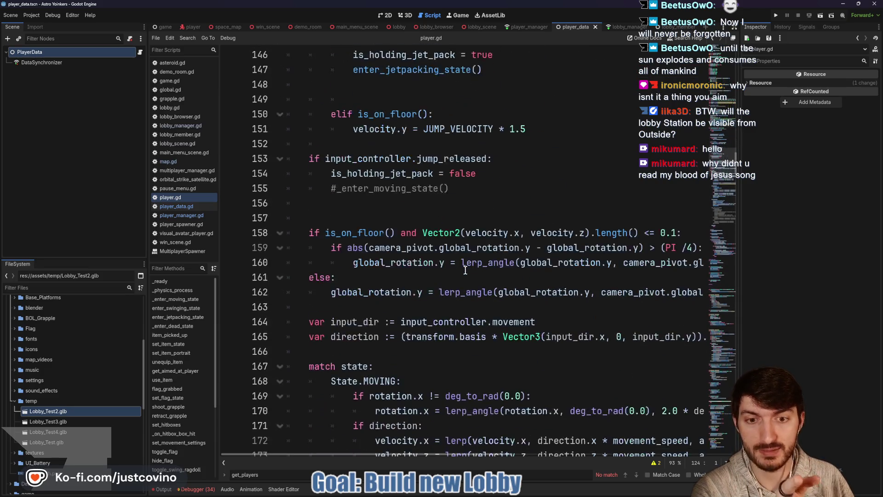
pyautogui.scroll(-20, 465, 270)
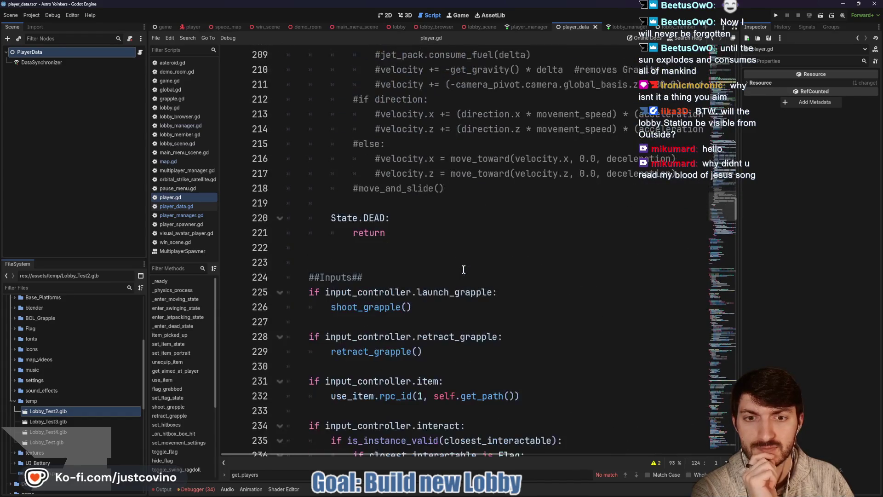
pyautogui.scroll(-12, 463, 269)
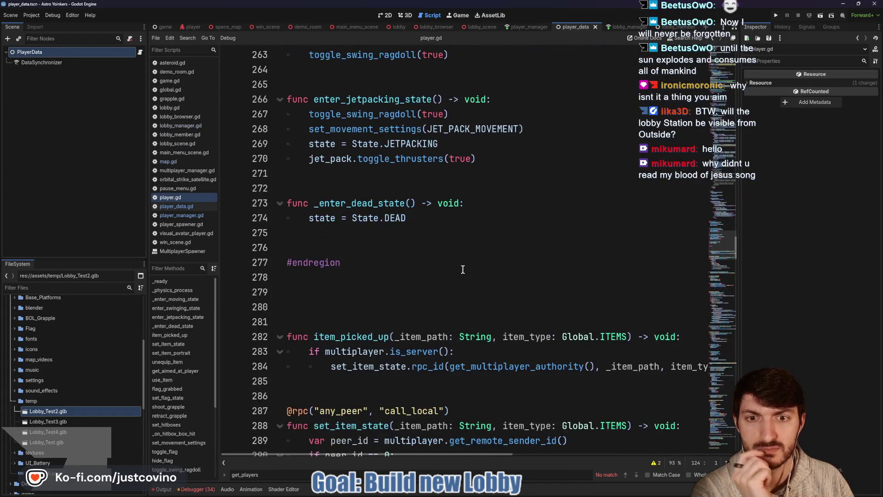
pyautogui.scroll(-9, 463, 269)
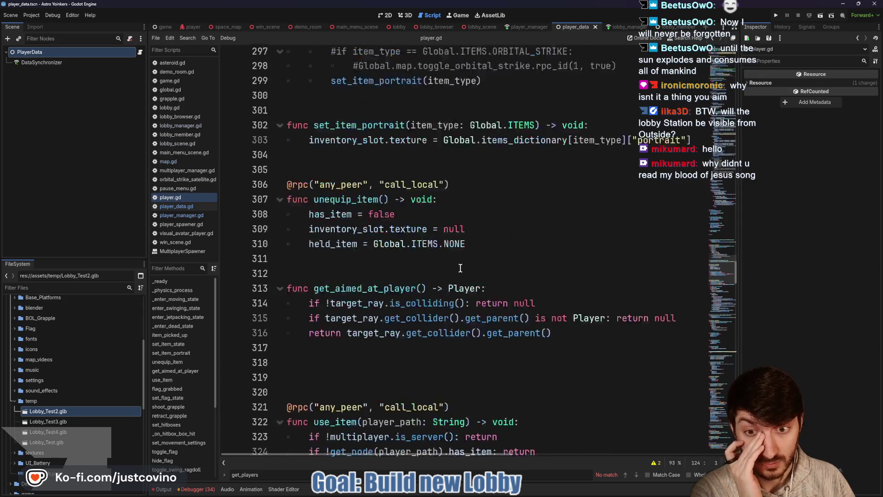
pyautogui.scroll(-3, 368, 292)
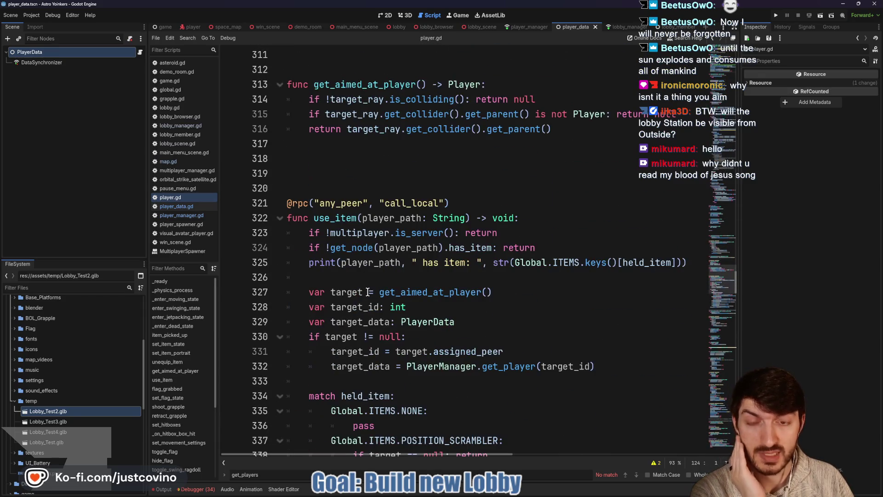
pyautogui.scroll(-3, 339, 192)
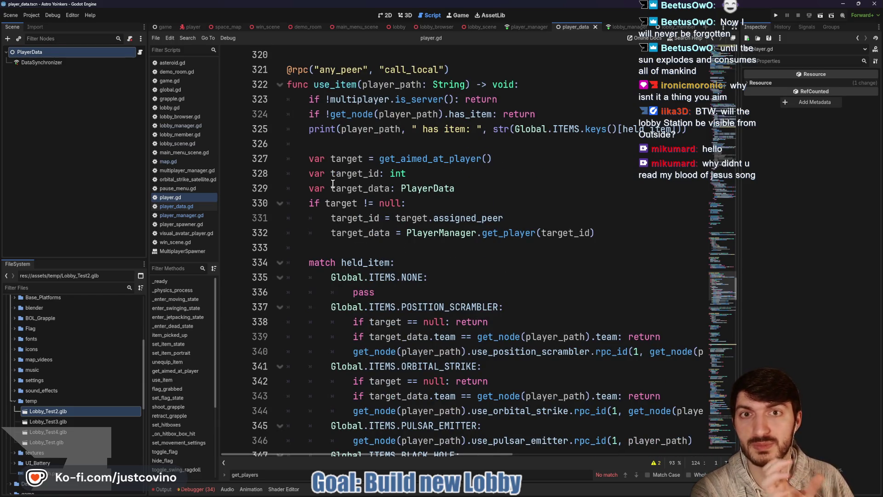
pyautogui.scroll(-2, 333, 184)
pyautogui.scroll(2, 333, 184)
pyautogui.scroll(-1, 332, 184)
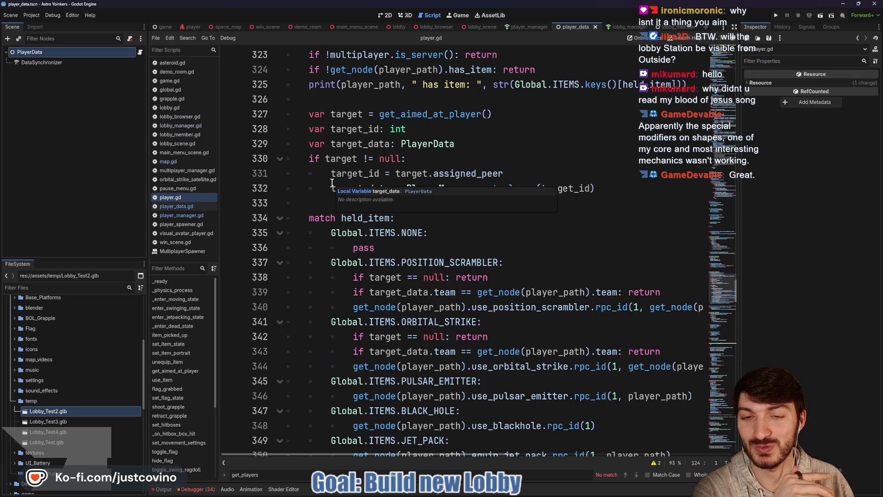
pyautogui.scroll(-8, 332, 183)
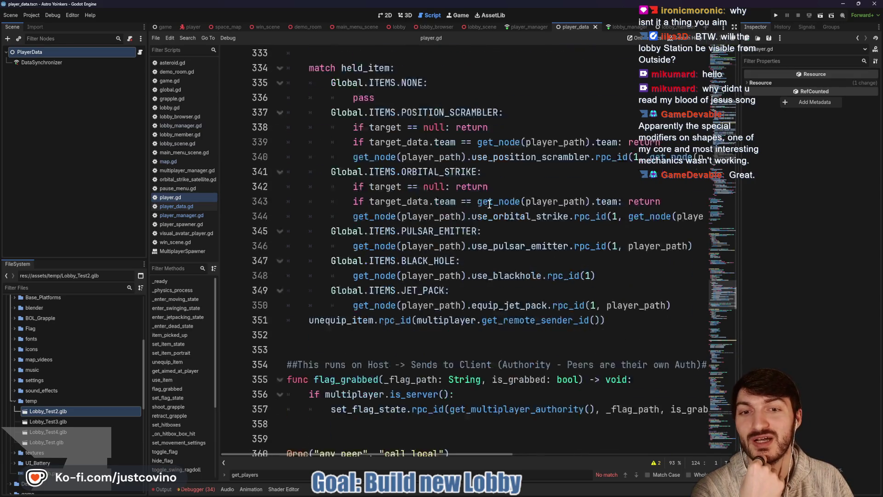
# In player.gd's use_orbital_strike, mark the friendly_team argument and jump to Global.map's definition in global.gd
pyautogui.scroll(-12, 479, 203)
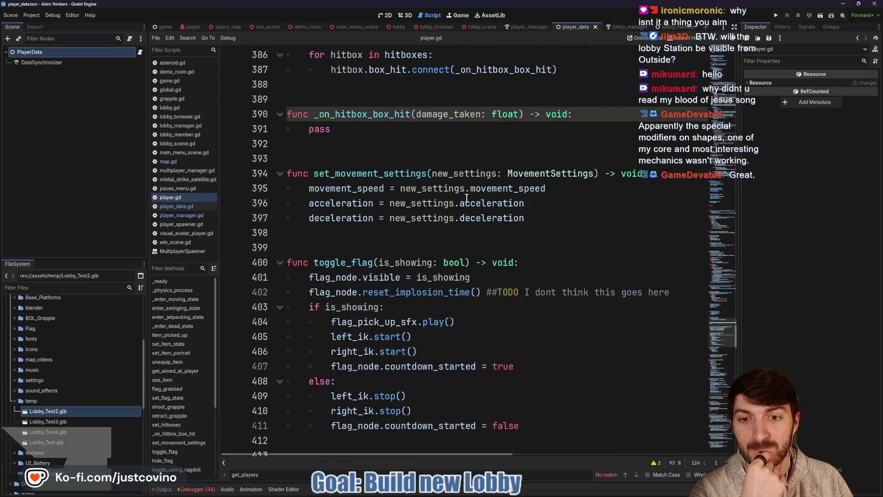
pyautogui.scroll(-11, 452, 192)
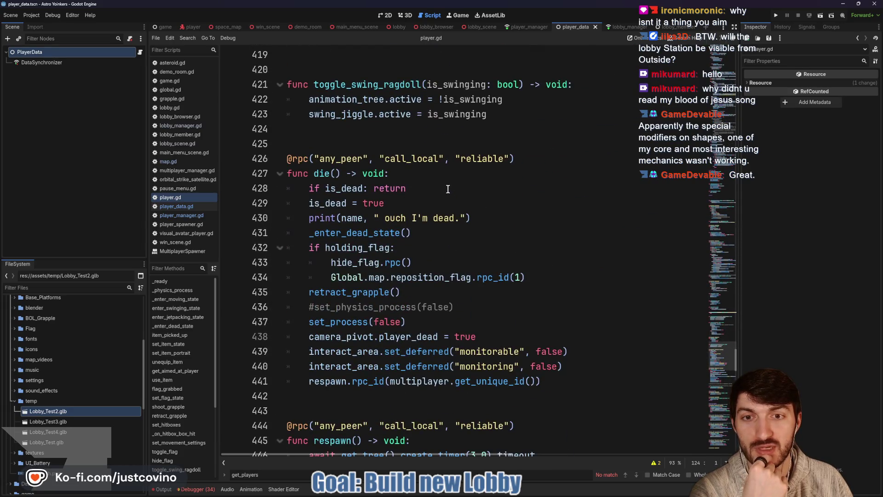
pyautogui.scroll(-15, 448, 189)
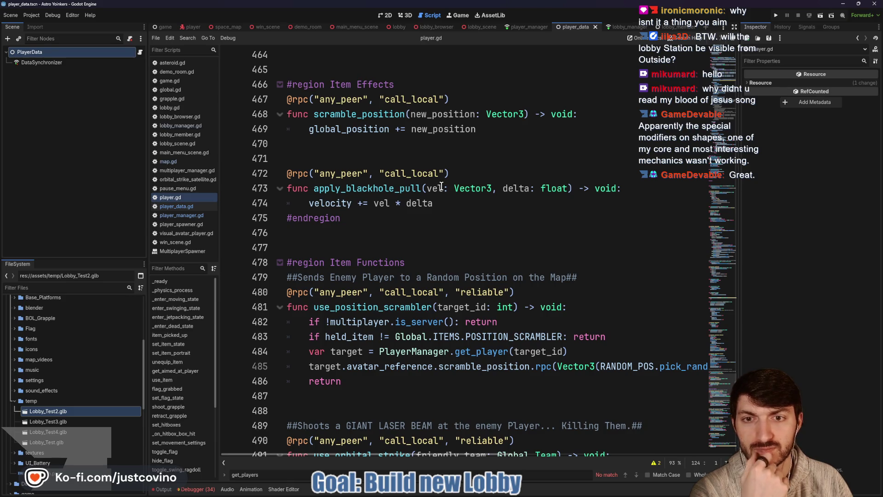
pyautogui.scroll(-1, 441, 186)
pyautogui.scroll(-2, 441, 186)
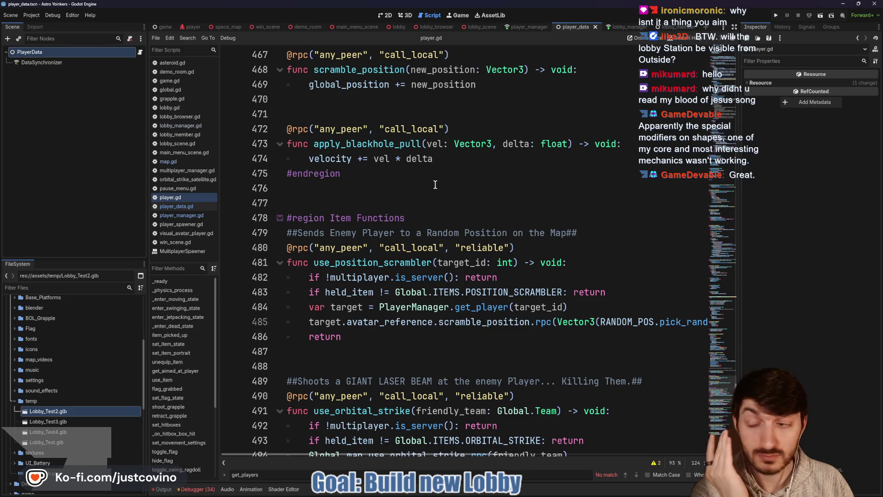
pyautogui.scroll(-2, 436, 185)
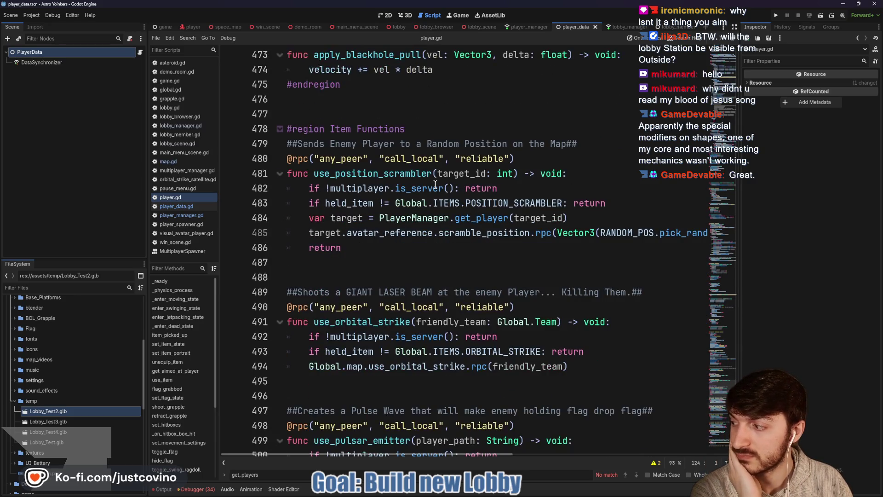
pyautogui.scroll(-2, 435, 184)
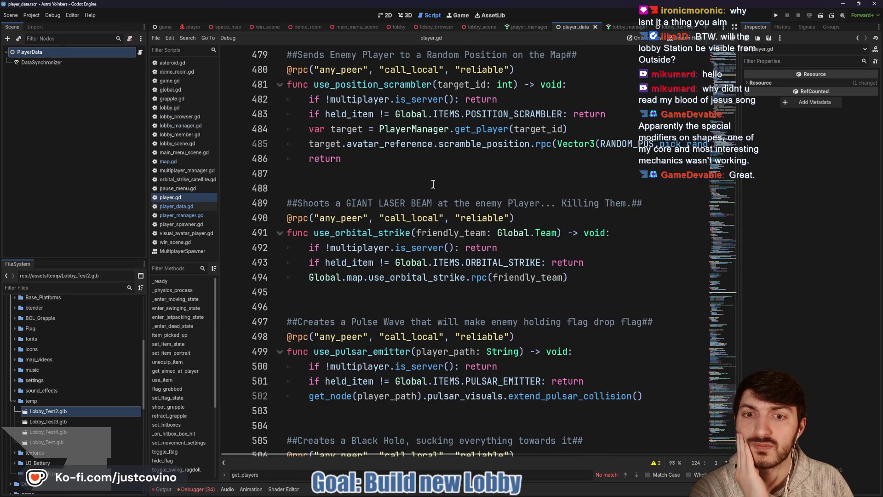
pyautogui.scroll(-1, 410, 192)
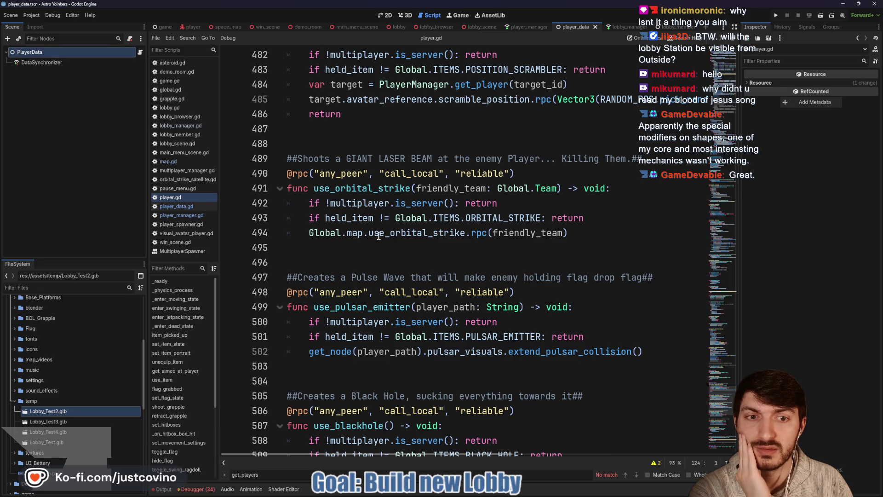
pyautogui.doubleClick(532, 234)
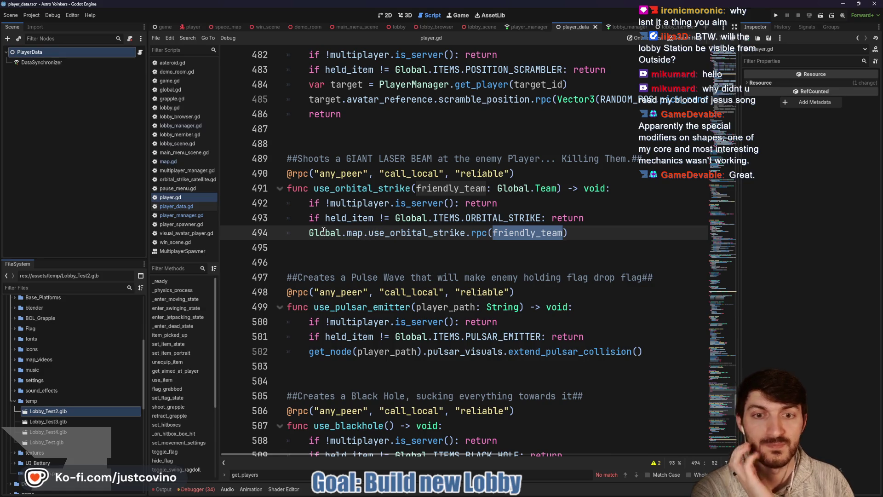
pyautogui.keyDown('ctrl'); pyautogui.click(357, 233); pyautogui.keyUp('ctrl')
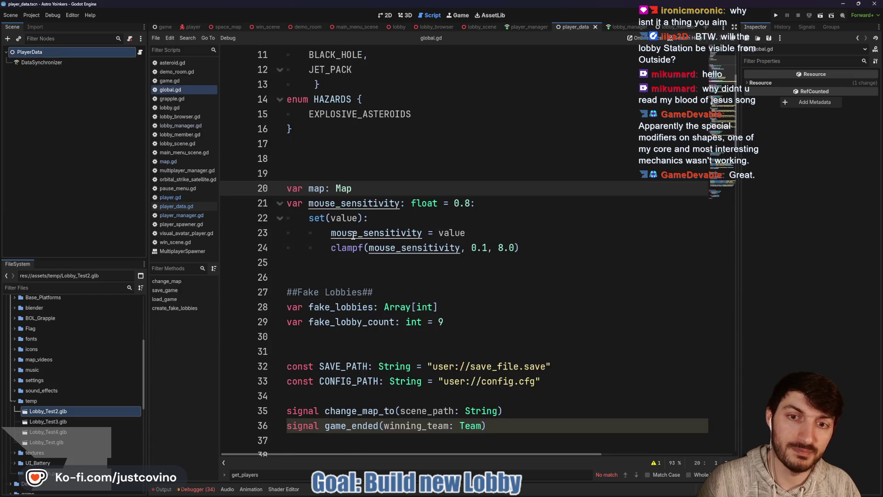
# Open map.gd at use_orbital_strike and select its friendly_team parameter after reviewing the player-search loop
pyautogui.keyDown('ctrl'); pyautogui.click(346, 189); pyautogui.keyUp('ctrl')
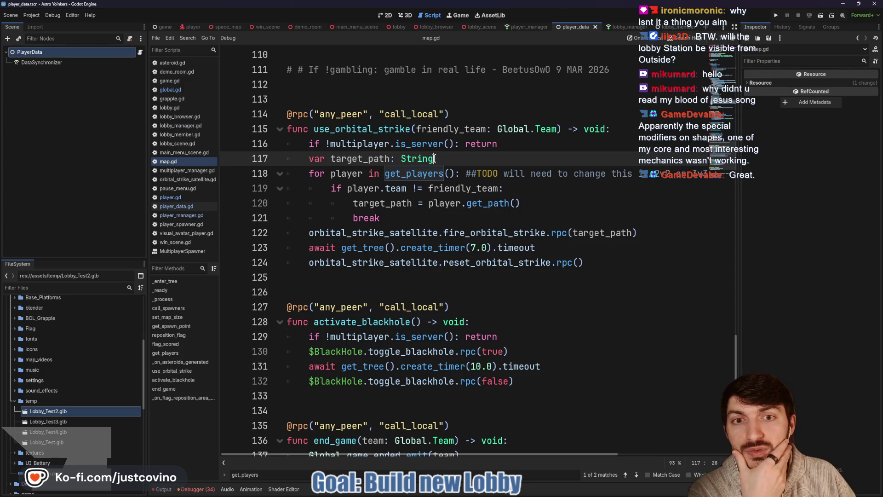
pyautogui.scroll(1, 478, 186)
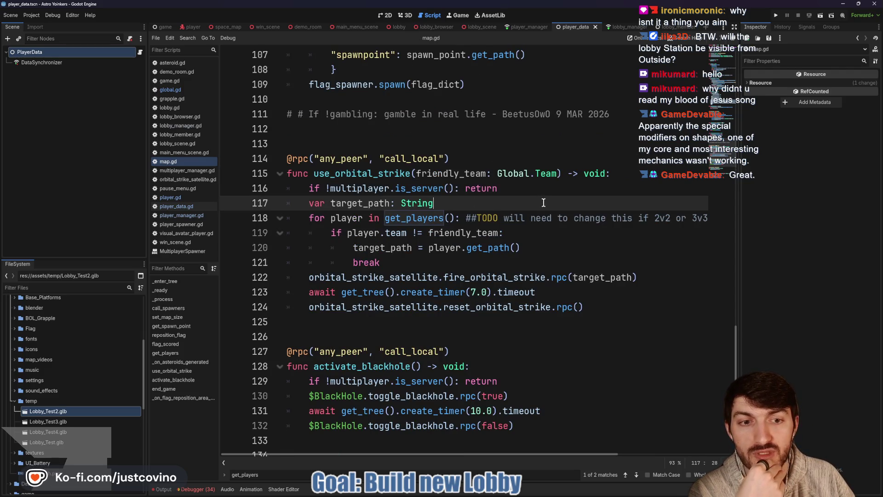
pyautogui.click(427, 260)
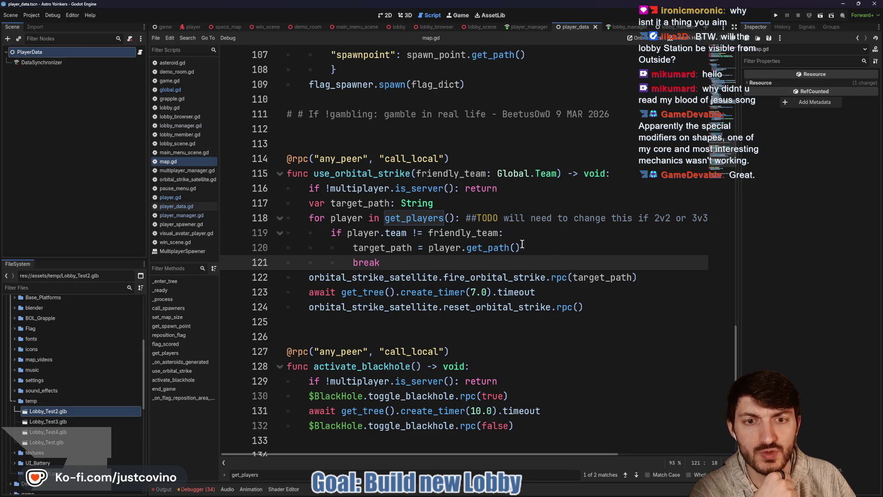
pyautogui.moveTo(557, 173); pyautogui.dragTo(417, 174)
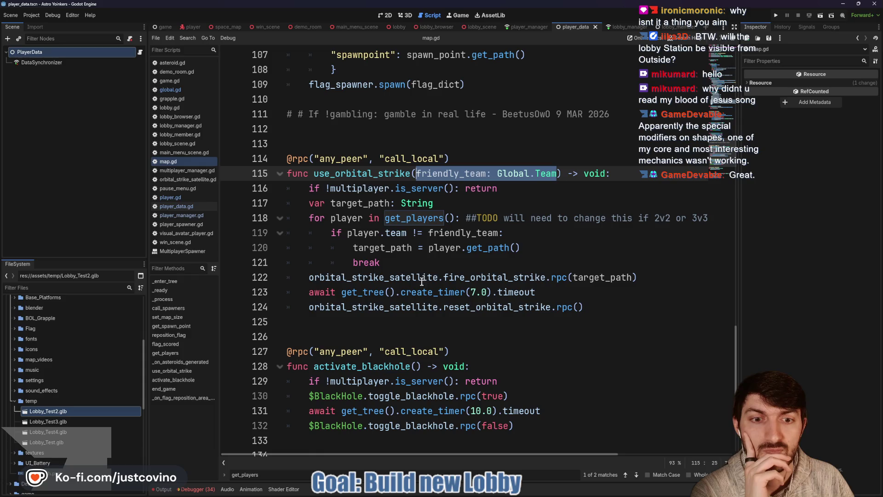
pyautogui.moveTo(573, 282)
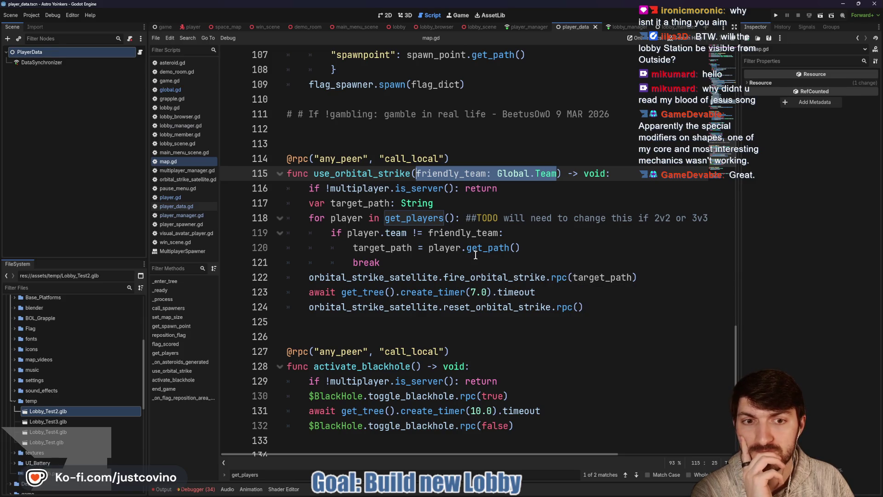
pyautogui.moveTo(410, 261)
pyautogui.mouseDown()
pyautogui.moveTo(352, 248)
pyautogui.moveTo(309, 220)
pyautogui.moveTo(406, 203)
pyautogui.moveTo(346, 203)
pyautogui.moveTo(388, 202)
pyautogui.mouseUp()
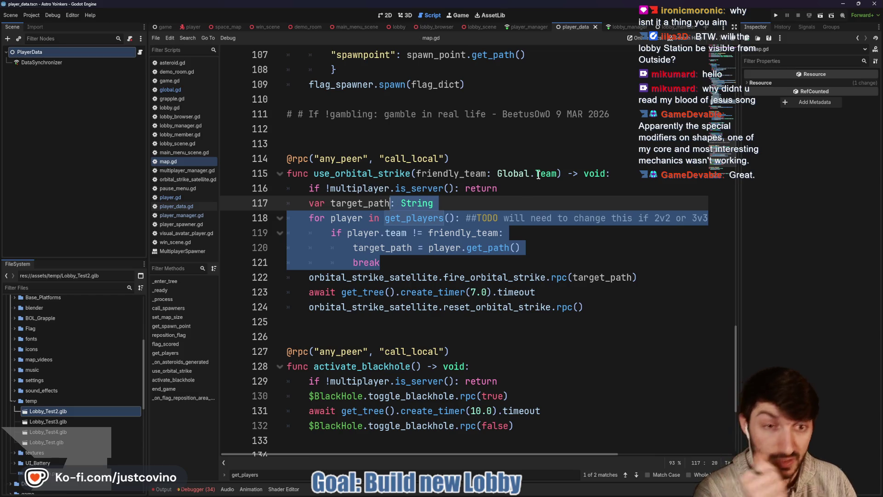
pyautogui.moveTo(557, 174); pyautogui.dragTo(416, 175)
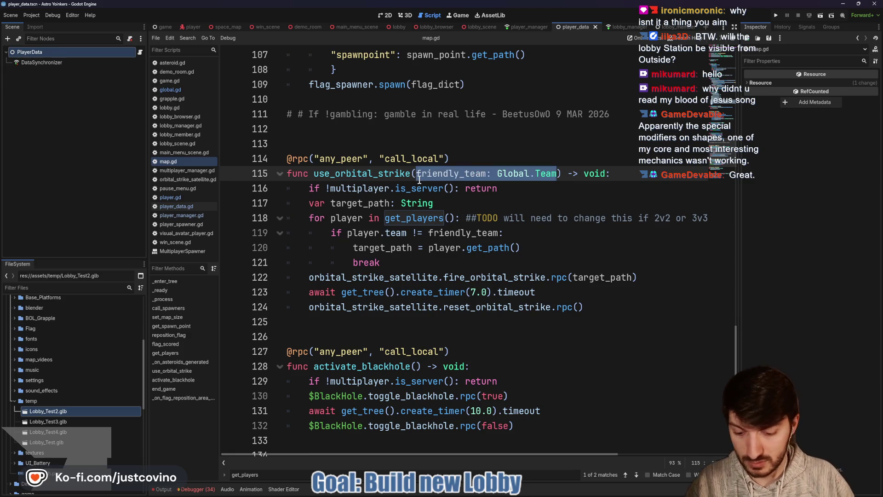
# Change the parameter to target_id: int, remove the target_path variable and player loop, and start a var target line
pyautogui.write('target_')
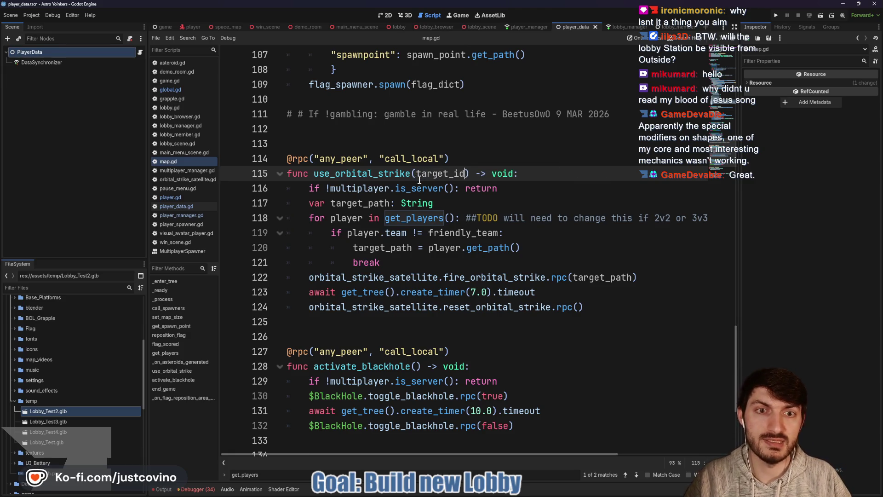
pyautogui.write(': int')
pyautogui.click(425, 202)
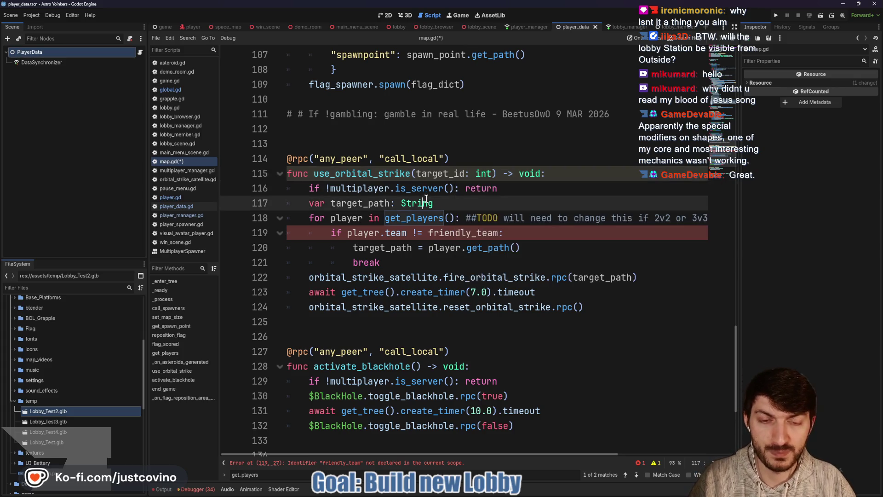
pyautogui.moveTo(423, 259)
pyautogui.mouseDown()
pyautogui.moveTo(299, 234)
pyautogui.moveTo(314, 209)
pyautogui.mouseUp()
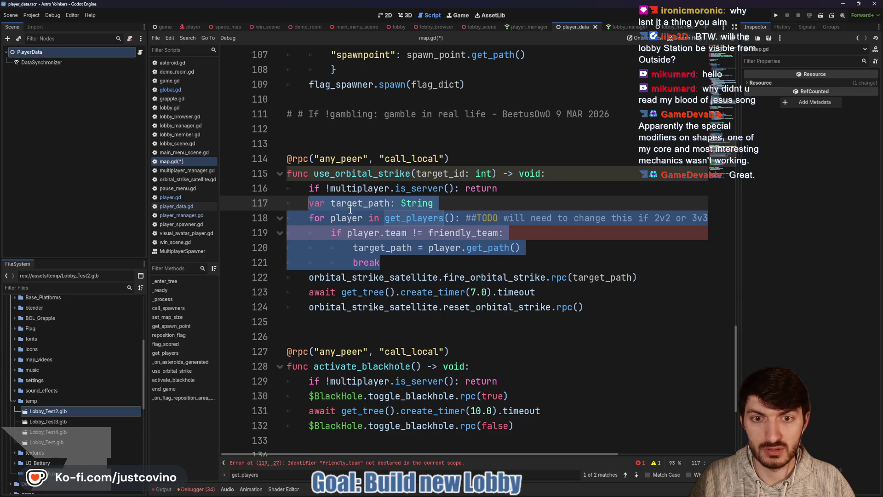
pyautogui.hotkey('ctrl', 'x')
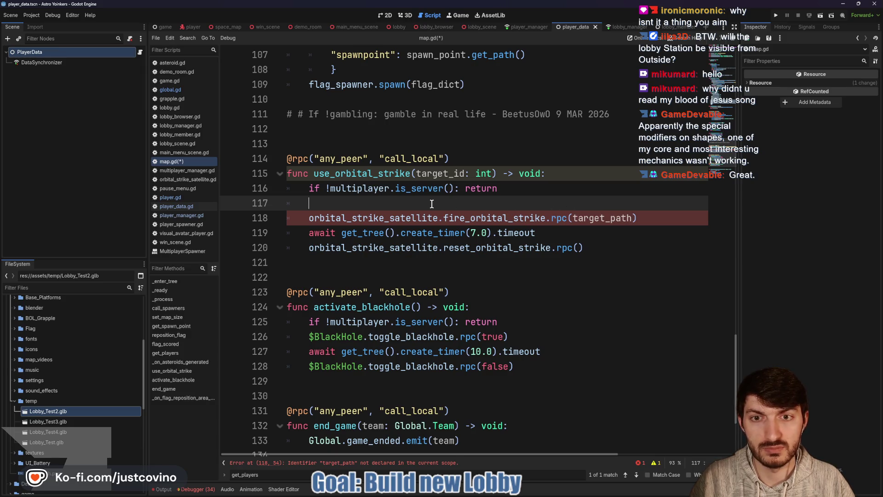
pyautogui.write('var target_path')
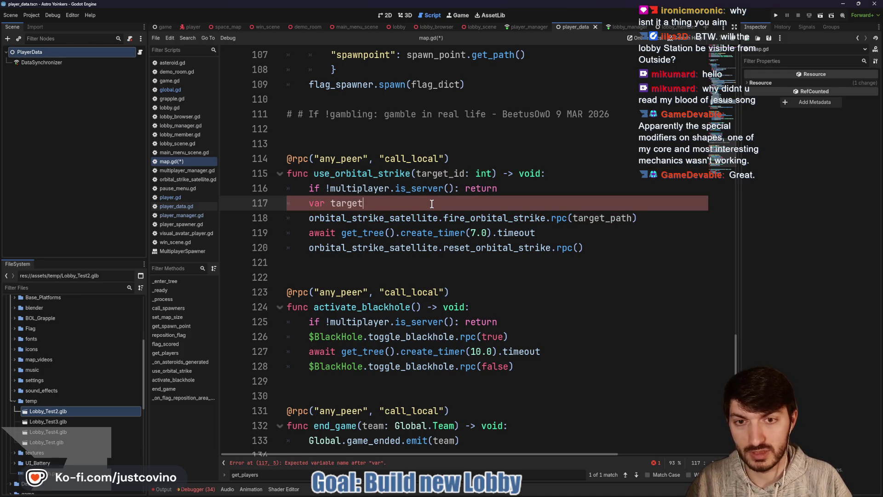
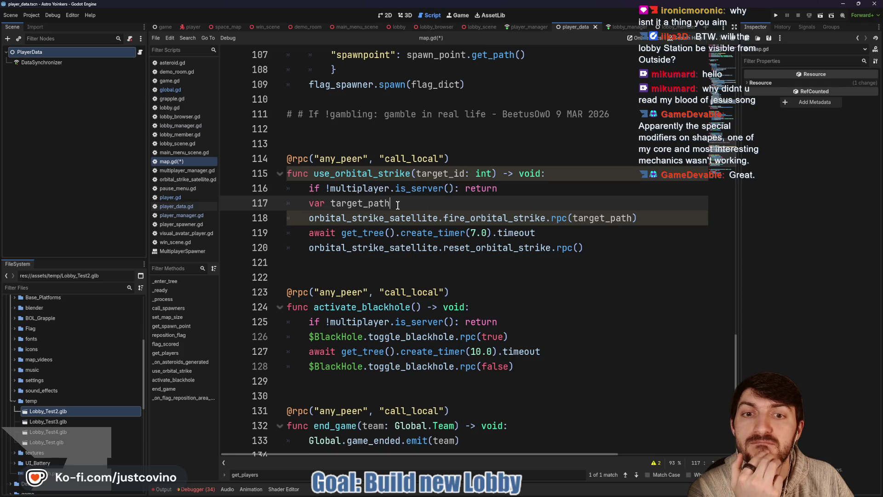
# In map.gd, delete the target_path declaration and pass target_id in the orbital strike rpc call
pyautogui.moveTo(398, 203); pyautogui.dragTo(310, 205)
pyautogui.press('BackSpace')
pyautogui.press('BackSpace')
pyautogui.press('BackSpace')
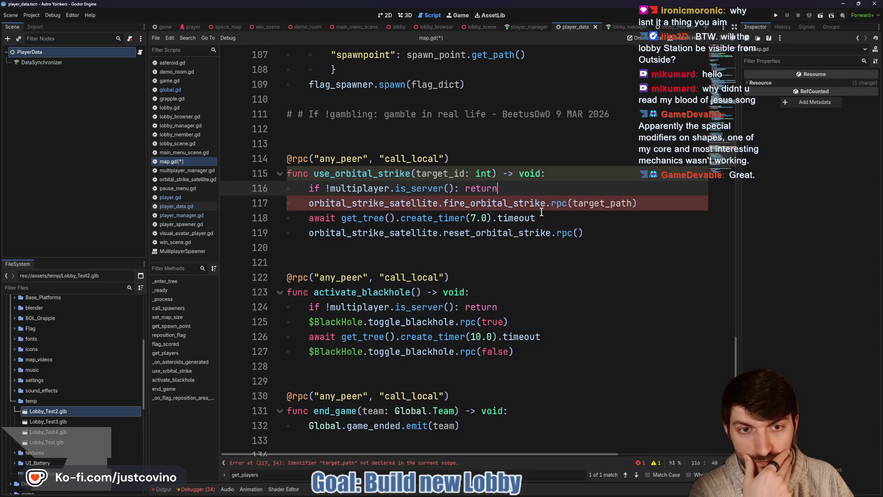
pyautogui.moveTo(572, 205); pyautogui.dragTo(632, 204)
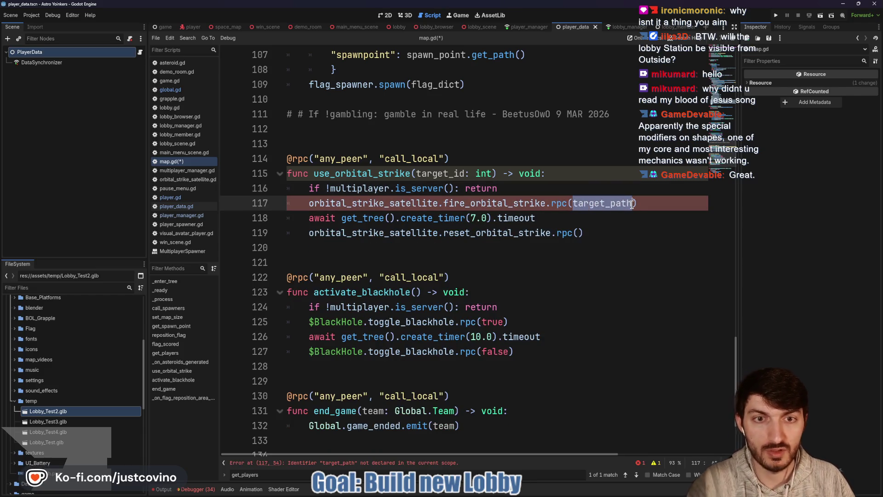
pyautogui.write('target_id')
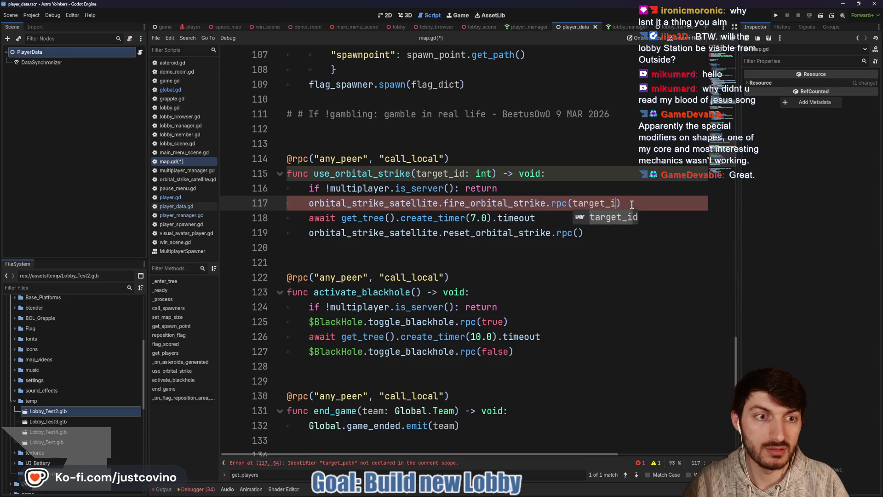
# Open the OrbitalStrikeSatellite script from its declaration in map.gd
pyautogui.keyDown('ctrl'); pyautogui.click(343, 207); pyautogui.keyUp('ctrl')
pyautogui.scroll(-15, 466, 254)
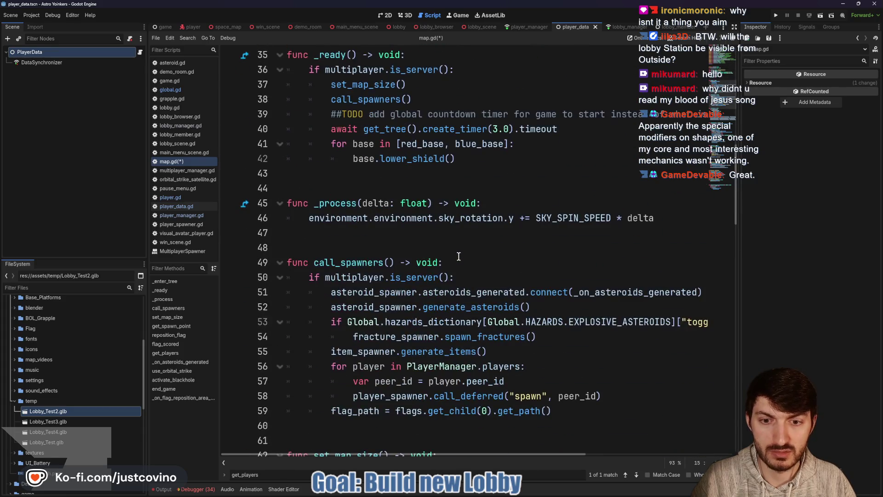
pyautogui.scroll(10, 453, 255)
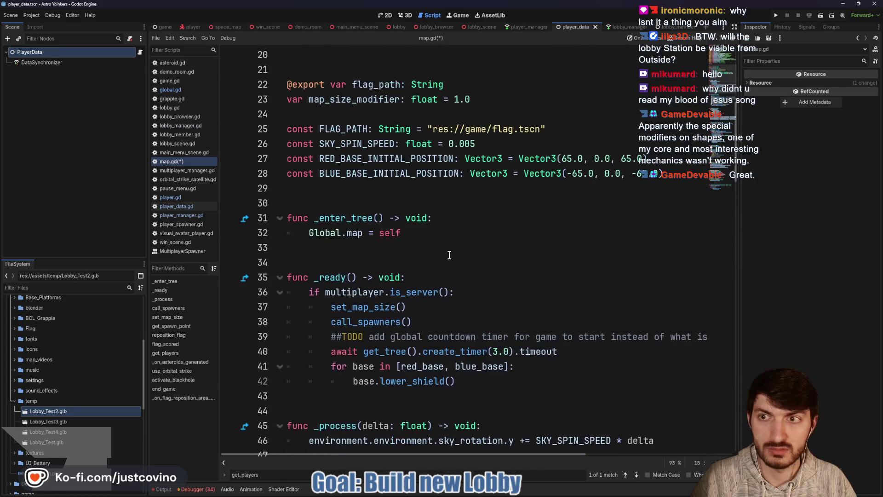
pyautogui.scroll(5, 446, 254)
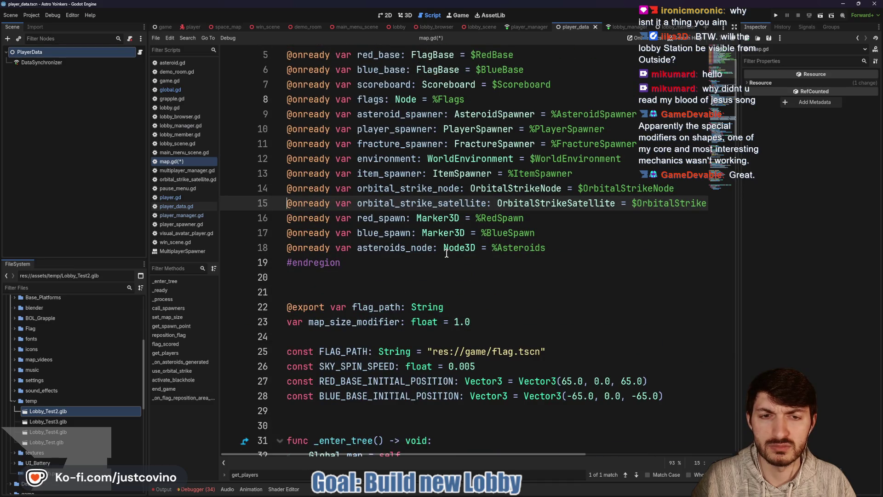
pyautogui.keyDown('ctrl'); pyautogui.click(551, 205); pyautogui.keyUp('ctrl')
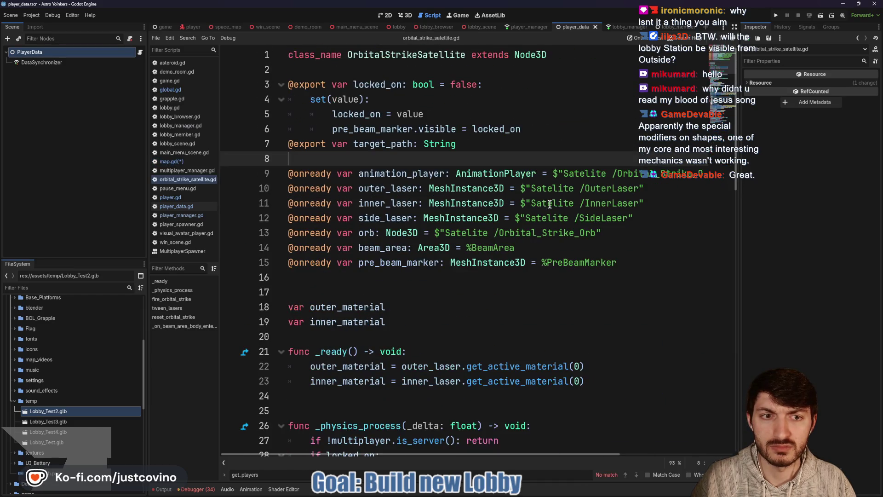
# Replace fire_orbital_strike's _target_path: String parameter with target_id: int
pyautogui.scroll(-7, 361, 233)
pyautogui.scroll(-1, 361, 233)
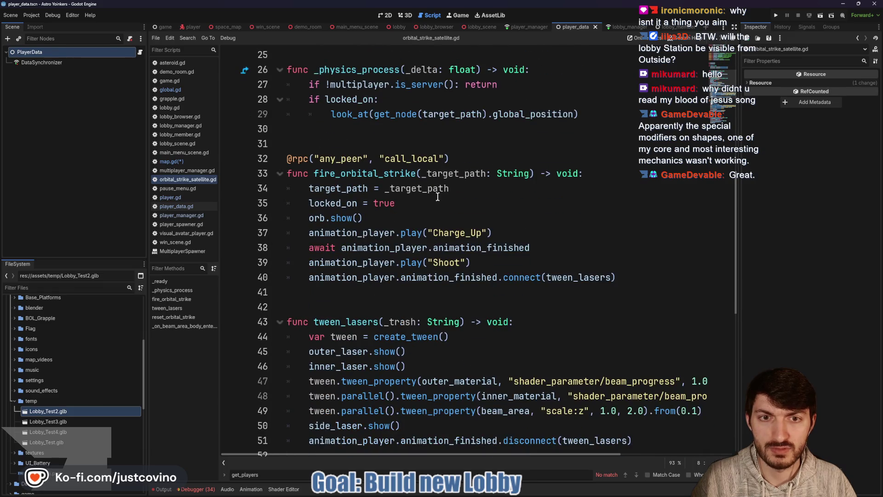
pyautogui.moveTo(530, 173); pyautogui.dragTo(422, 173)
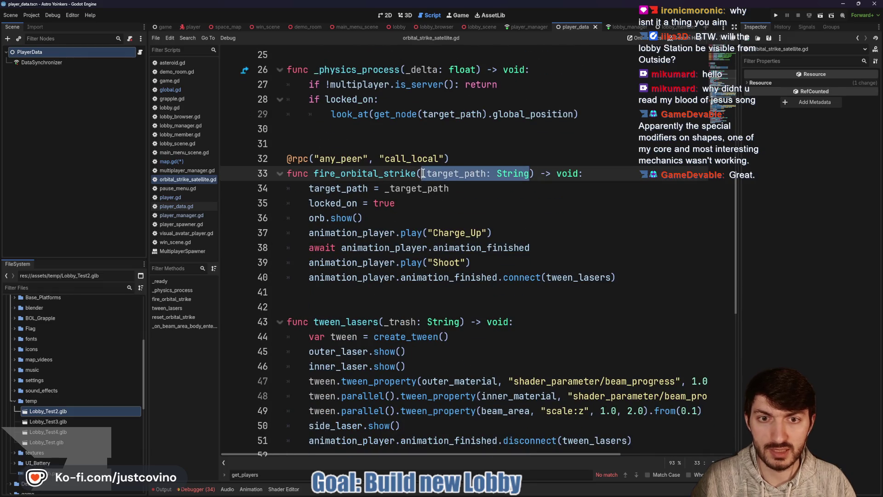
pyautogui.press('BackSpace')
pyautogui.write('target_id')
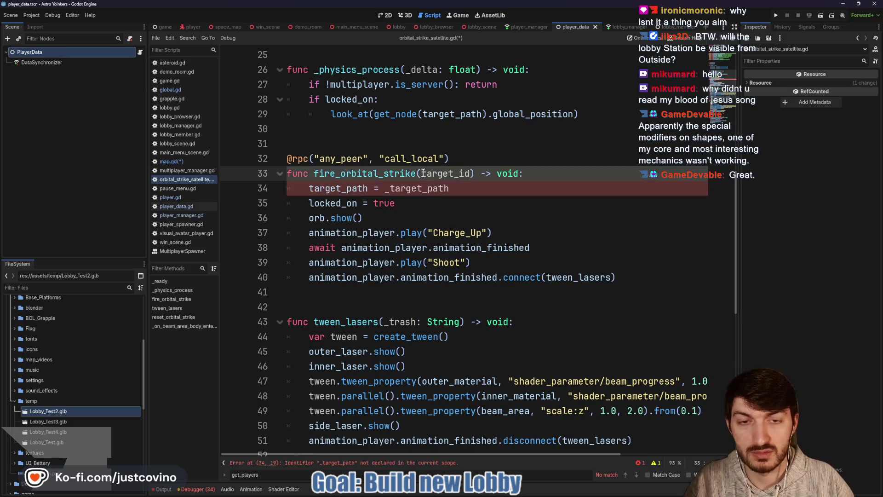
pyautogui.write(': int')
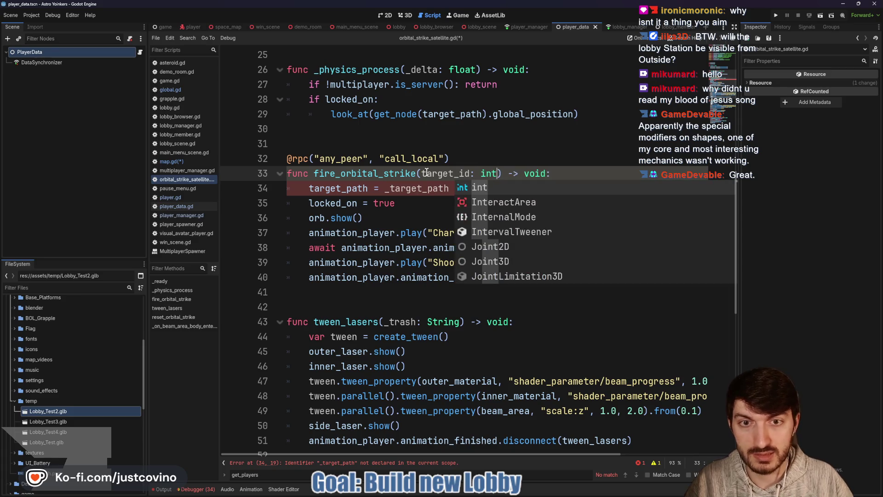
# Set line 34 to PlayerManager.get_player(target_id).avatar_reference using autocomplete
pyautogui.click(364, 193)
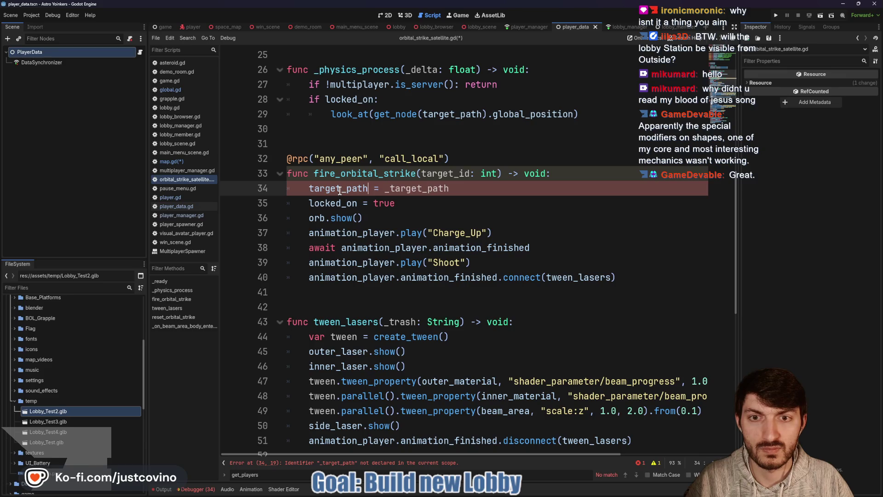
pyautogui.click(453, 188)
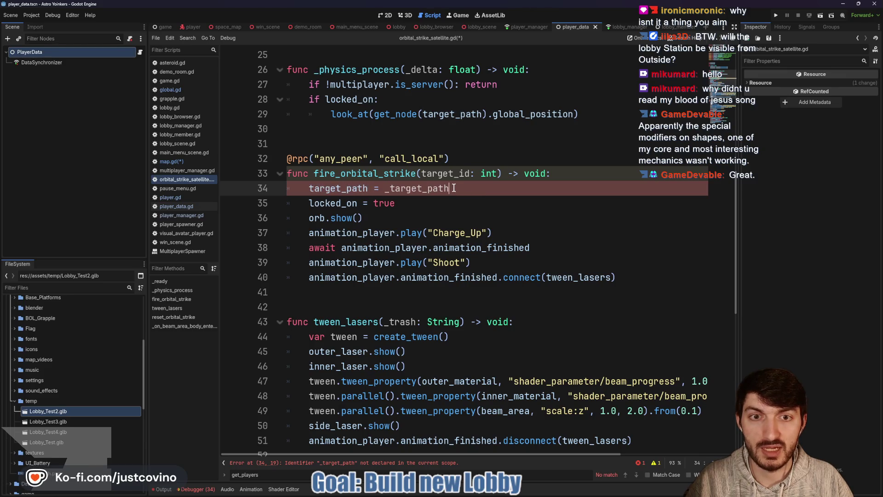
pyautogui.moveTo(453, 188); pyautogui.dragTo(386, 188)
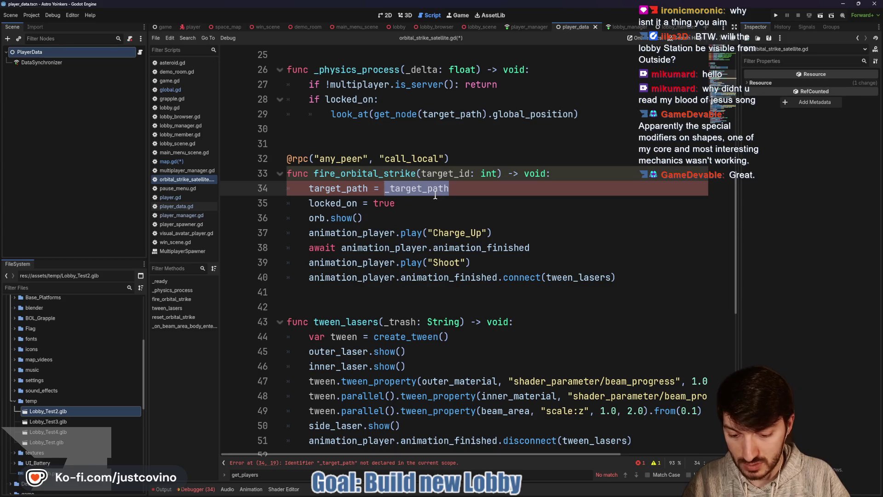
pyautogui.write('PlayerMan')
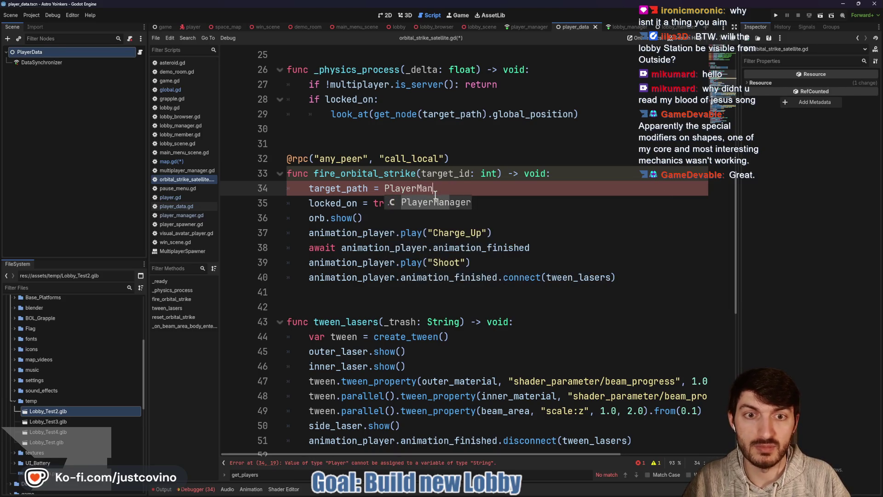
pyautogui.press('Return')
pyautogui.write('.get')
pyautogui.press('Return')
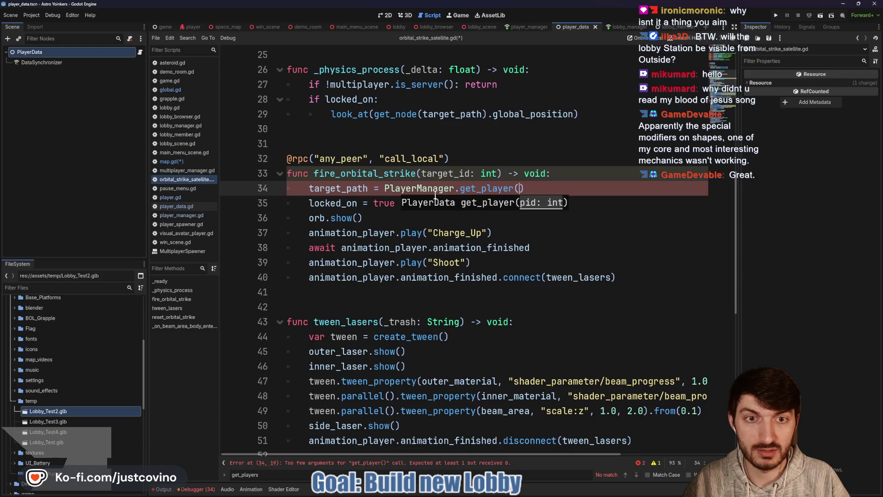
pyautogui.write('target_id)')
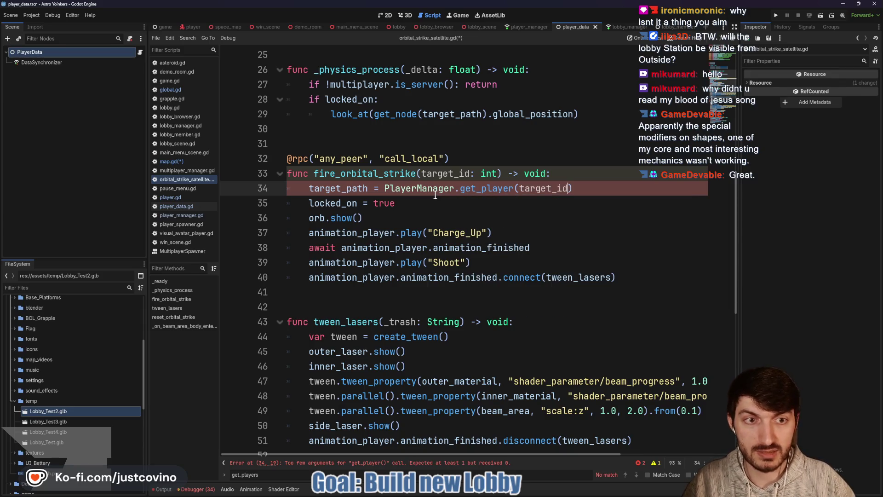
pyautogui.write('.avatar')
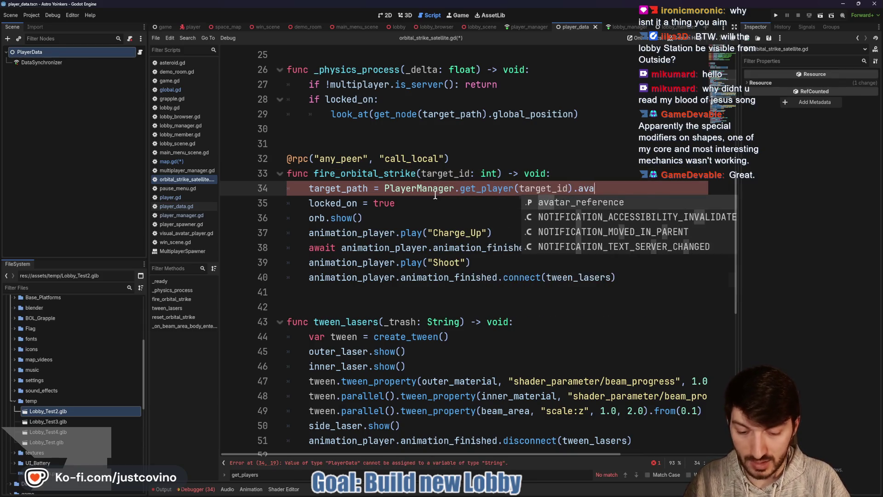
pyautogui.press('Return')
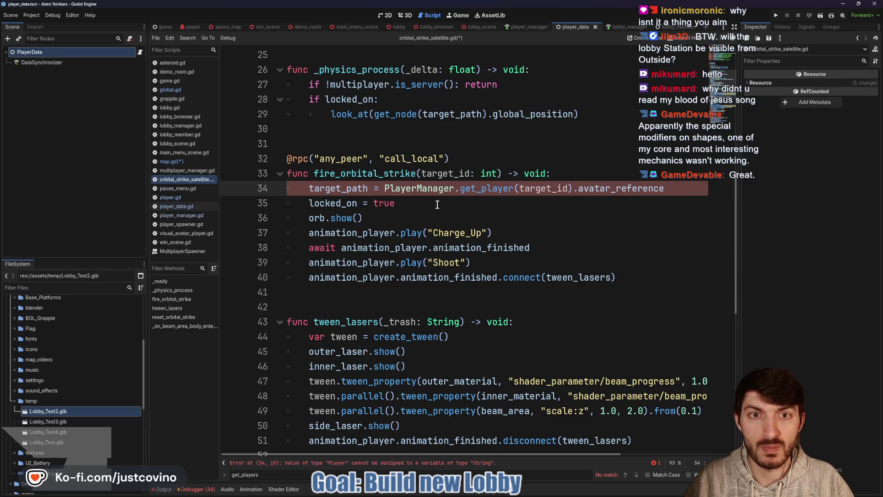
pyautogui.scroll(1, 437, 205)
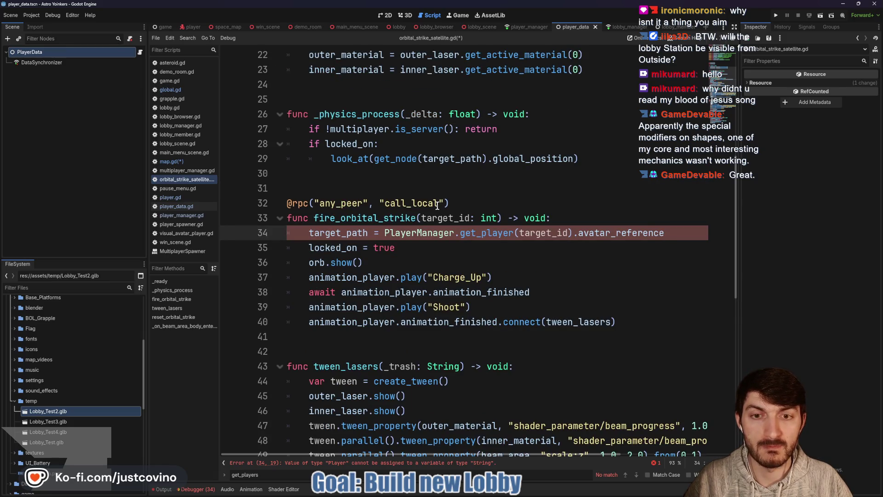
# Use target_ref in the line 34 assignment and in place of get_node(target_path) in look_at
pyautogui.click(485, 159)
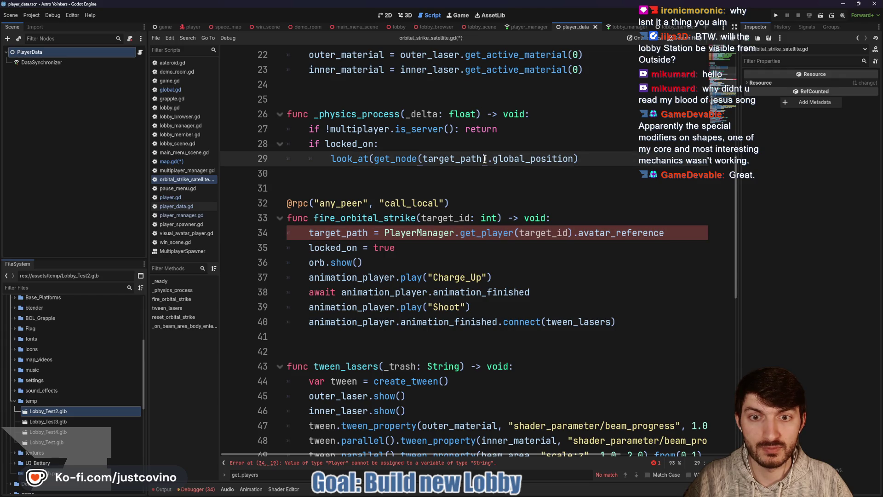
pyautogui.moveTo(368, 233); pyautogui.dragTo(357, 233)
pyautogui.write('ref')
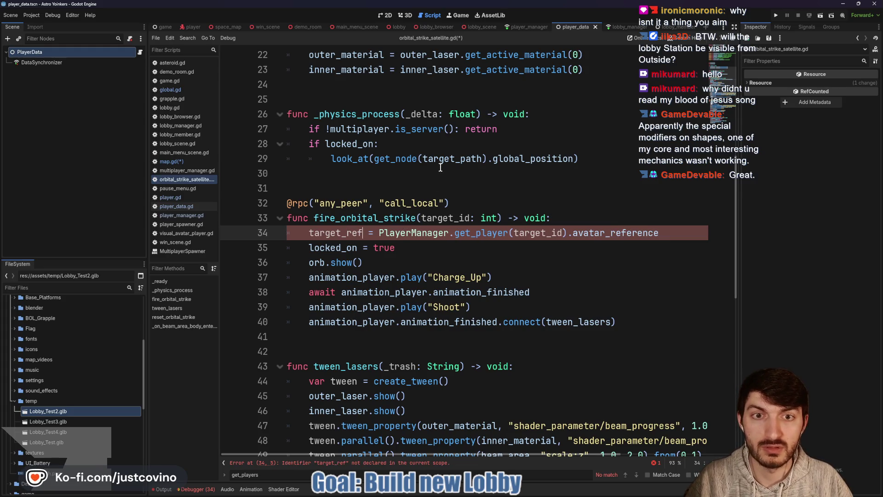
pyautogui.moveTo(484, 159); pyautogui.dragTo(385, 158)
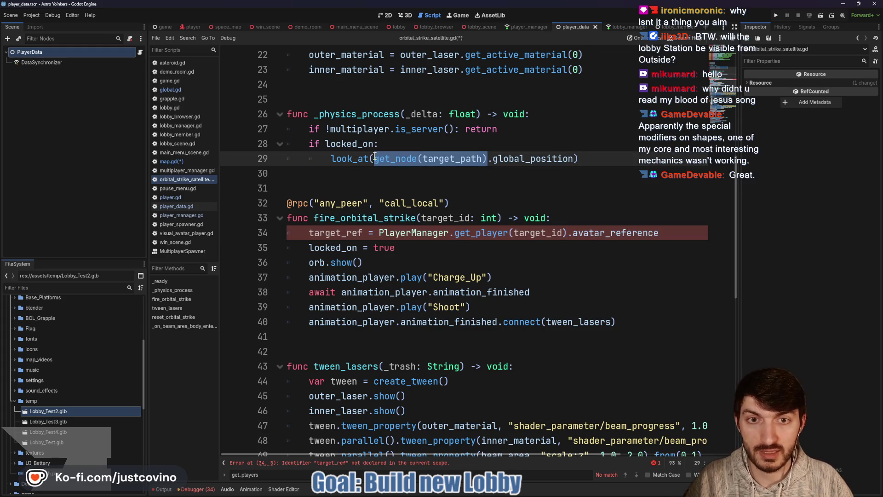
pyautogui.write('tag')
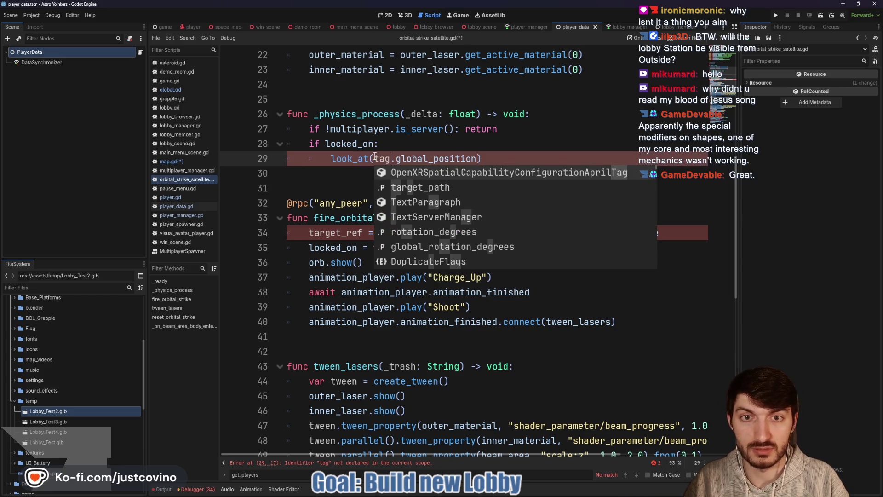
pyautogui.press('BackSpace')
pyautogui.write('rget_ref')
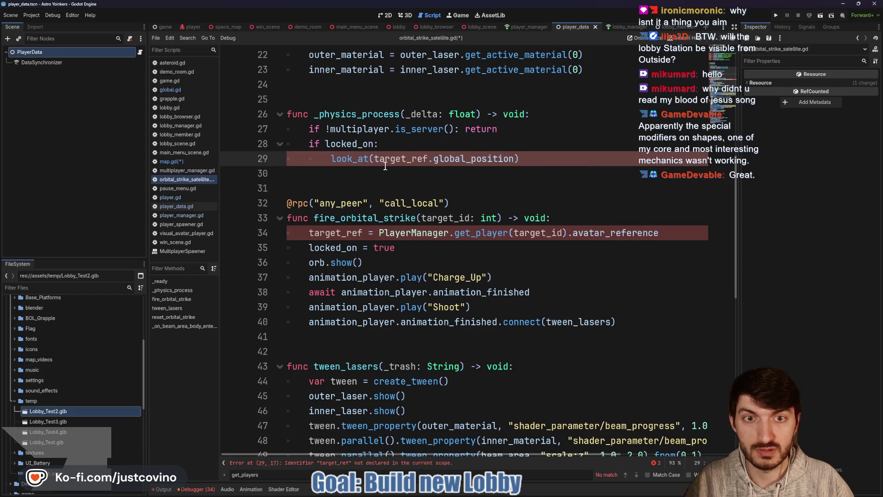
# Rename the exported variable on line 7 to target_ref and change its type from String to Player
pyautogui.scroll(4, 386, 206)
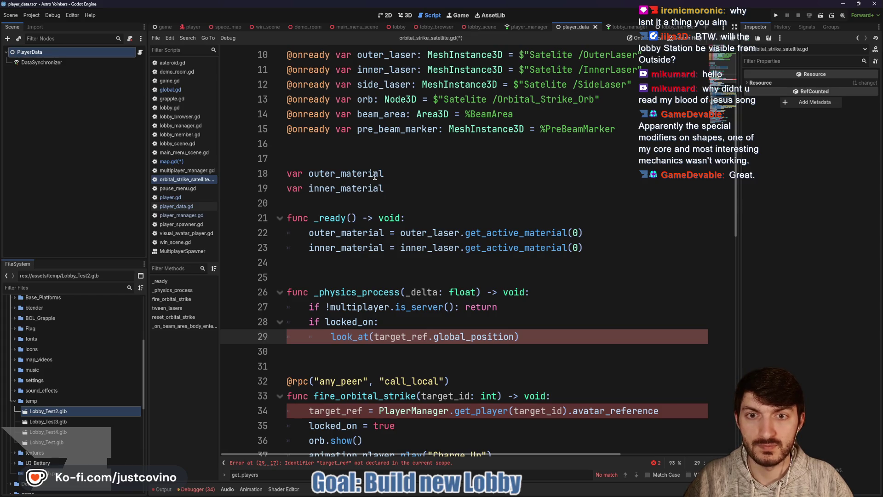
pyautogui.scroll(3, 375, 176)
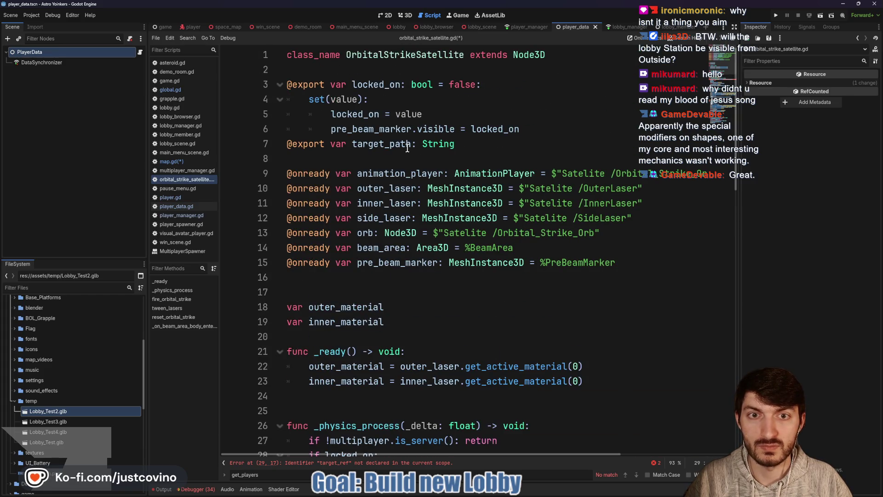
pyautogui.doubleClick(407, 148)
pyautogui.write('ref')
pyautogui.moveTo(450, 144); pyautogui.dragTo(416, 144)
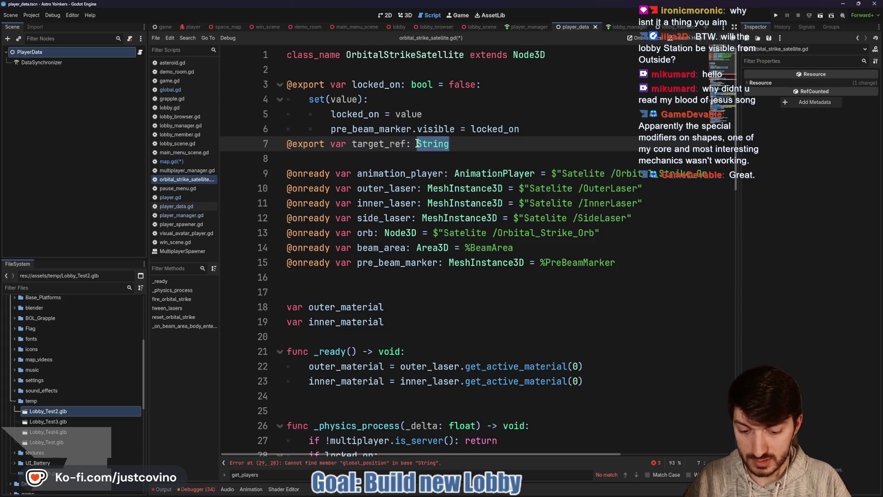
pyautogui.write('Player')
pyautogui.press('Escape')
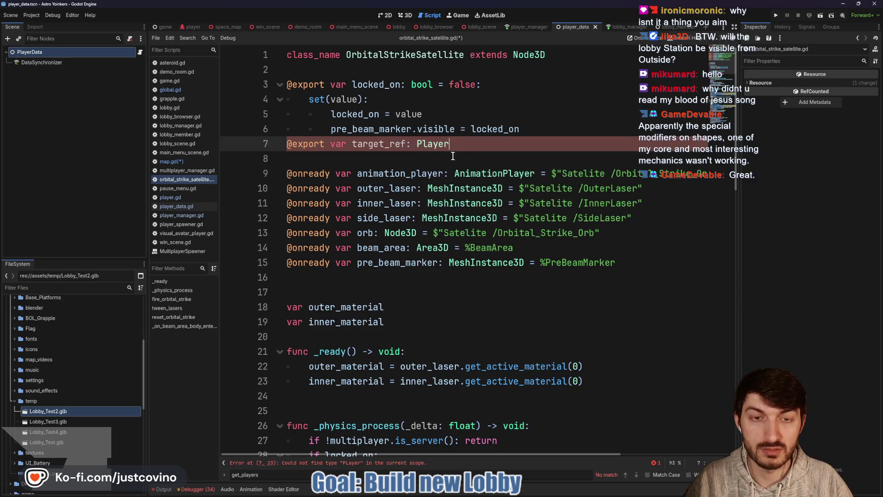
pyautogui.scroll(-3, 443, 193)
pyautogui.scroll(3, 441, 212)
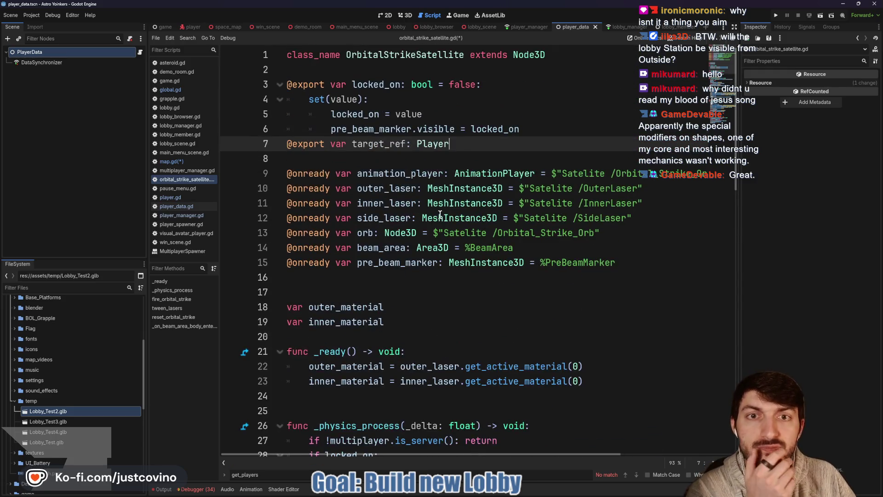
pyautogui.scroll(-6, 435, 212)
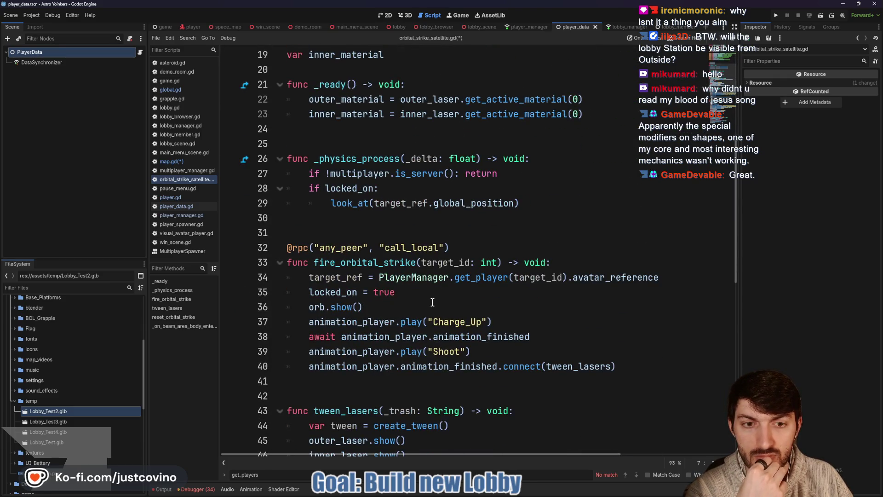
# Scroll through the satellite's laser and reset code and save orbital_strike_satellite.gd
pyautogui.scroll(-1, 442, 302)
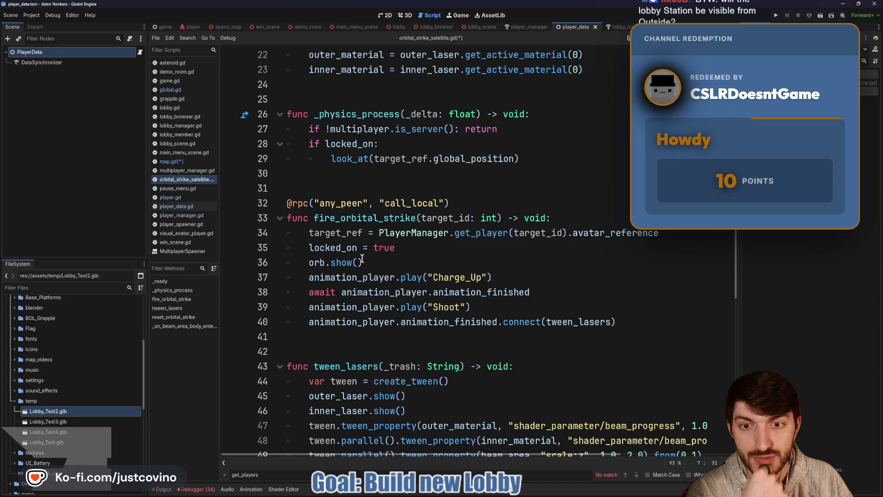
pyautogui.scroll(-1, 332, 265)
pyautogui.scroll(-2, 458, 254)
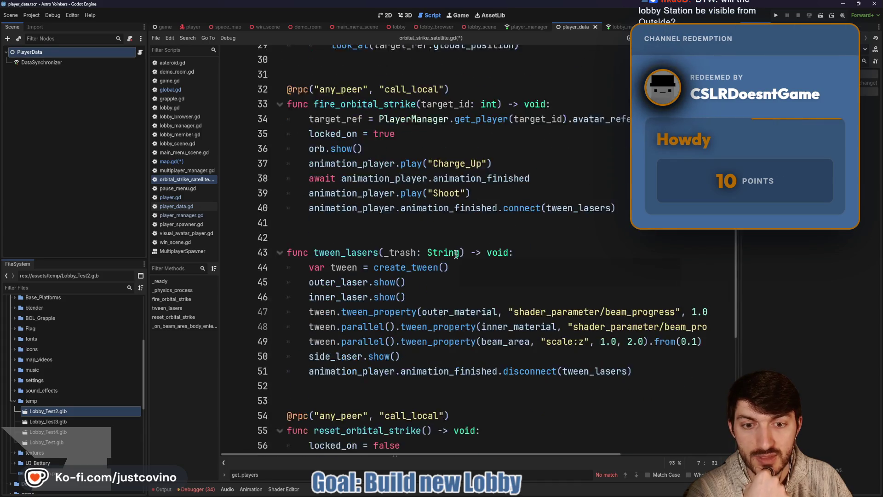
pyautogui.scroll(-3, 457, 254)
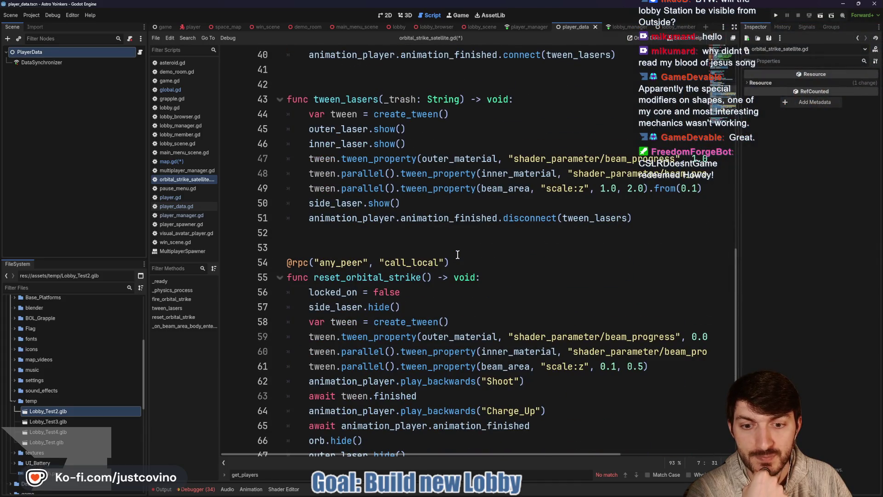
pyautogui.scroll(-1, 458, 254)
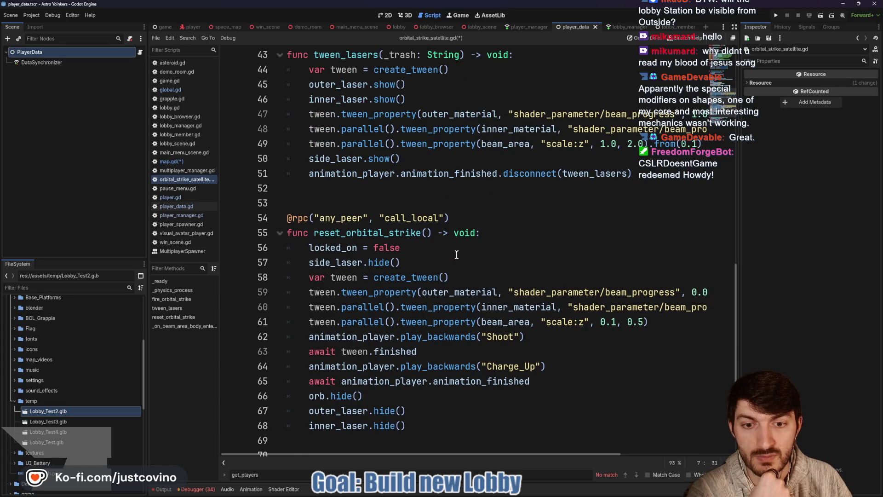
pyautogui.scroll(-3, 455, 254)
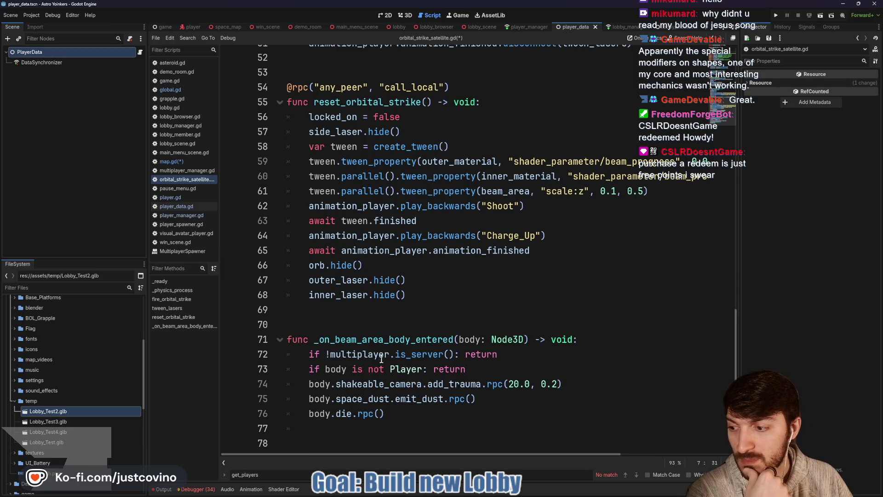
pyautogui.moveTo(382, 357)
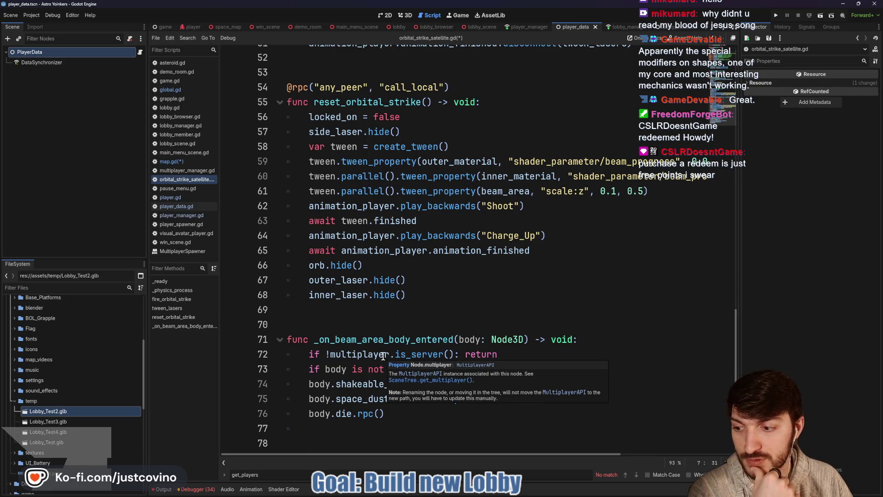
pyautogui.click(391, 326)
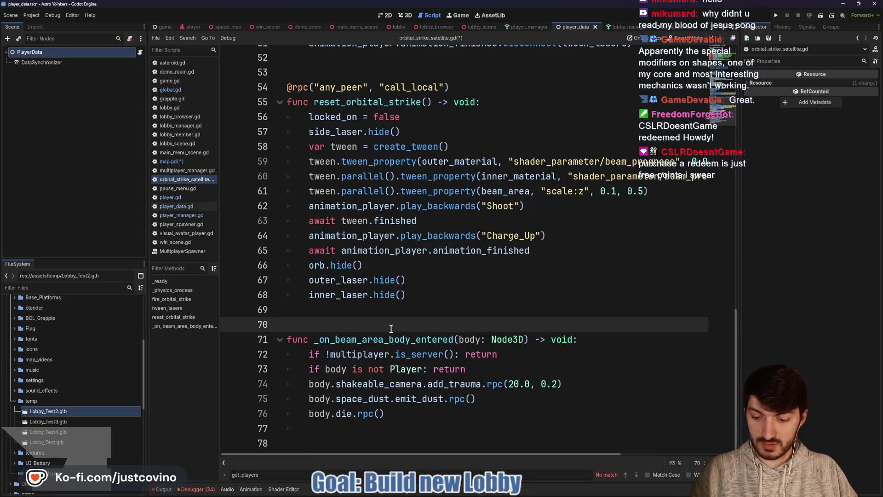
pyautogui.hotkey('ctrl', 's')
# Scroll back up through the script, then switch to the space_map scene's map.gd
pyautogui.scroll(5, 391, 328)
pyautogui.click(341, 300)
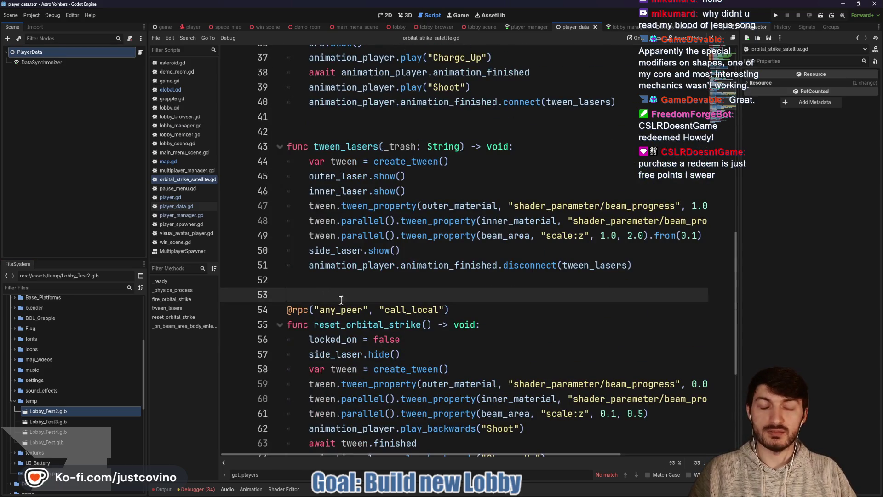
pyautogui.scroll(4, 469, 316)
pyautogui.click(376, 311)
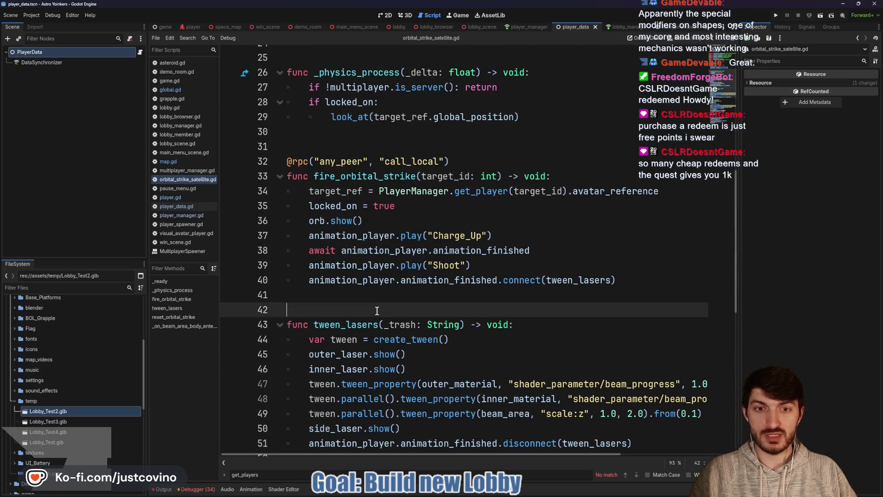
pyautogui.scroll(7, 376, 311)
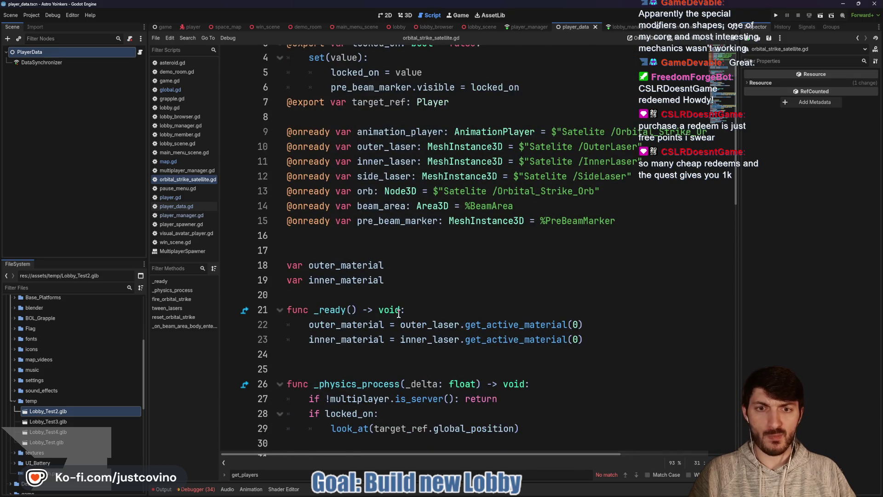
pyautogui.scroll(1, 398, 313)
pyautogui.click(396, 277)
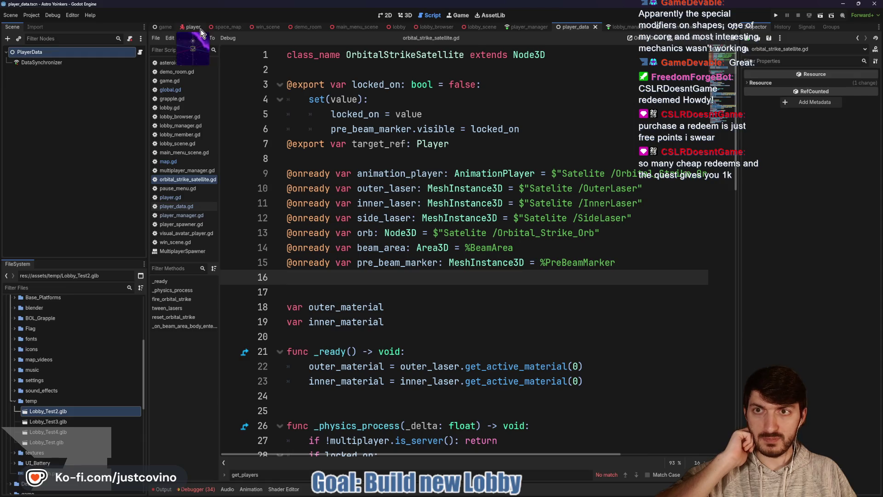
pyautogui.click(226, 26)
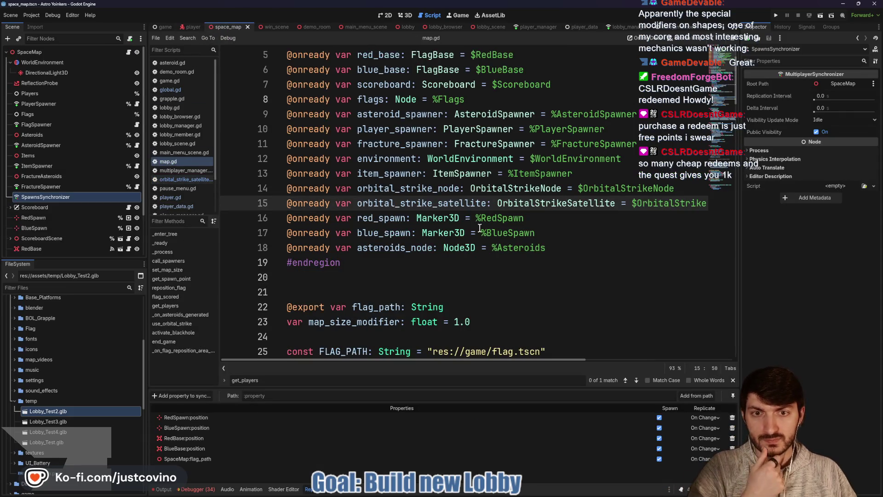
# Delete the get_players function from map.gd and save
pyautogui.scroll(-8, 476, 232)
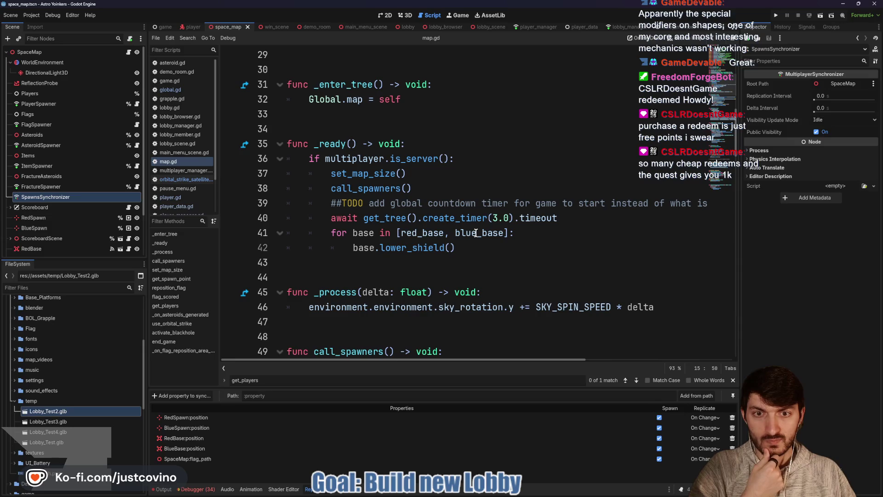
pyautogui.scroll(-14, 476, 233)
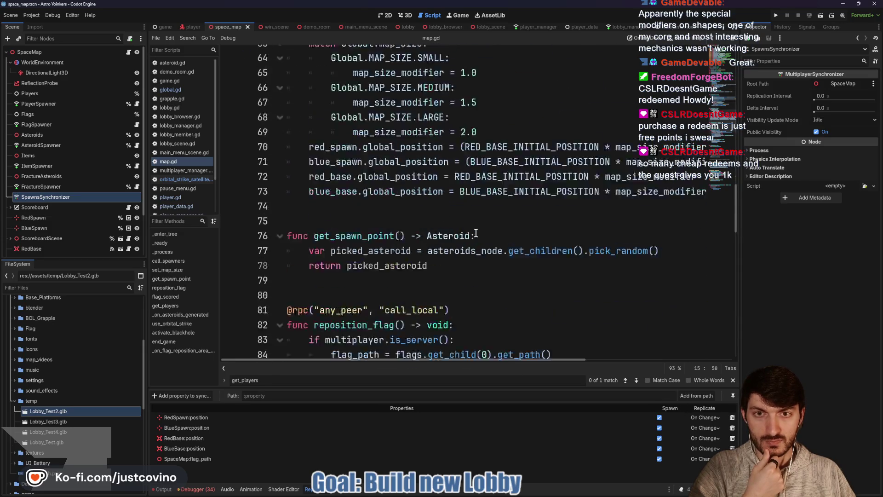
pyautogui.scroll(-7, 472, 232)
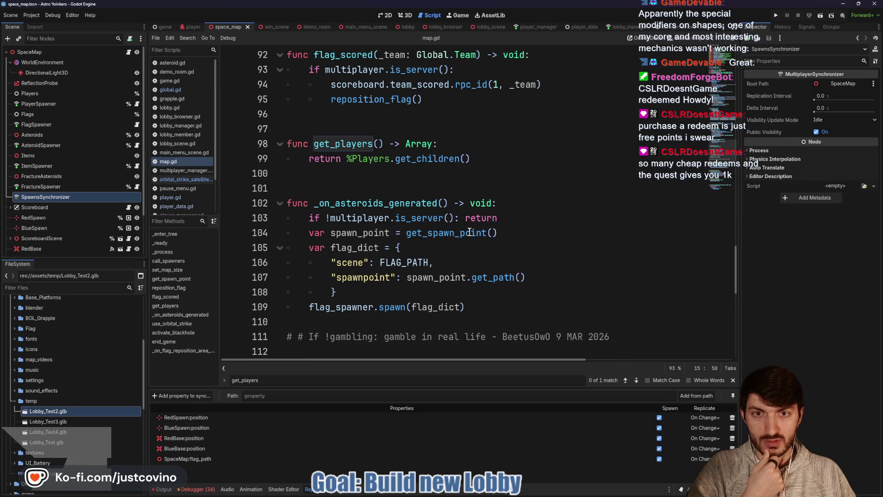
pyautogui.press('Return')
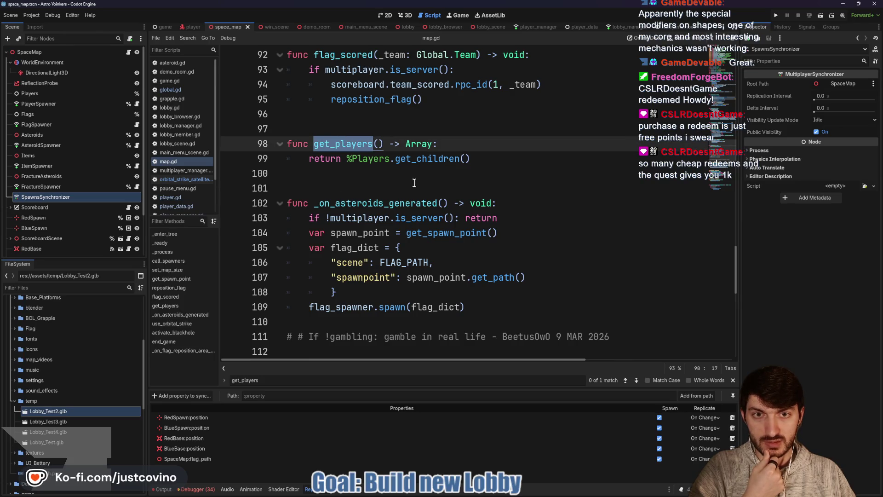
pyautogui.scroll(-2, 414, 183)
pyautogui.scroll(2, 378, 201)
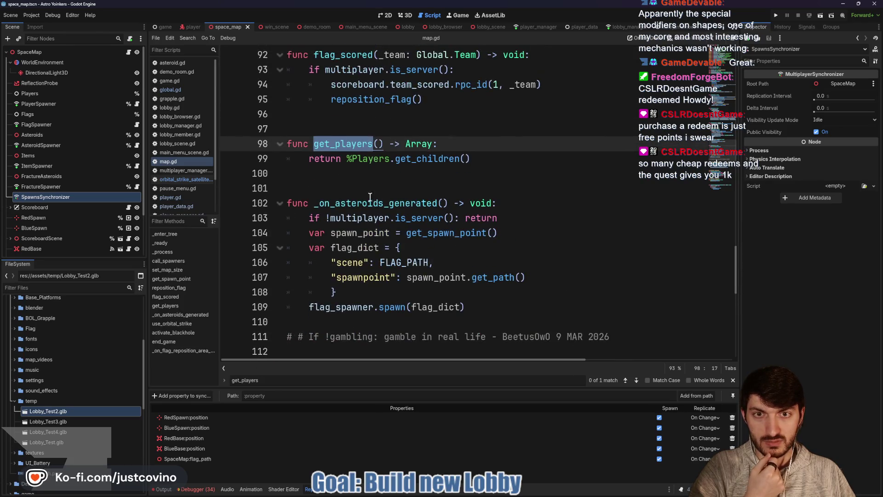
pyautogui.click(323, 172)
pyautogui.hotkey('shift', 'Up')
pyautogui.hotkey('shift', 'Up')
pyautogui.hotkey('shift', 'Up')
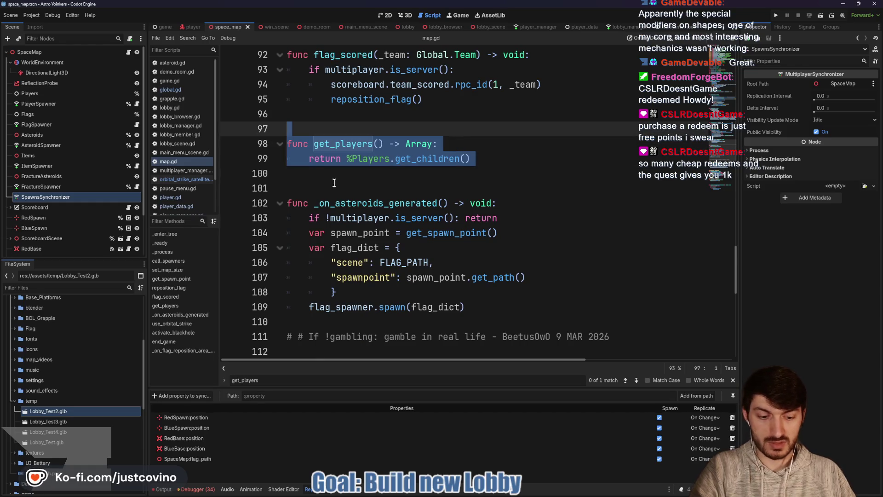
pyautogui.press('BackSpace')
pyautogui.press('BackSpace')
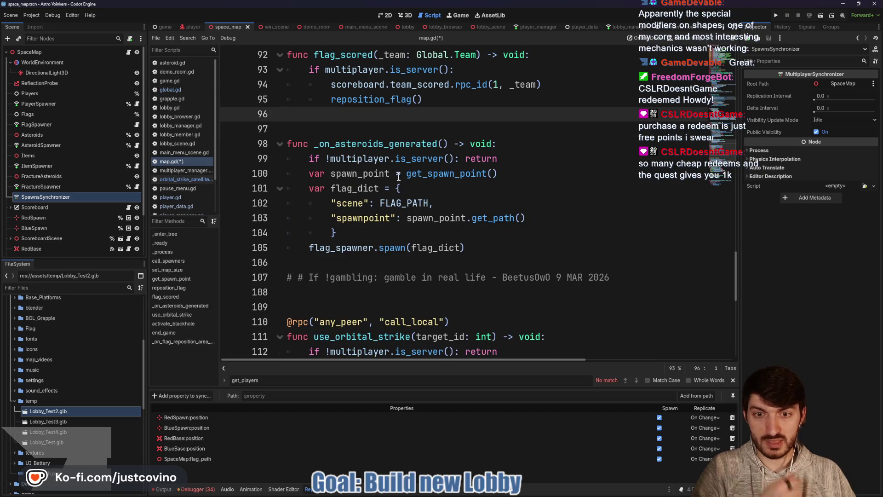
pyautogui.hotkey('ctrl', 's')
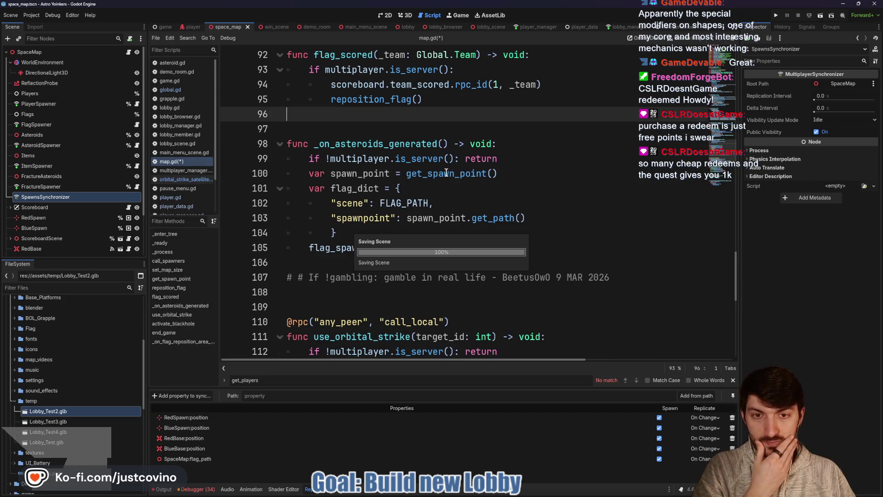
# Search all project files for use_orbital_strike
pyautogui.scroll(-4, 446, 173)
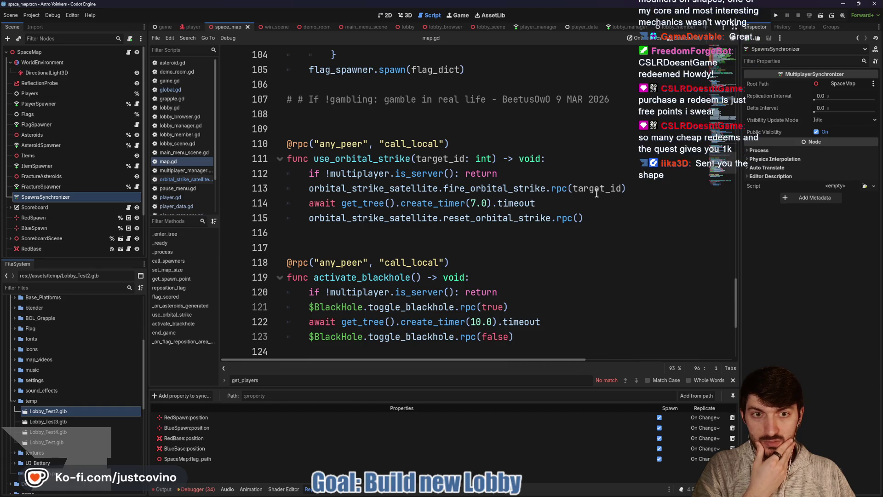
pyautogui.moveTo(595, 193)
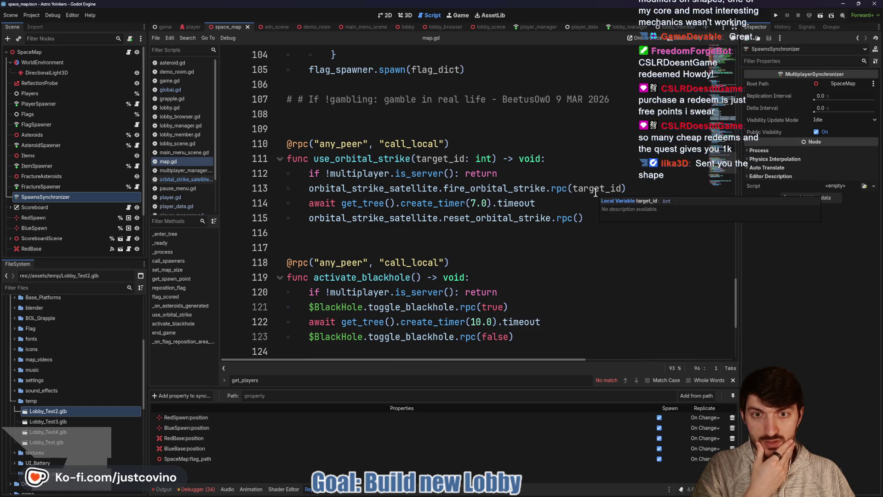
pyautogui.doubleClick(332, 160)
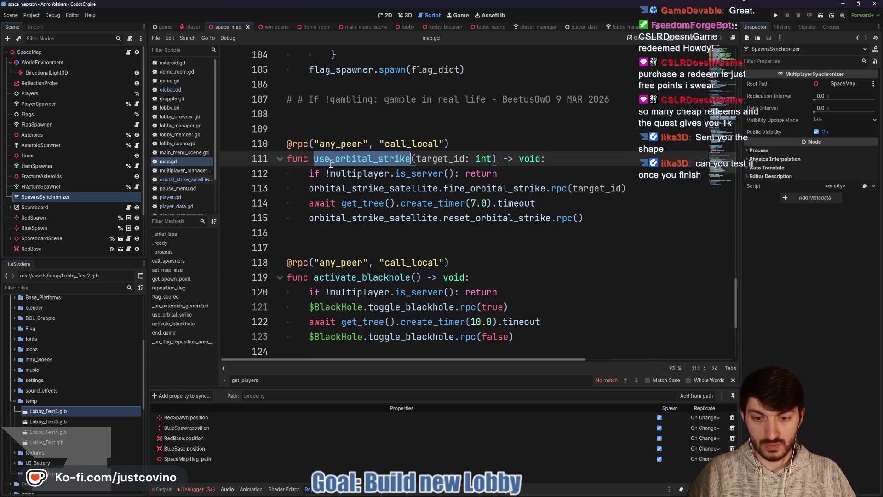
pyautogui.hotkey('ctrl', 'shift', 'f')
pyautogui.click(445, 282)
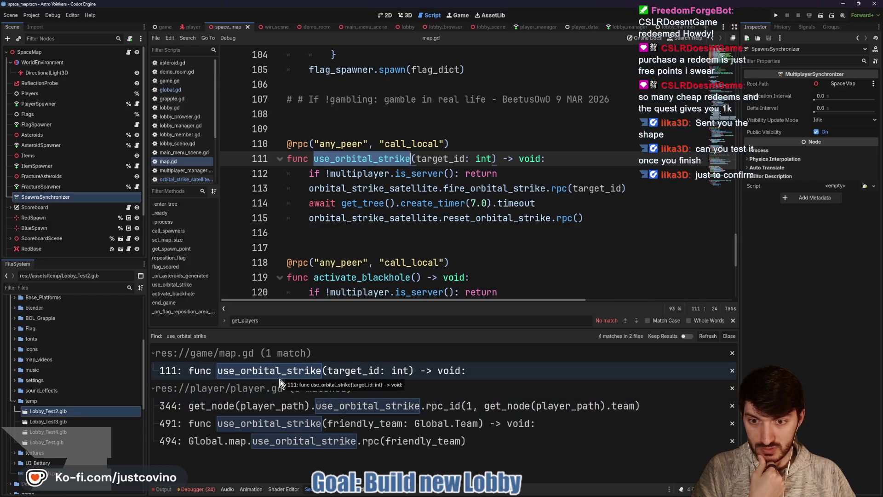
# Open the player.gd use_orbital_strike match at line 344
pyautogui.click(269, 407)
pyautogui.scroll(3, 559, 237)
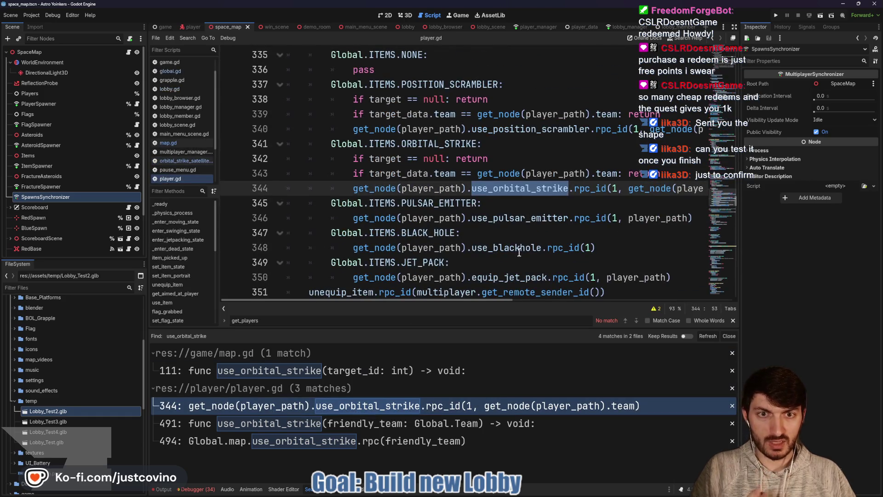
pyautogui.scroll(1, 569, 239)
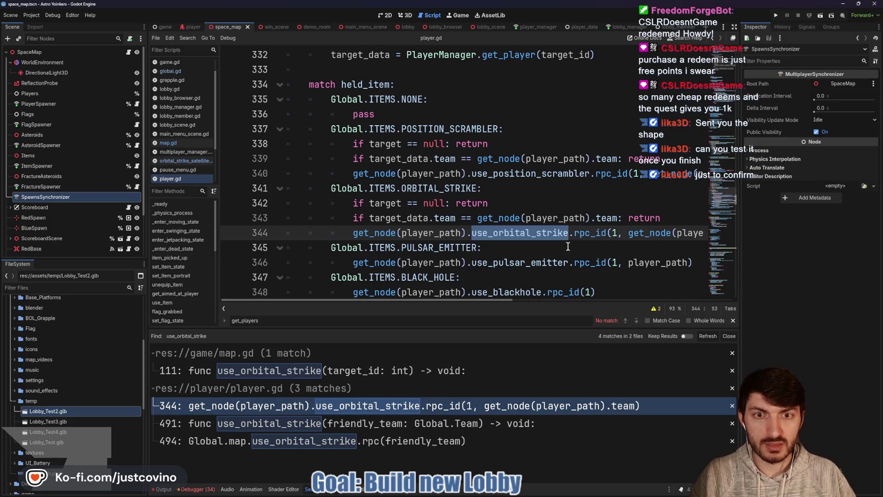
pyautogui.hscroll(1, 567, 242)
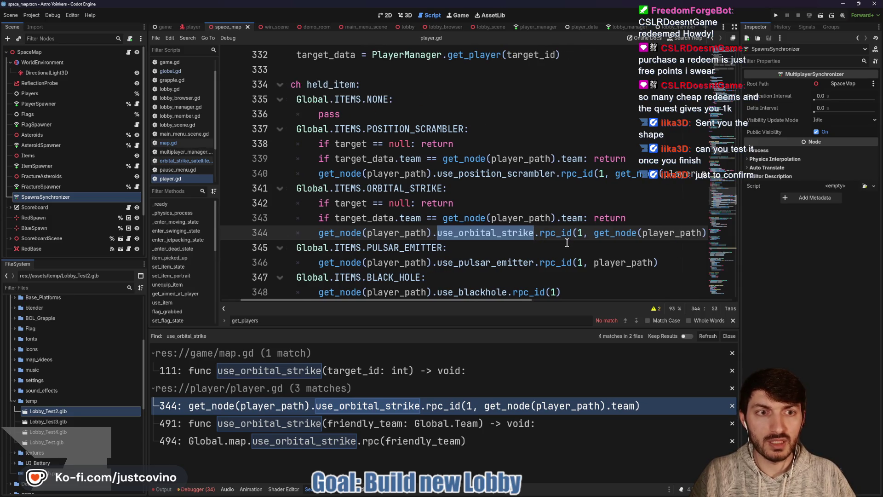
pyautogui.hscroll(2, 568, 242)
# Replace get_node(player_path).team with target_id in the rpc_id call and save
pyautogui.moveTo(525, 232); pyautogui.dragTo(666, 233)
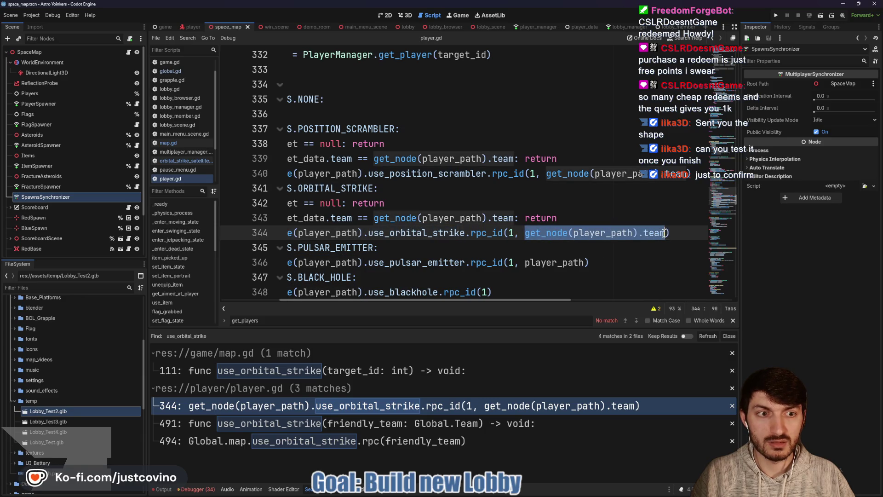
pyautogui.hscroll(-3, 621, 222)
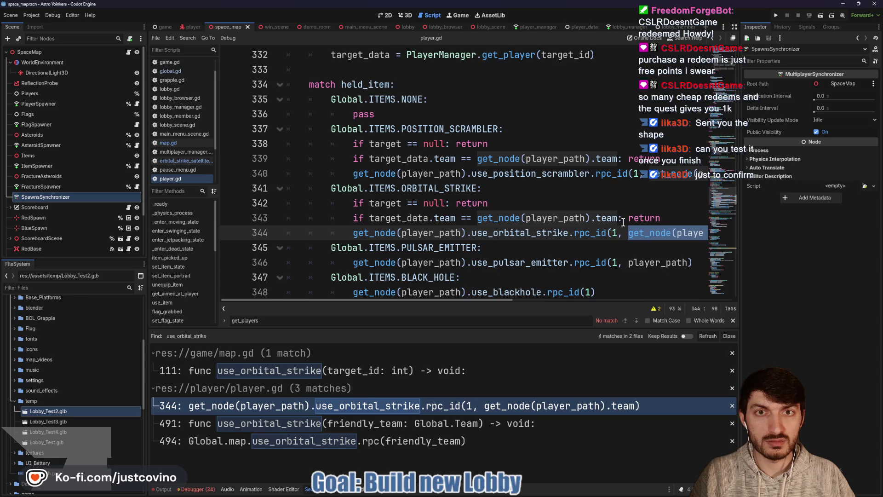
pyautogui.scroll(1, 624, 222)
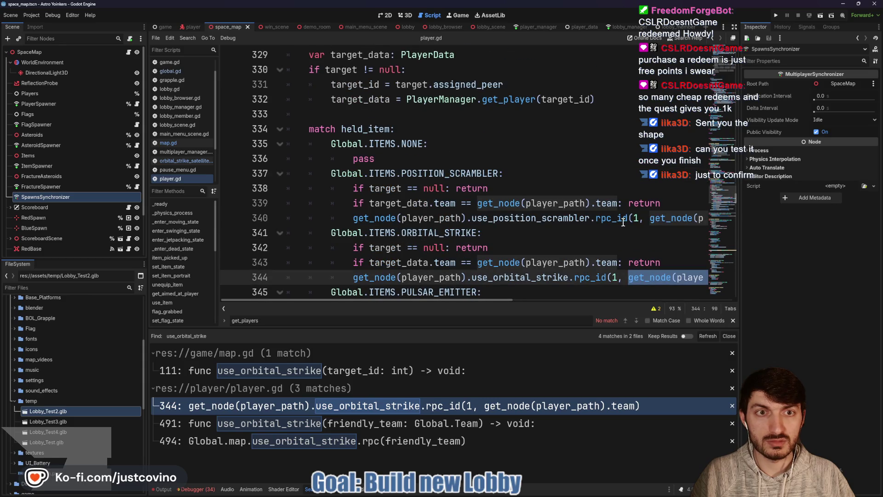
pyautogui.scroll(-1, 623, 222)
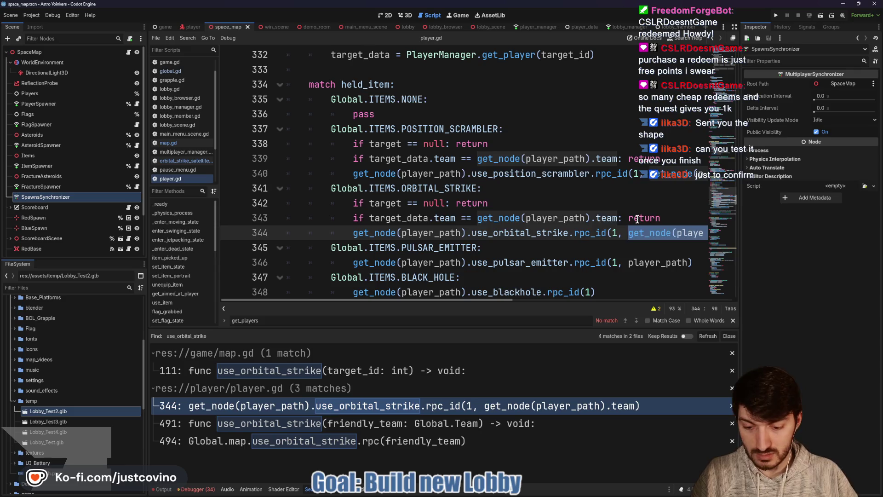
pyautogui.write('target_id')
pyautogui.press('Return')
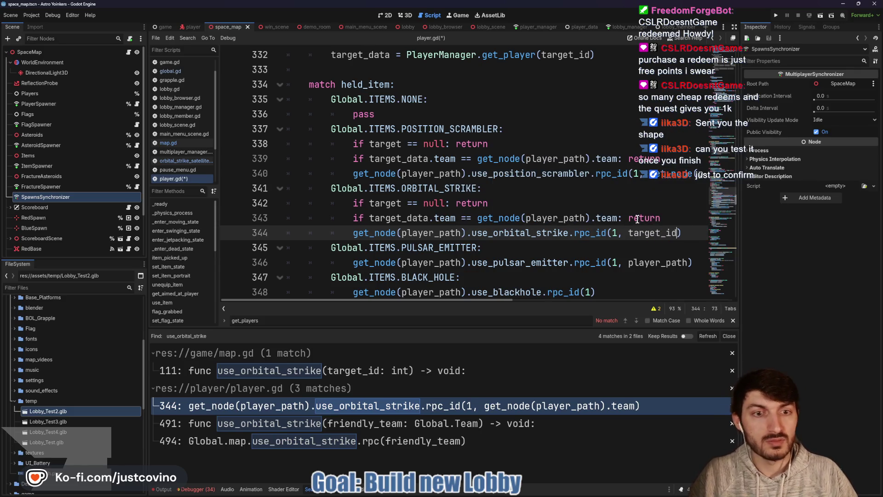
pyautogui.hotkey('ctrl', 's')
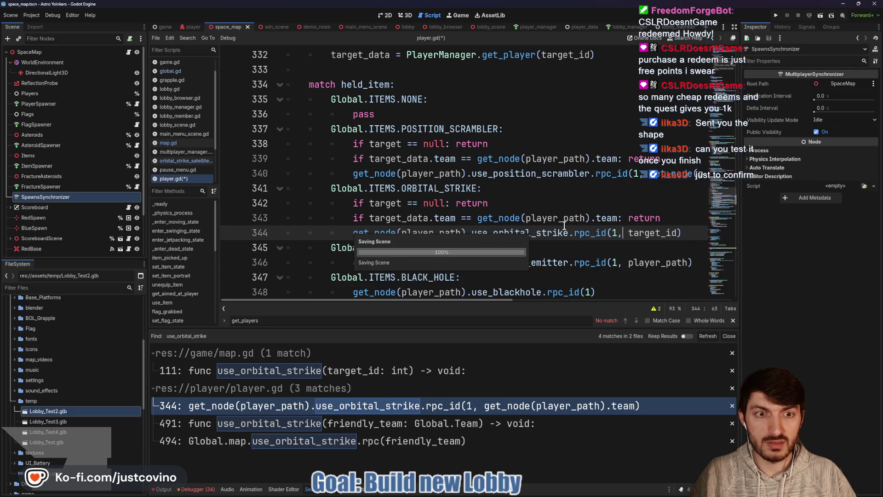
pyautogui.click(734, 322)
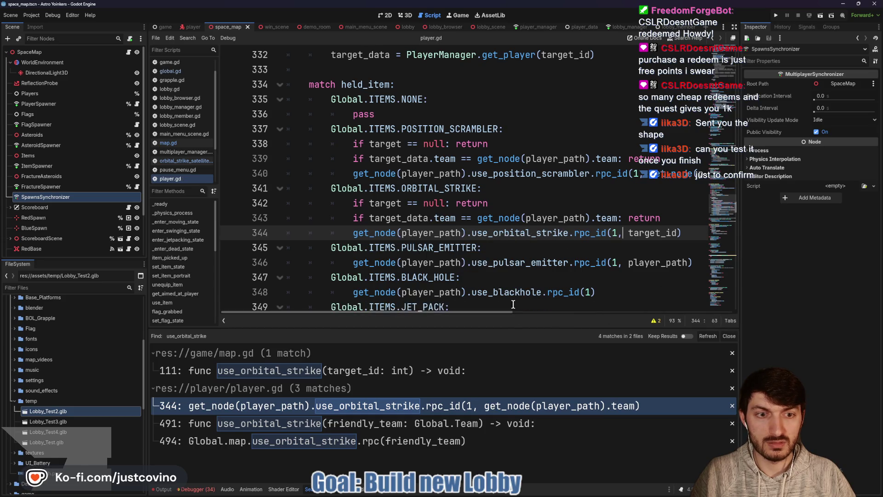
# Change use_orbital_strike's friendly_team: Global.Team parameter on line 491 to target_id: int
pyautogui.doubleClick(537, 235)
pyautogui.hotkey('ctrl', 'f')
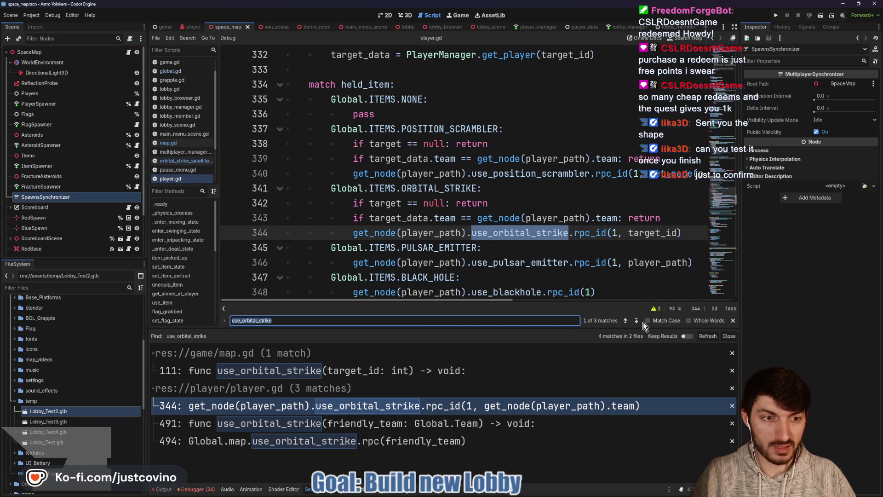
pyautogui.click(637, 321)
pyautogui.click(486, 177)
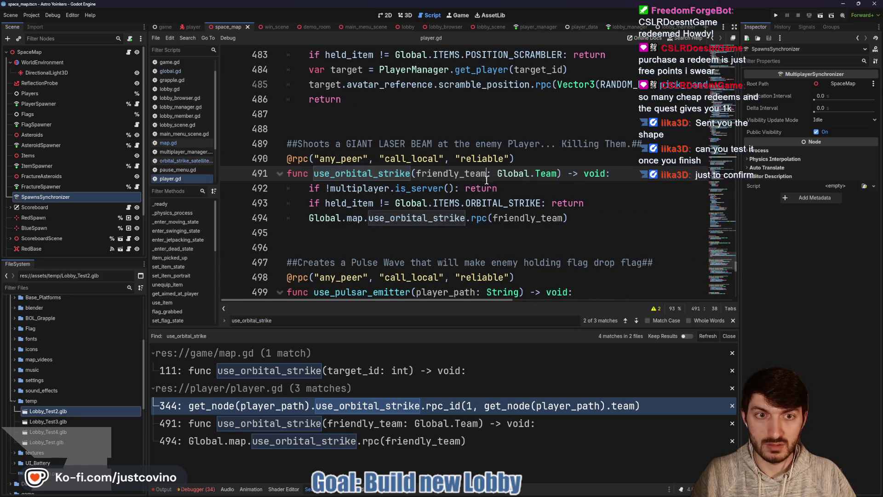
pyautogui.moveTo(558, 176); pyautogui.dragTo(417, 173)
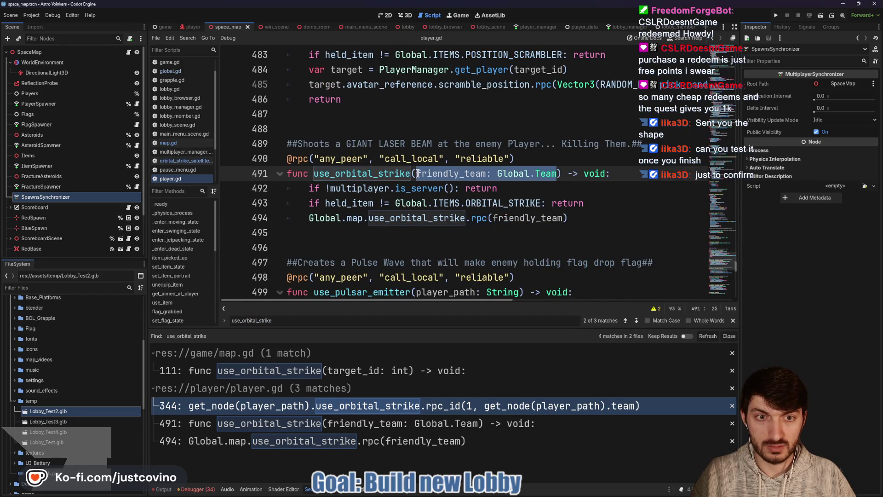
pyautogui.write('target_id')
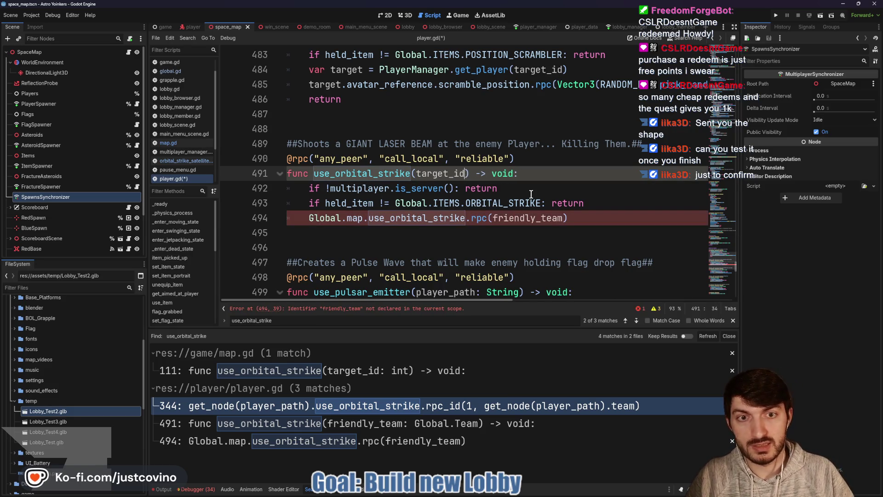
pyautogui.write(': int')
# Pass target_id instead of friendly_team in the line 494 rpc call and save
pyautogui.click(427, 207)
pyautogui.moveTo(564, 218); pyautogui.dragTo(495, 219)
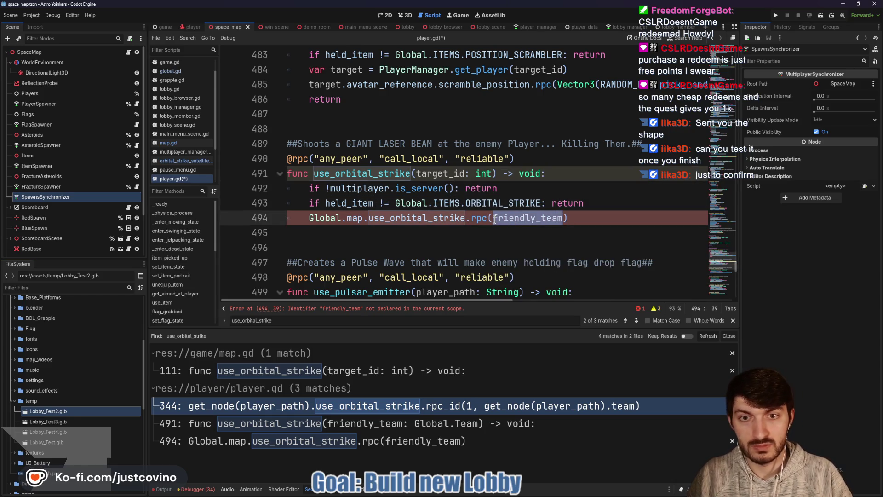
pyautogui.write('target_i')
pyautogui.press('BackSpace')
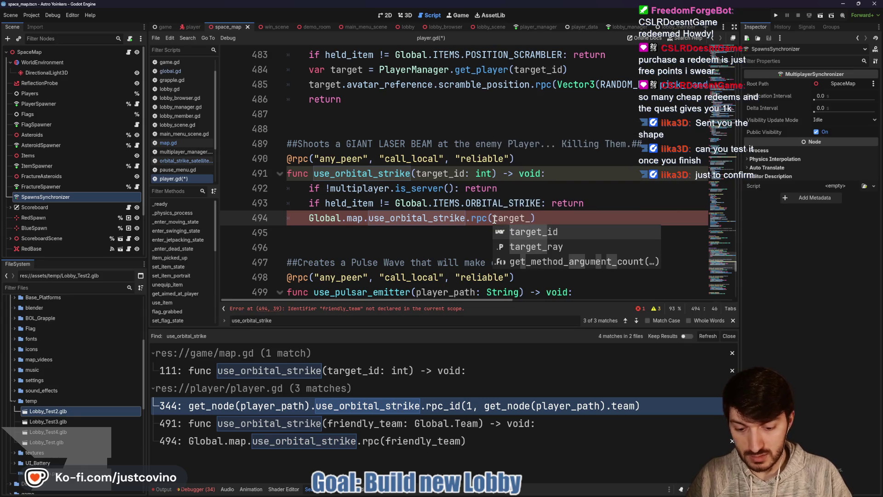
pyautogui.press('Return')
pyautogui.write(': int')
pyautogui.click(423, 235)
pyautogui.hotkey('ctrl', 's')
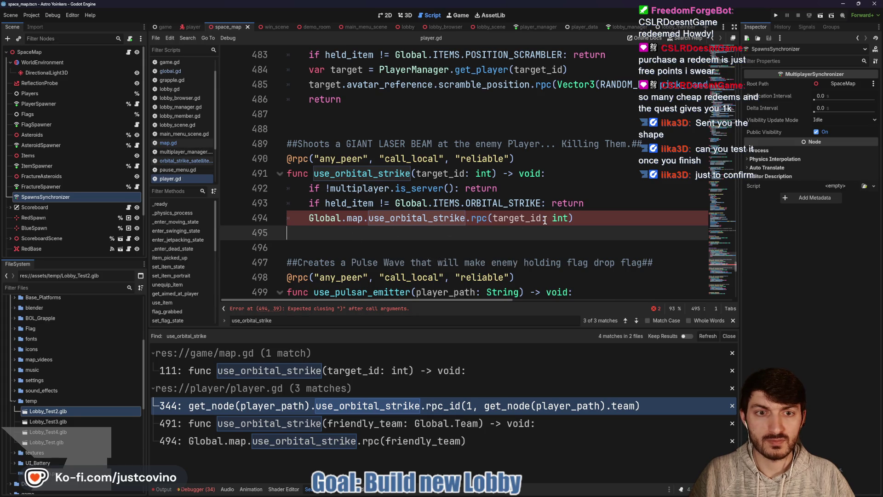
# Remove the stray ': int' from the line 494 rpc call and save again
pyautogui.moveTo(541, 218); pyautogui.dragTo(570, 218)
pyautogui.press('BackSpace')
pyautogui.click(443, 240)
pyautogui.hotkey('ctrl', 's')
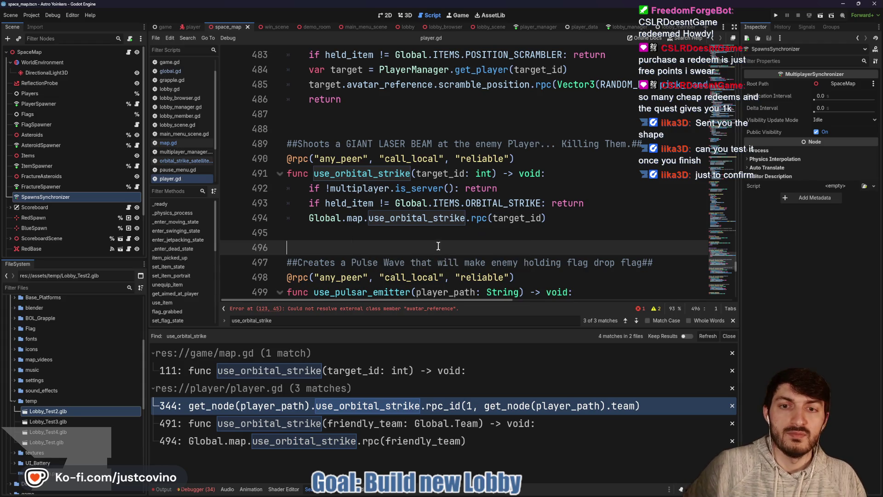
pyautogui.click(401, 309)
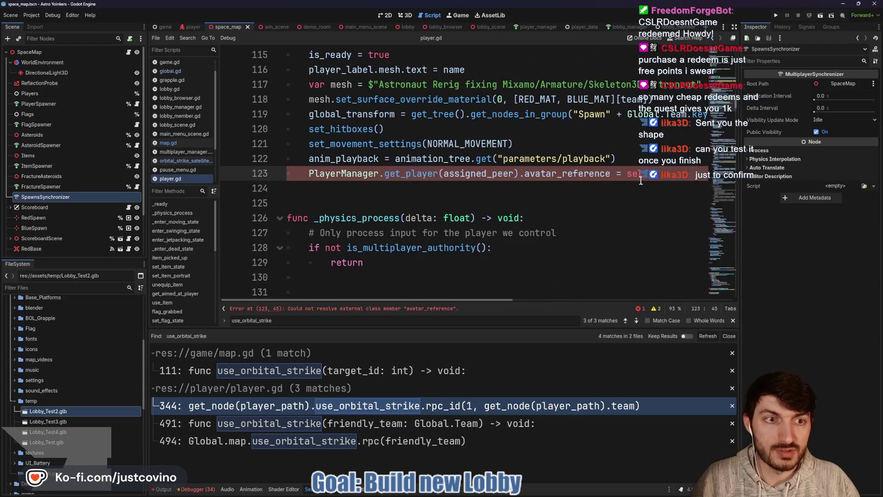
# Hide the in-file search and save player.gd
pyautogui.click(731, 321)
pyautogui.scroll(1, 553, 239)
pyautogui.click(511, 241)
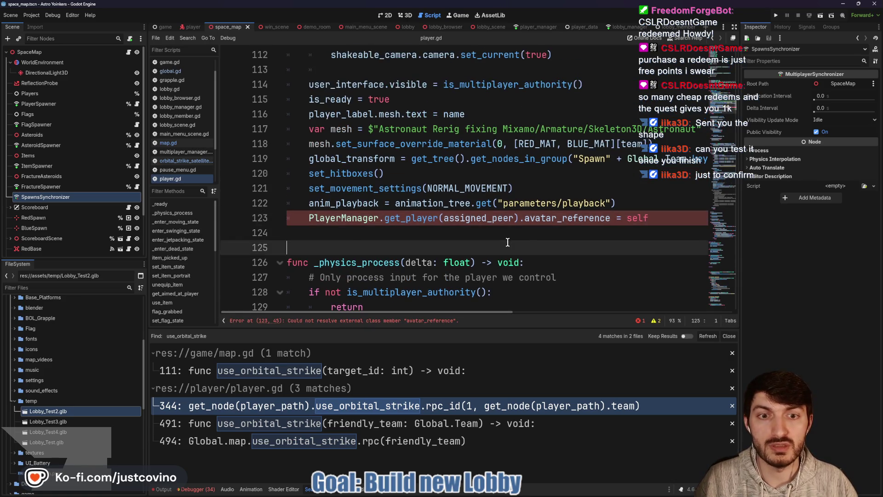
pyautogui.hotkey('ctrl', 's')
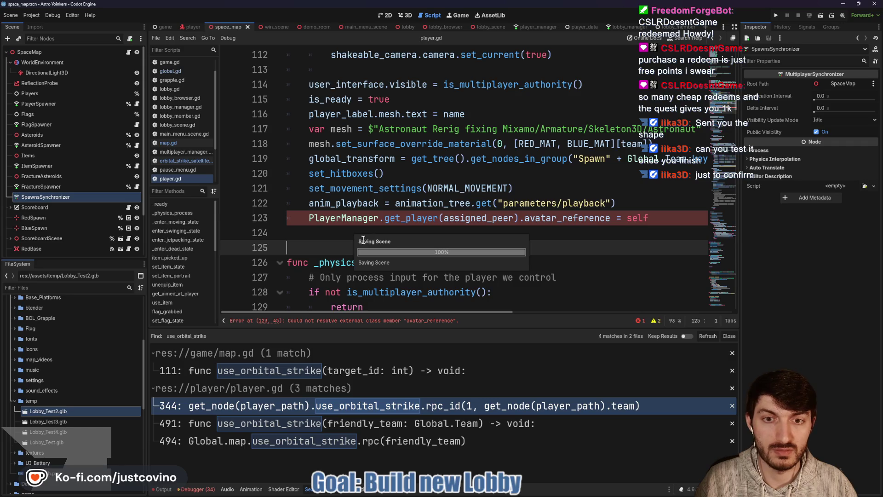
# Check avatar_reference is typed Player in player_data.gd, save it, and return to player.gd
pyautogui.keyDown('ctrl'); pyautogui.click(338, 219); pyautogui.keyUp('ctrl')
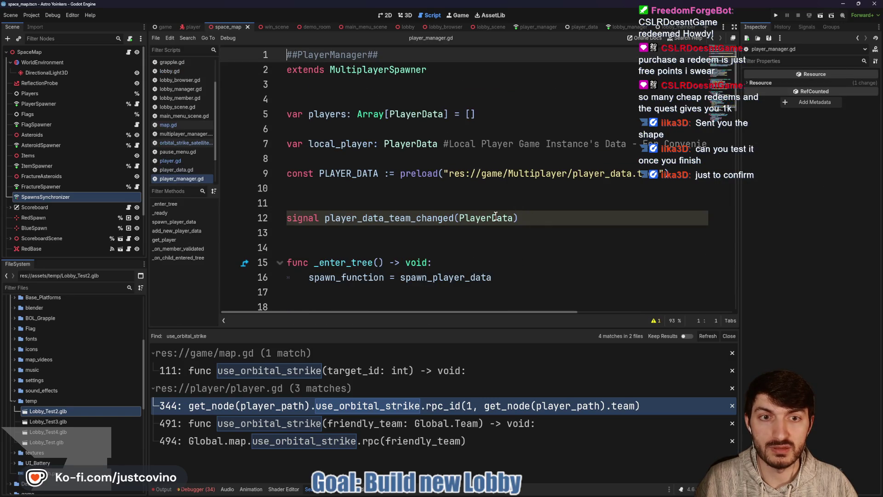
pyautogui.scroll(-3, 424, 211)
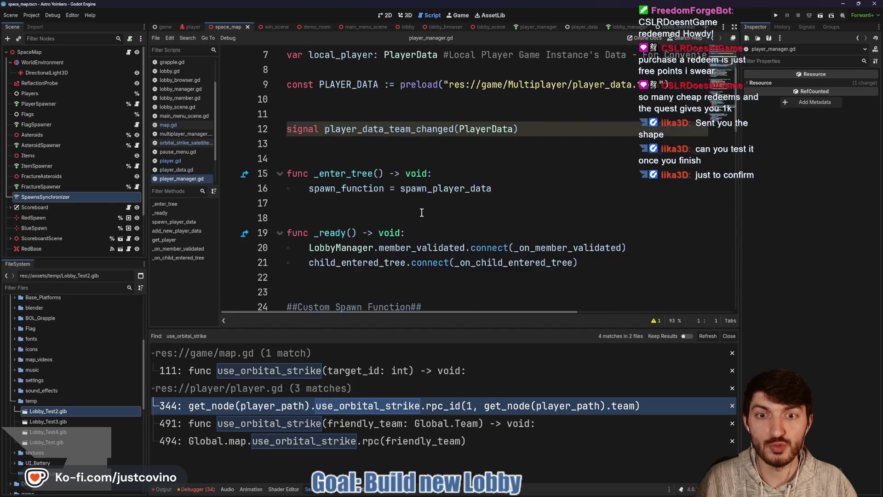
pyautogui.scroll(3, 423, 212)
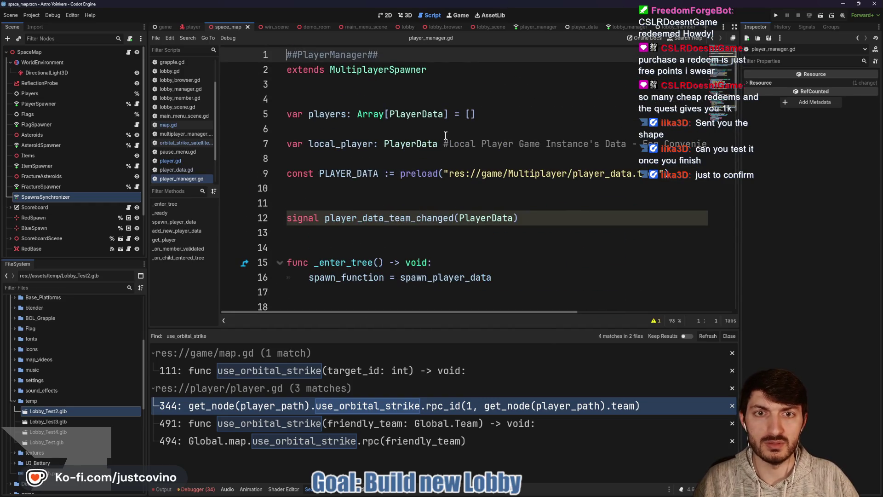
pyautogui.click(576, 27)
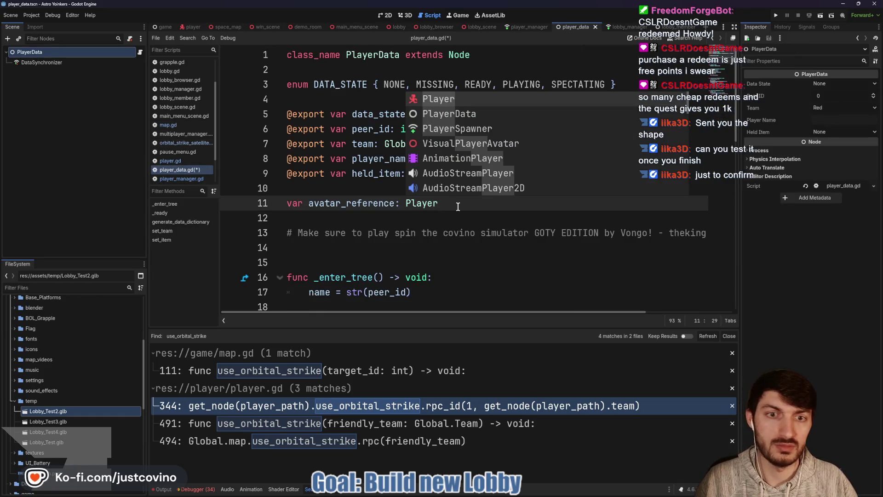
pyautogui.press('Escape')
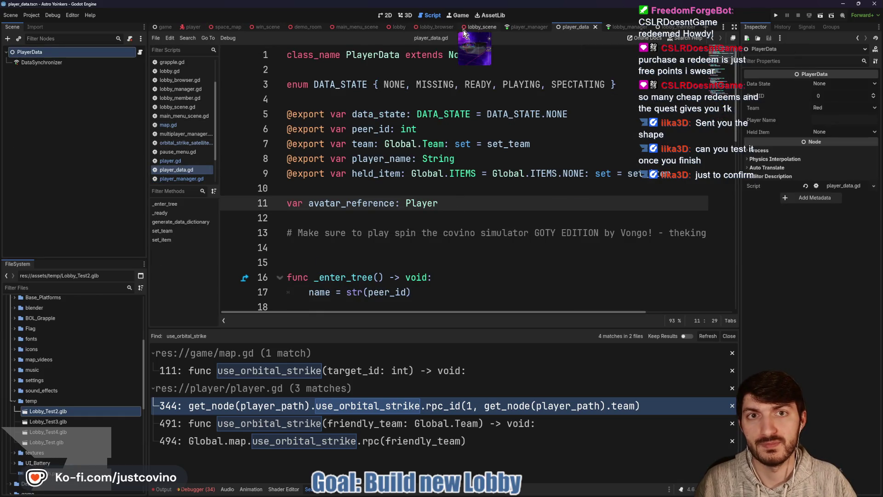
pyautogui.click(194, 27)
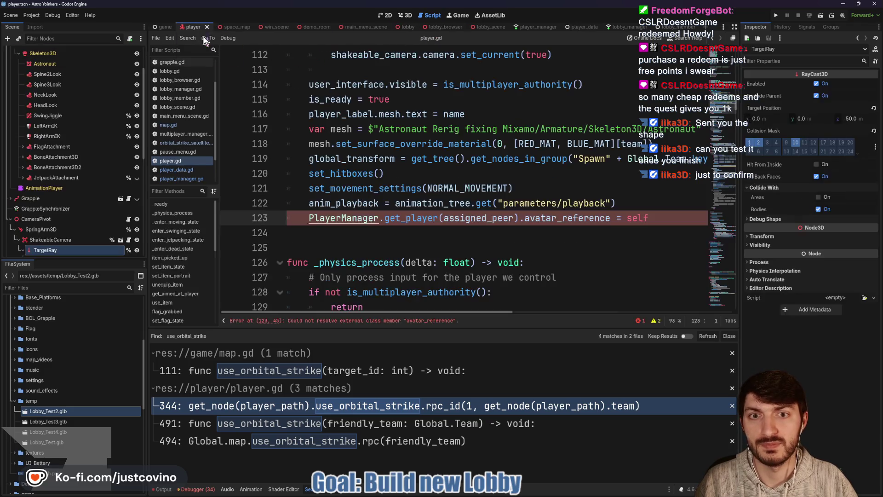
# Jump to the line 494 result, close the search results, and scroll through player.gd's item functions
pyautogui.click(478, 239)
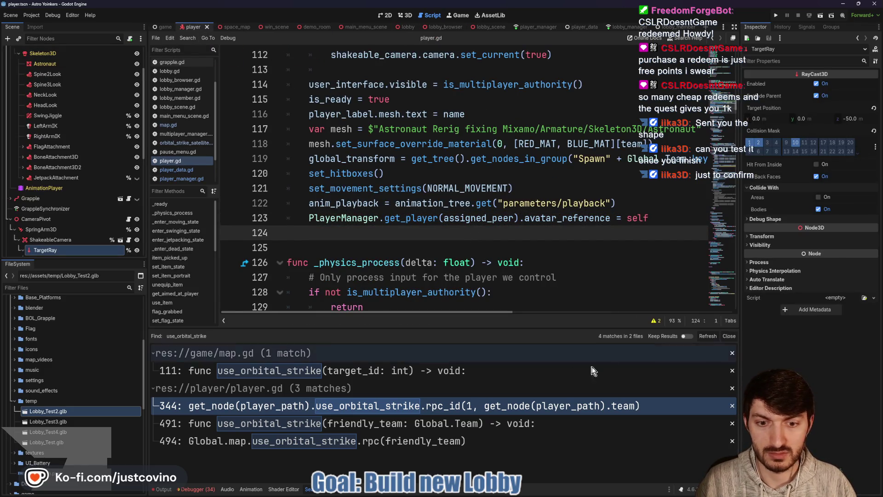
pyautogui.click(441, 437)
pyautogui.scroll(-2, 505, 262)
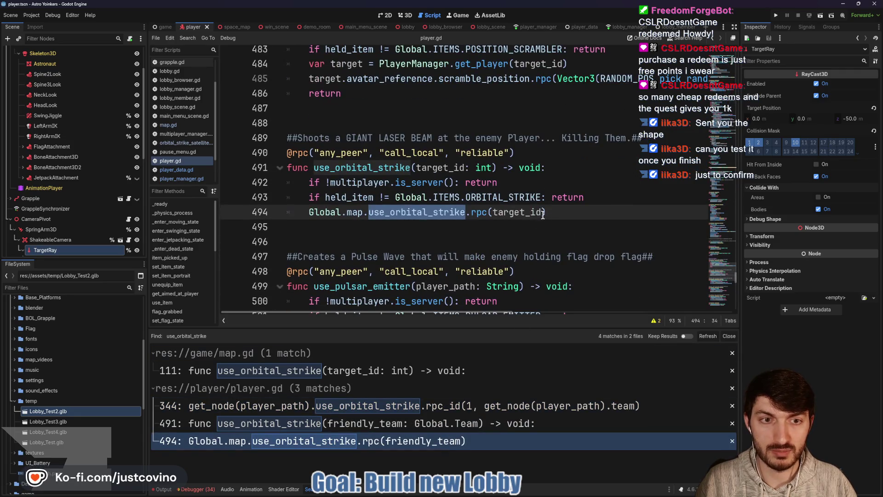
pyautogui.click(730, 336)
pyautogui.click(459, 244)
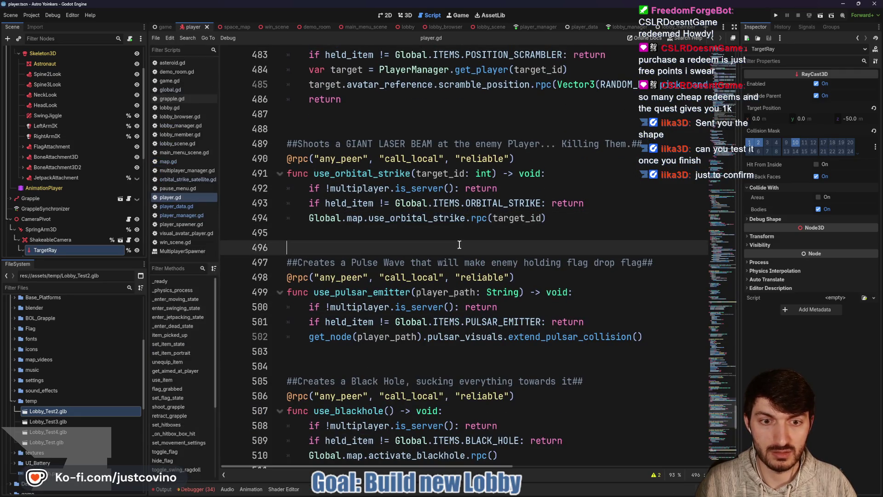
pyautogui.scroll(-2, 459, 244)
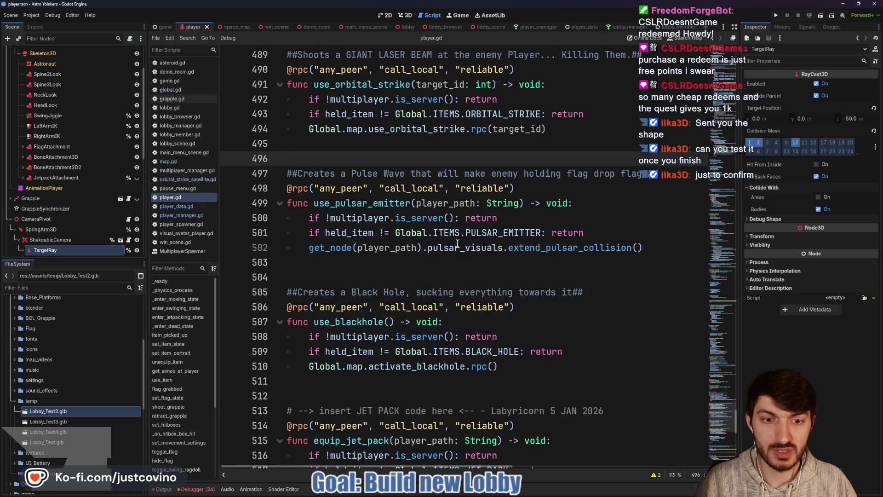
pyautogui.scroll(-1, 459, 244)
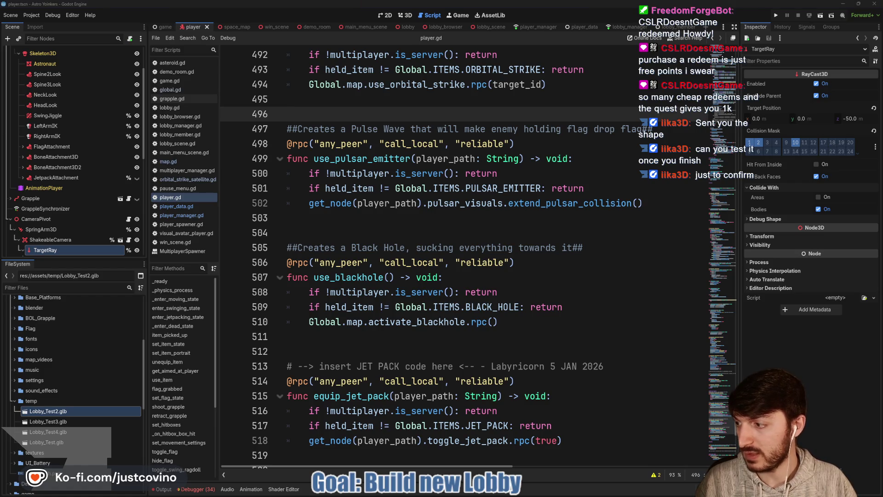
pyautogui.hotkey('alt', 'Tab')
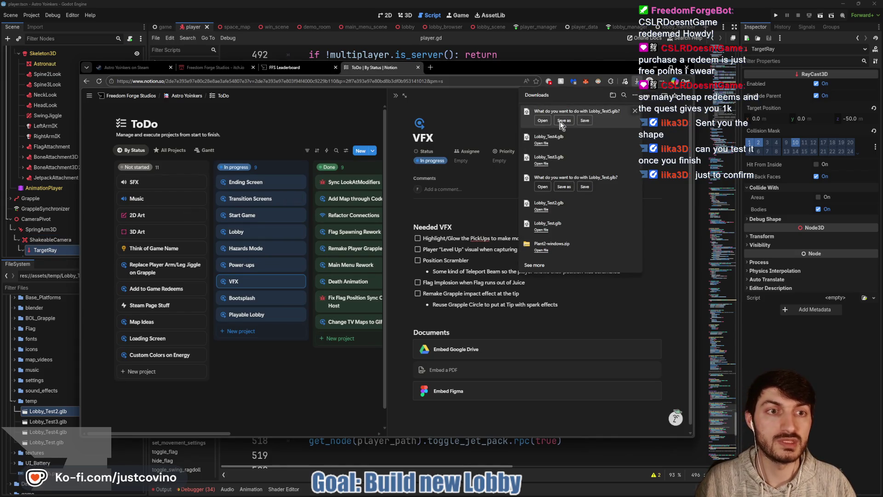
# Save Lobby_Test5.glb into the project's assets/temp folder and show the lobby scene in Godot
pyautogui.click(573, 120)
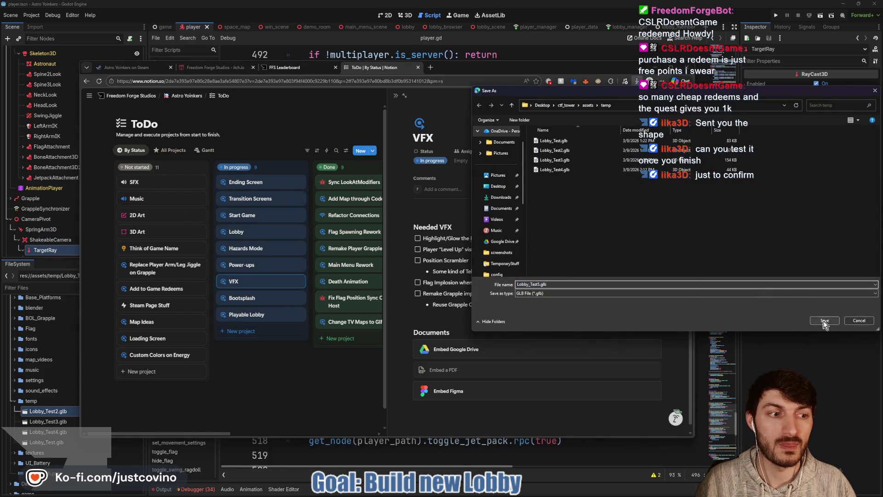
pyautogui.click(824, 320)
pyautogui.hotkey('alt', 'Tab')
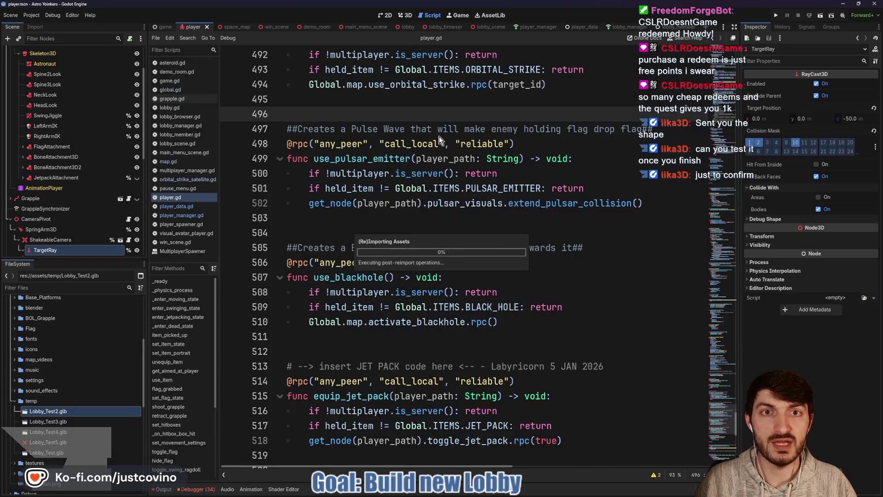
pyautogui.click(490, 26)
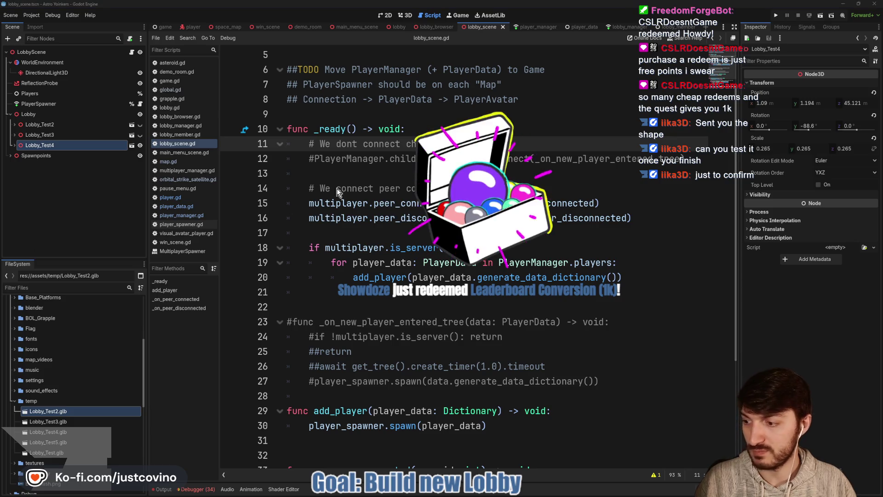
# In the 3D view, hide Lobby_Test4 from the lobby scene
pyautogui.click(403, 15)
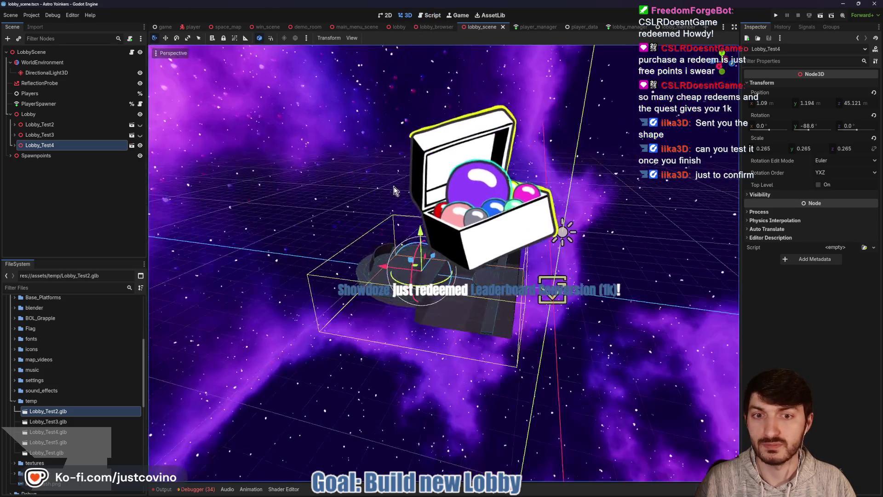
pyautogui.click(140, 145)
pyautogui.click(28, 114)
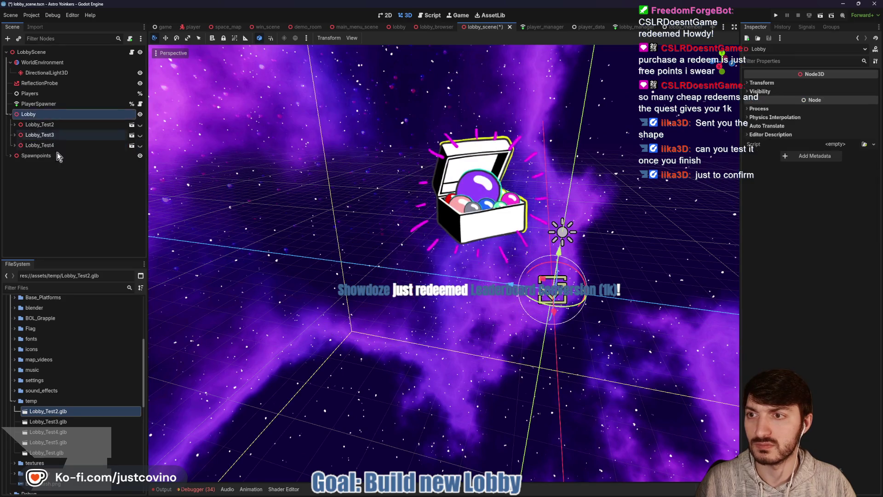
# Add Lobby_Test5.glb to the scene as a child of Lobby with its position reset to the origin
pyautogui.click(69, 444)
pyautogui.moveTo(69, 447); pyautogui.dragTo(473, 307)
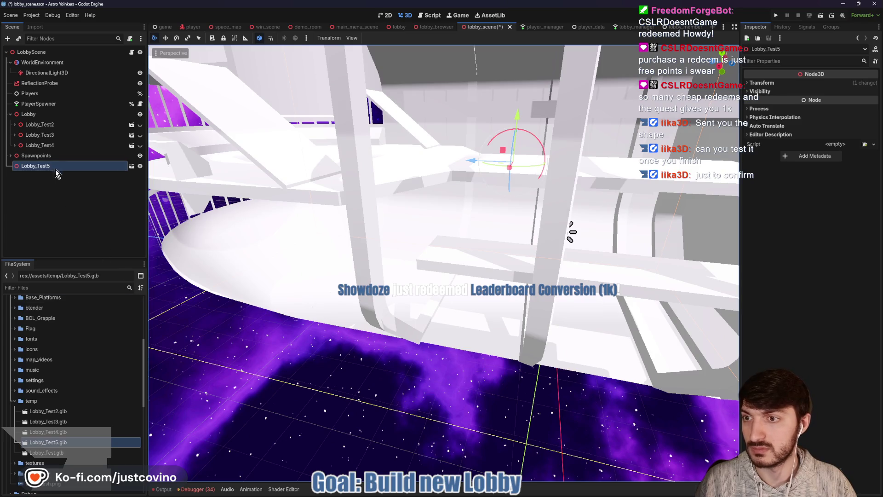
pyautogui.moveTo(55, 166); pyautogui.dragTo(28, 114)
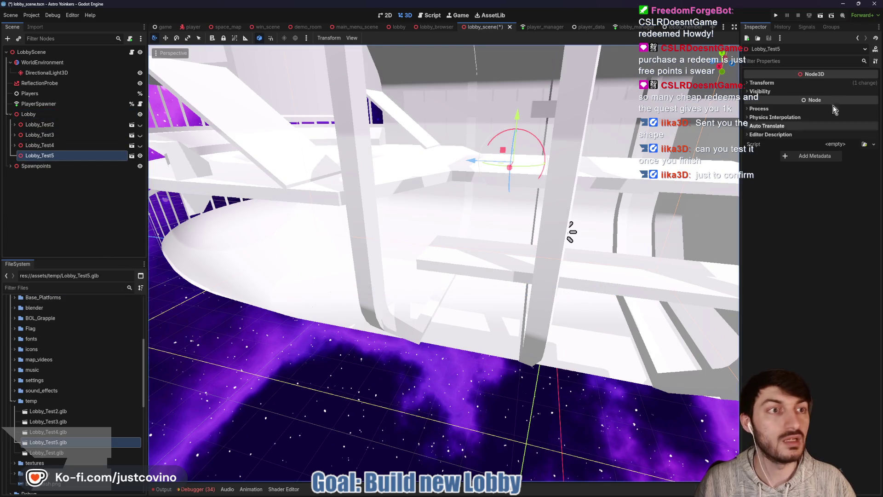
pyautogui.click(762, 83)
pyautogui.click(873, 93)
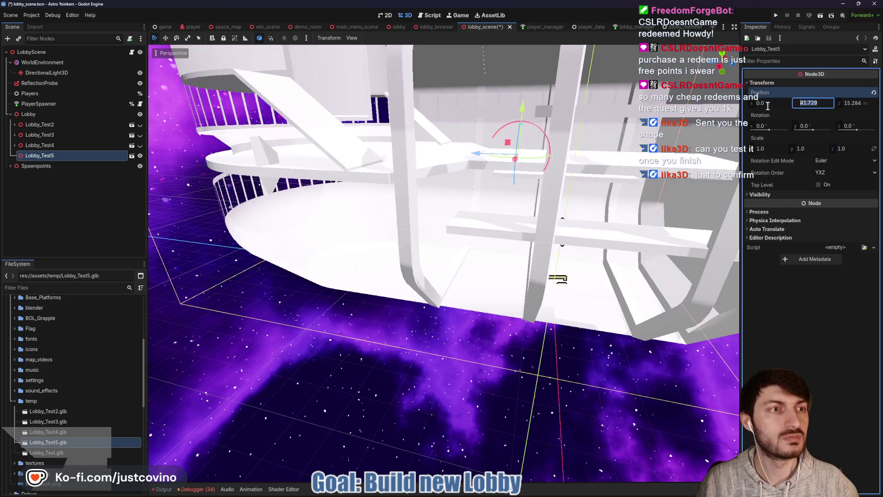
pyautogui.scroll(-5, 630, 192)
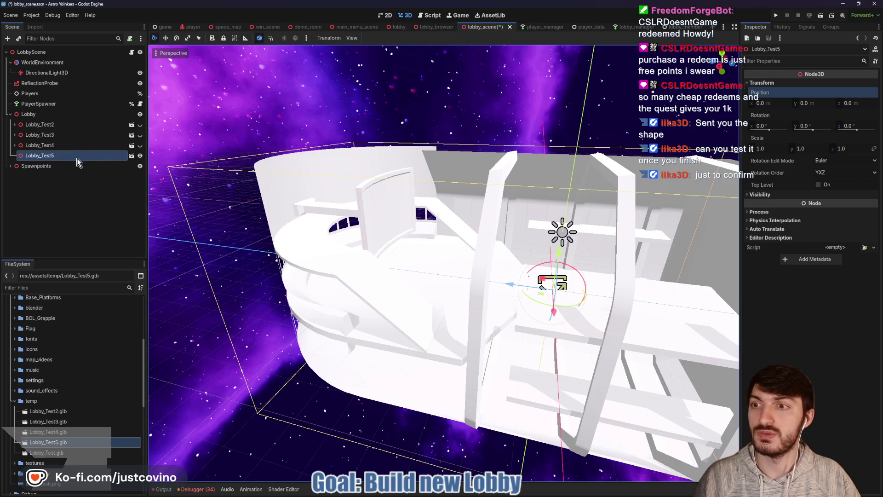
# Turn on Editable Children for Lobby_Test5
pyautogui.rightClick(43, 156)
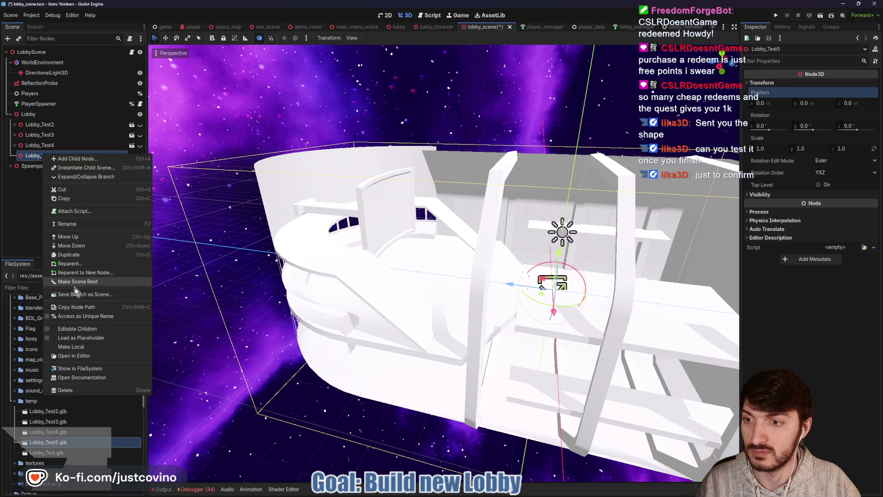
pyautogui.click(73, 328)
pyautogui.scroll(-5, 81, 357)
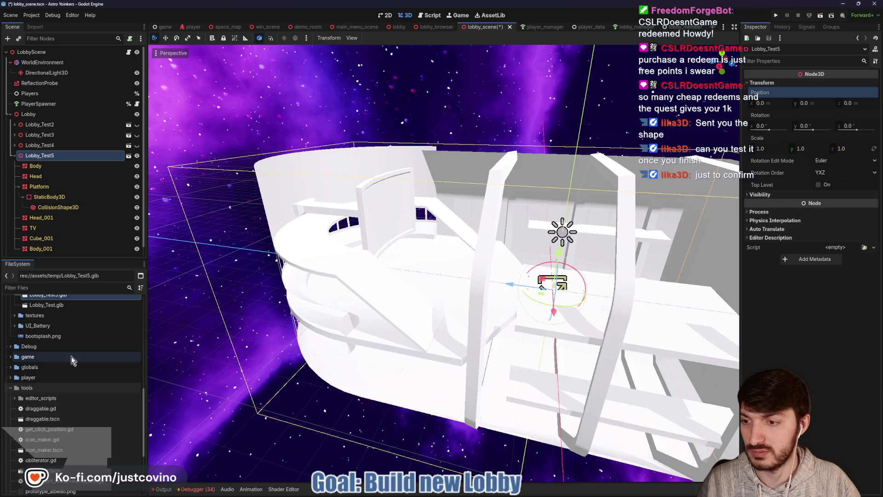
# Apply prototype_albedo.png as Surface Material Override on Lobby_Test5's six meshes
pyautogui.click(36, 166)
pyautogui.keyDown('shift'); pyautogui.click(39, 186); pyautogui.keyUp('shift')
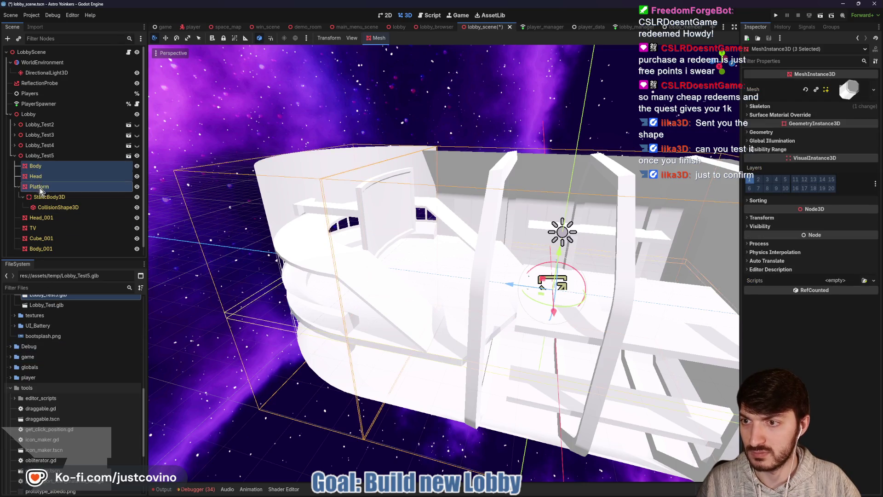
pyautogui.keyDown('ctrl'); pyautogui.click(41, 217); pyautogui.keyUp('ctrl')
pyautogui.keyDown('ctrl'); pyautogui.click(42, 238); pyautogui.keyUp('ctrl')
pyautogui.keyDown('ctrl'); pyautogui.click(41, 249); pyautogui.keyUp('ctrl')
pyautogui.scroll(-1, 54, 247)
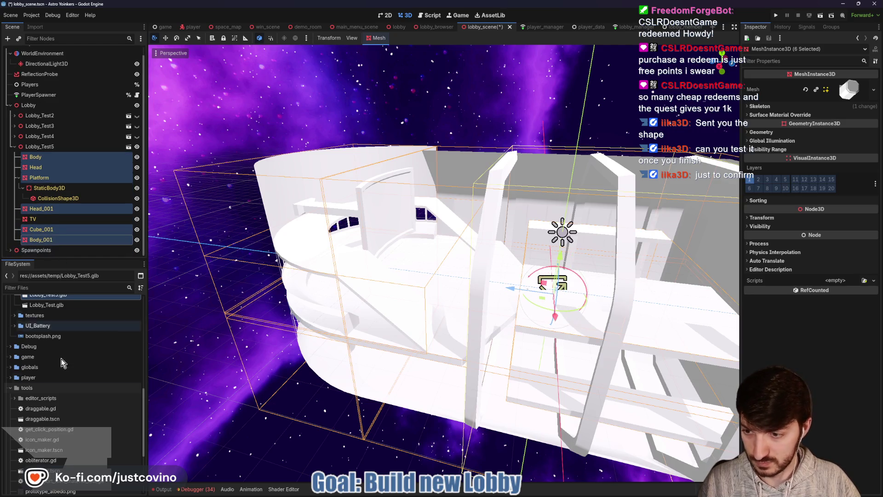
pyautogui.scroll(-3, 44, 447)
pyautogui.moveTo(43, 446)
pyautogui.mouseDown()
pyautogui.moveTo(274, 417)
pyautogui.moveTo(806, 119)
pyautogui.moveTo(835, 127)
pyautogui.mouseUp()
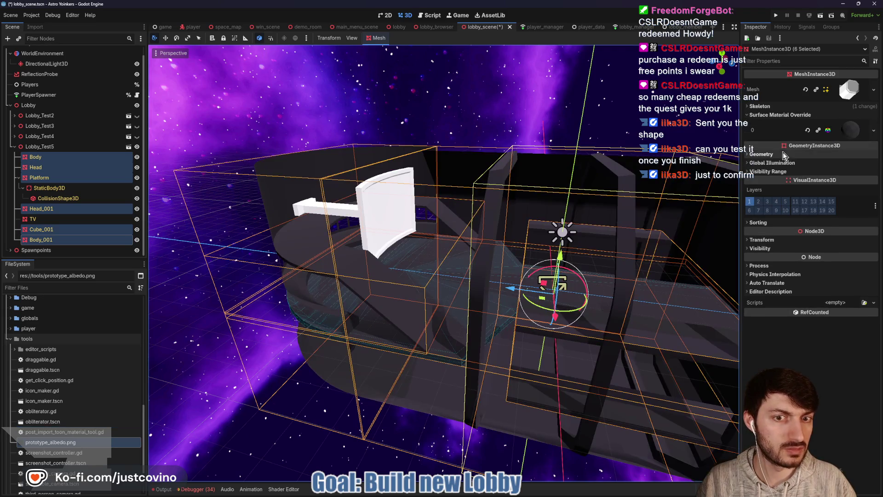
# Save the lobby scene with Ctrl+S and run the game
pyautogui.moveTo(575, 267)
pyautogui.mouseDown()
pyautogui.moveTo(489, 254)
pyautogui.moveTo(479, 237)
pyautogui.moveTo(487, 226)
pyautogui.moveTo(526, 253)
pyautogui.moveTo(581, 243)
pyautogui.moveTo(405, 258)
pyautogui.mouseUp()
pyautogui.hotkey('ctrl', 's')
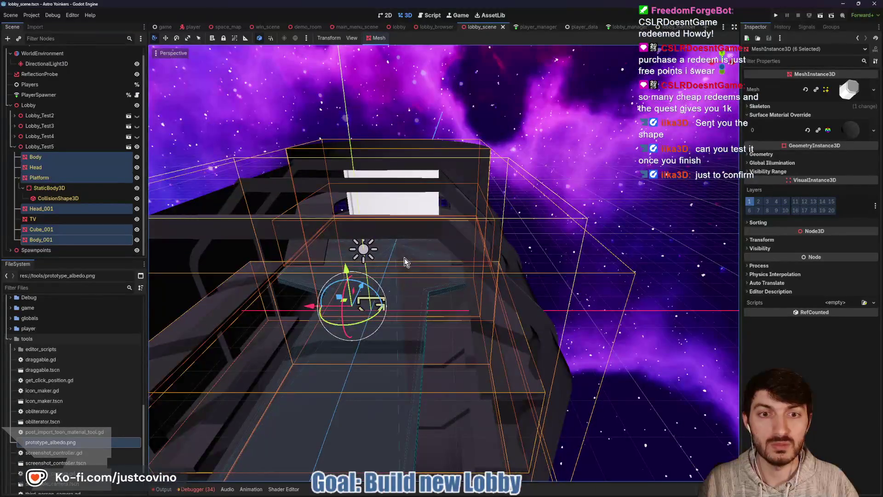
pyautogui.click(777, 16)
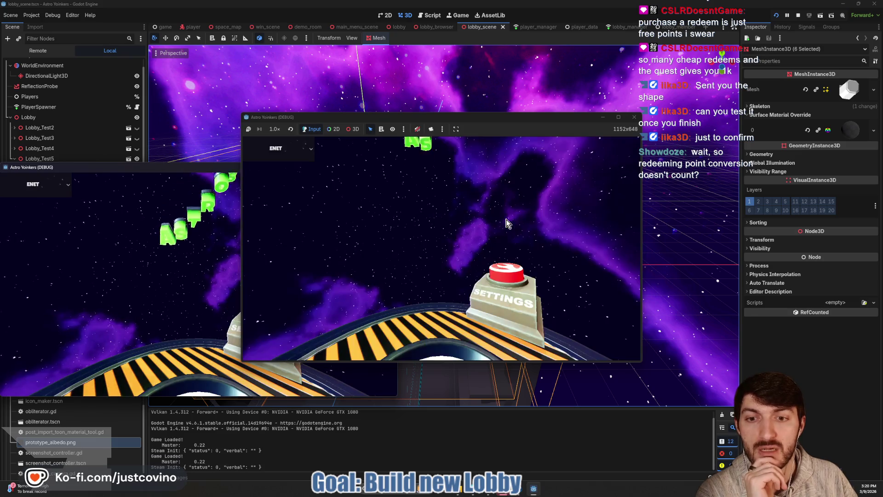
# Host a lobby, then run and jump toward the white stage screen and wave
pyautogui.click(322, 237)
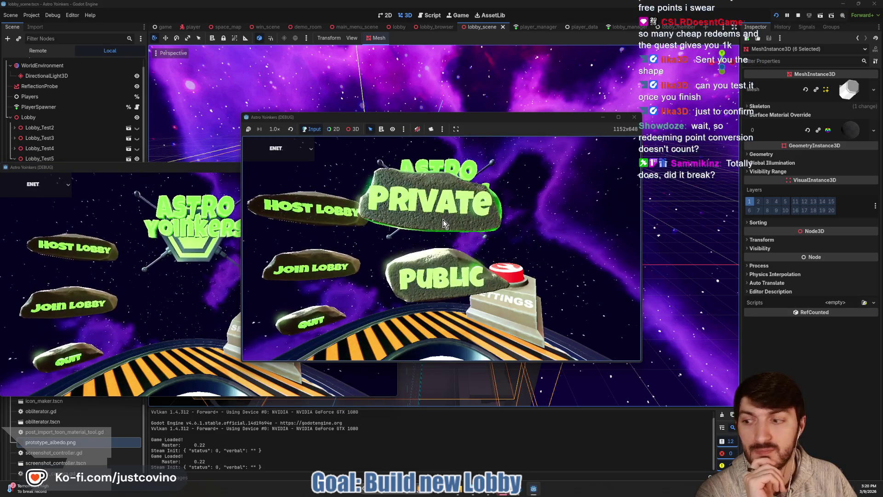
pyautogui.click(437, 274)
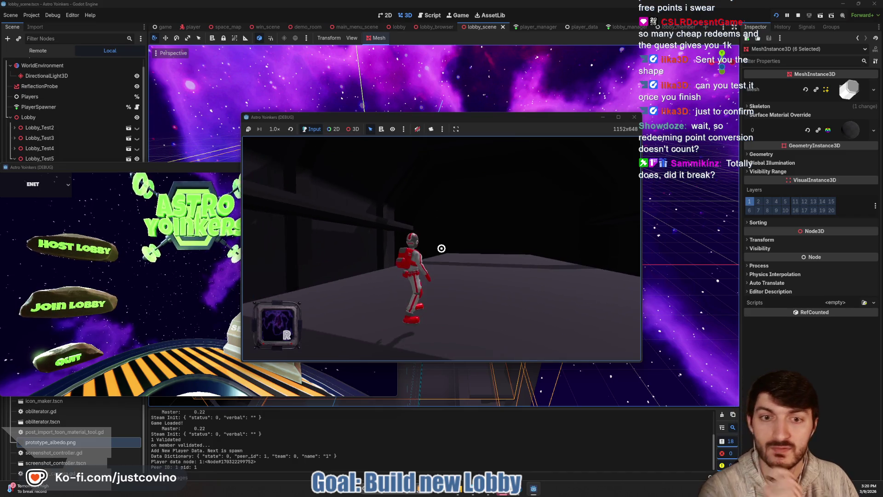
pyautogui.press('w')
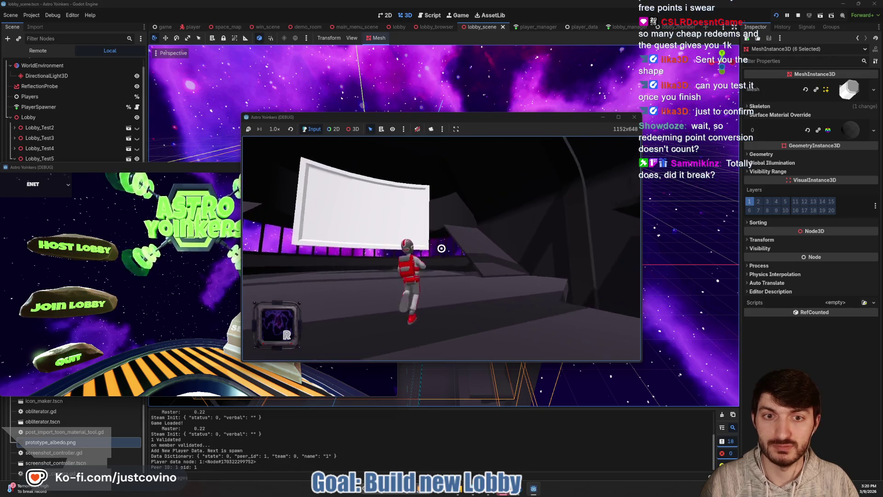
pyautogui.press('space')
pyautogui.press('w')
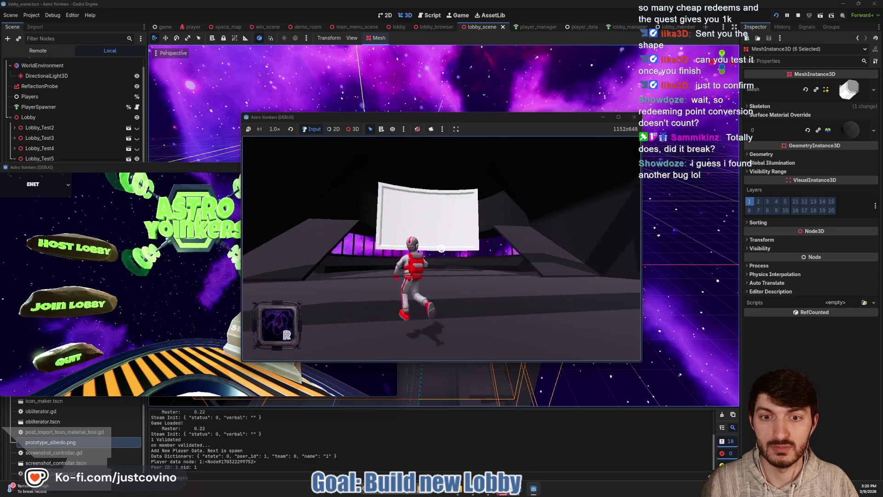
pyautogui.press('e')
pyautogui.press('w')
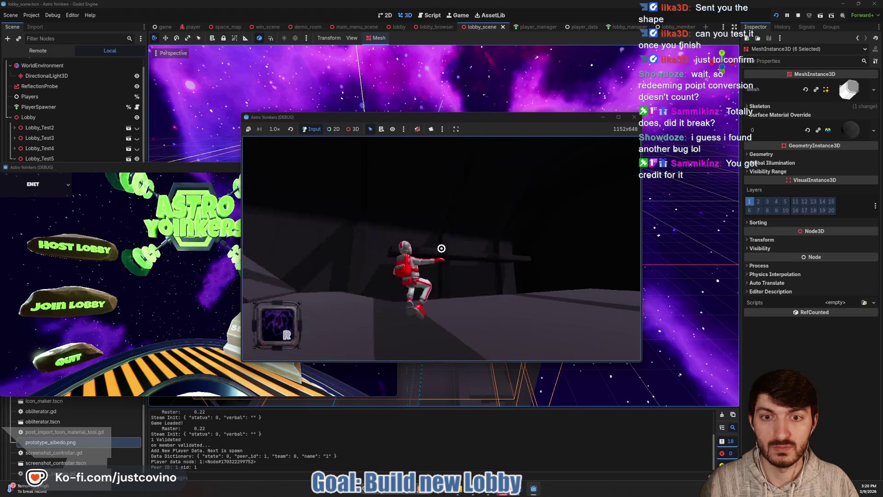
pyautogui.press('space')
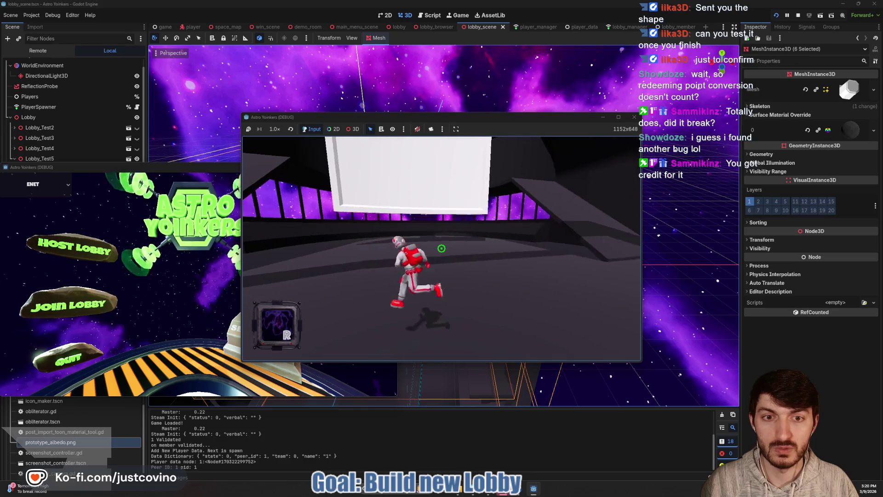
pyautogui.press('e')
# Run into the dark area, fire the green beam, and head back across the floor
pyautogui.press('w')
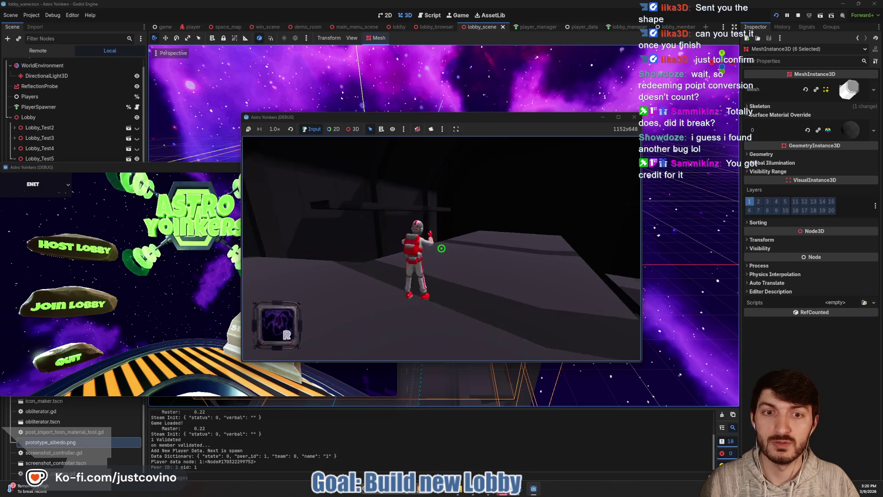
pyautogui.press('d')
pyautogui.click(441, 249)
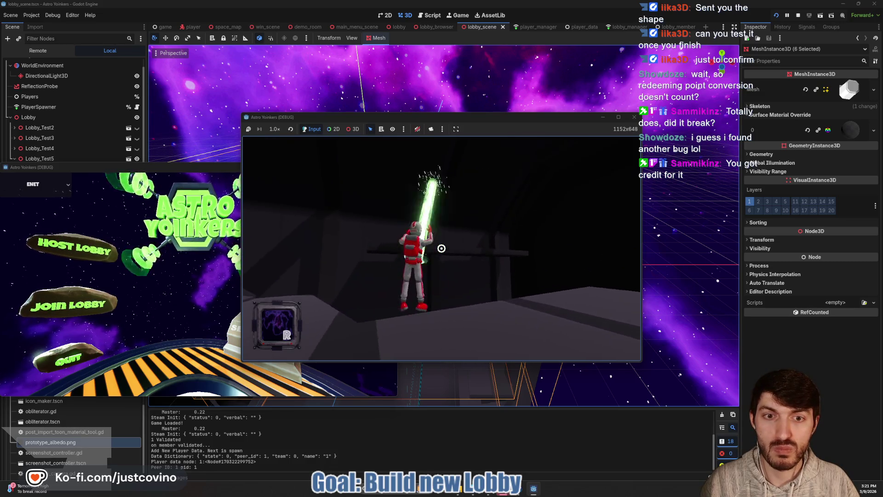
pyautogui.press('w')
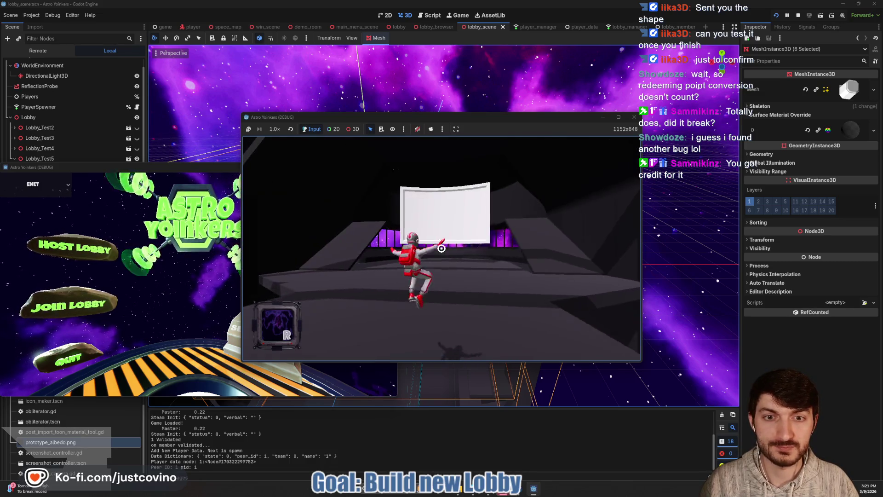
pyautogui.press('a')
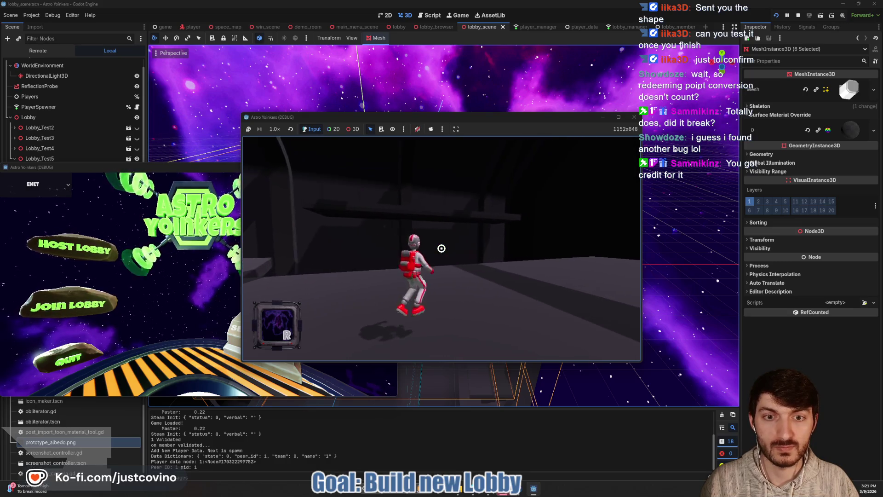
pyautogui.press('w')
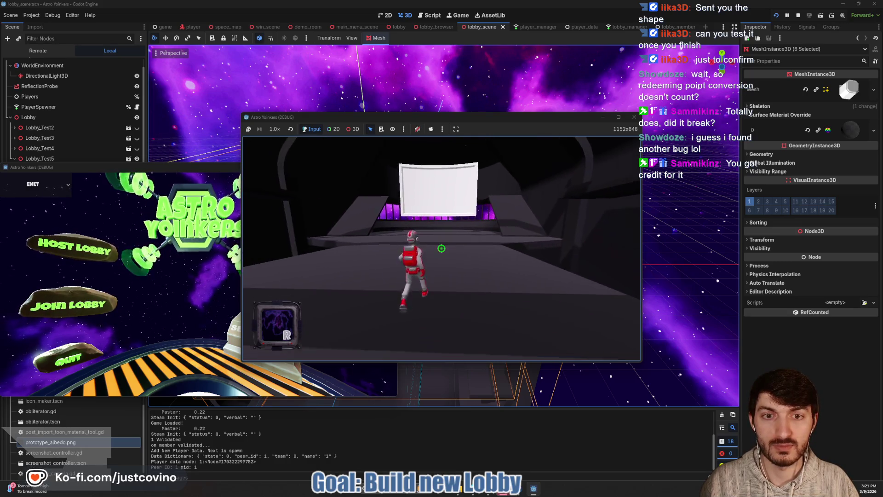
pyautogui.press('d')
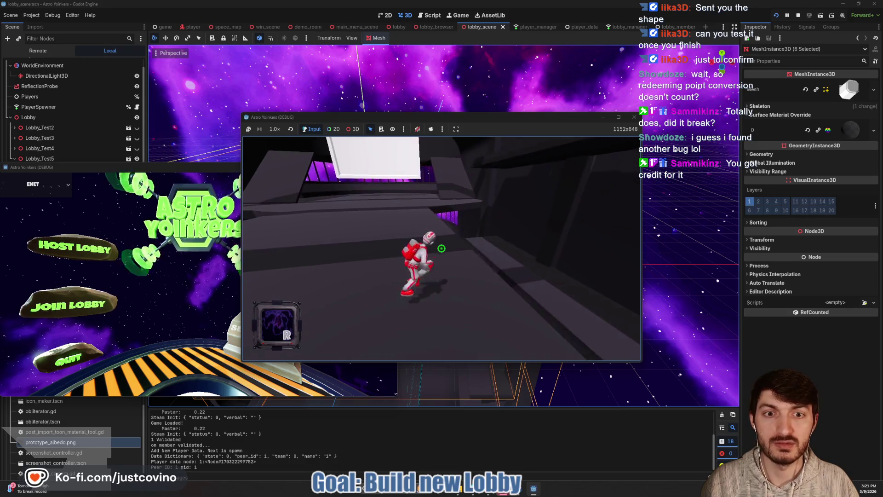
# Run along the ledge by the wall, jump, and walk out onto the open floor
pyautogui.press('a')
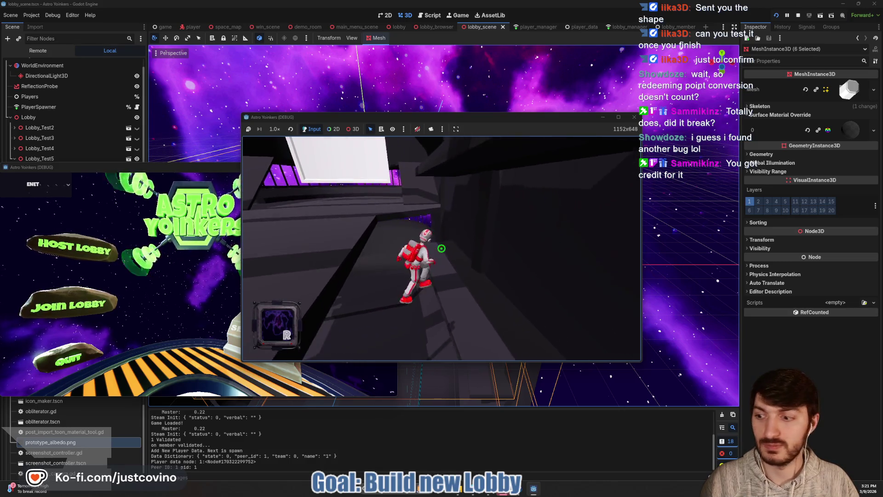
pyautogui.press('w')
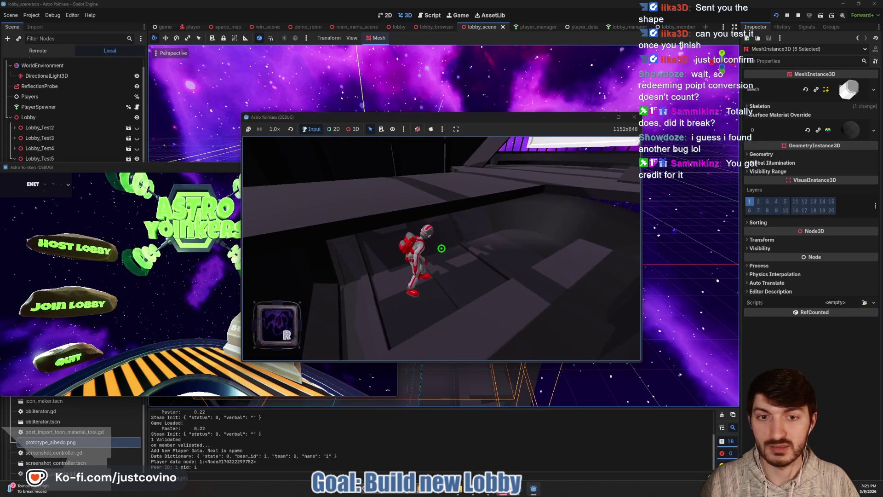
pyautogui.press('space')
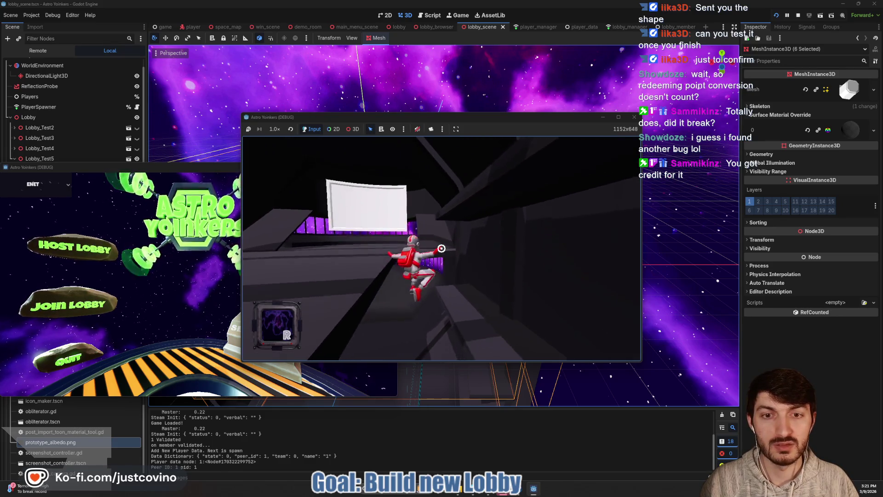
pyautogui.press('w')
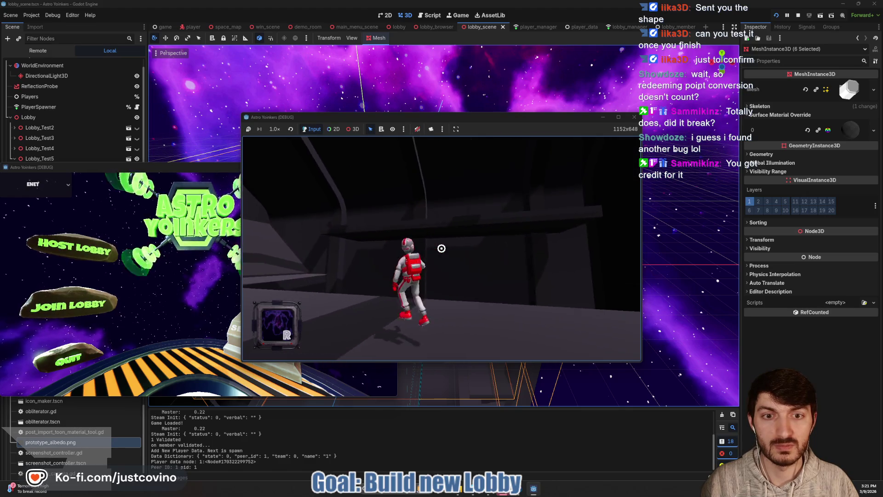
pyautogui.press('w')
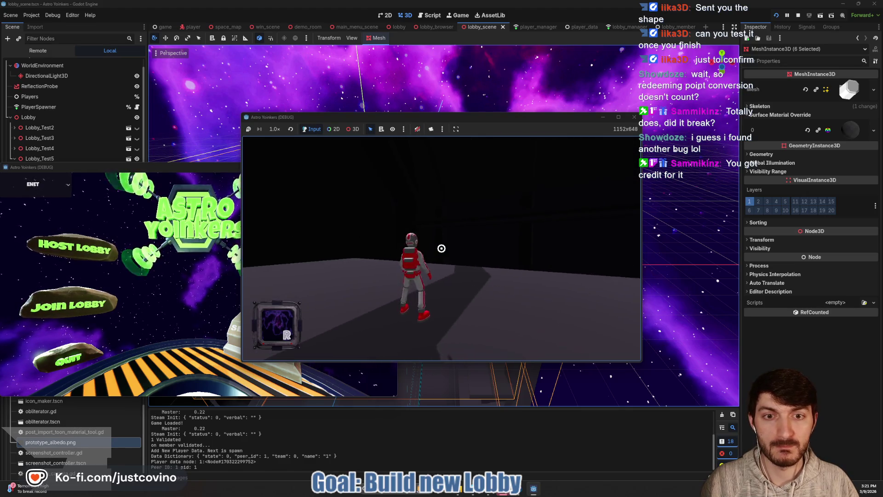
pyautogui.press('w')
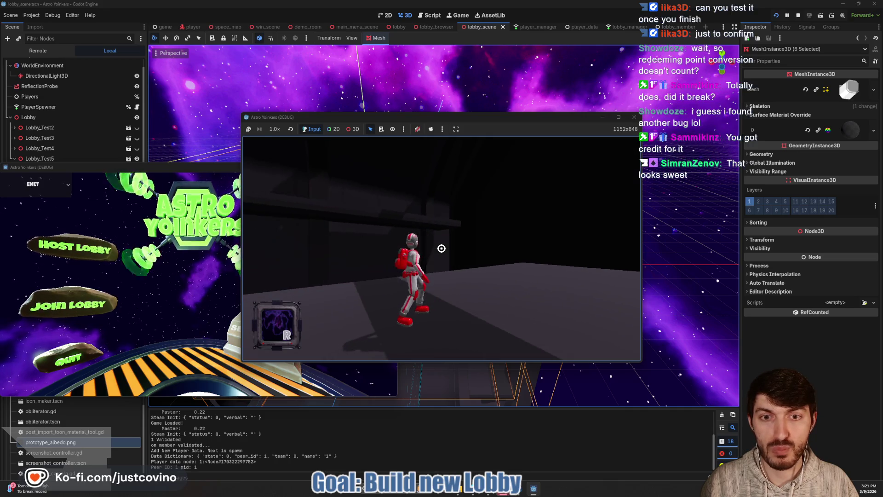